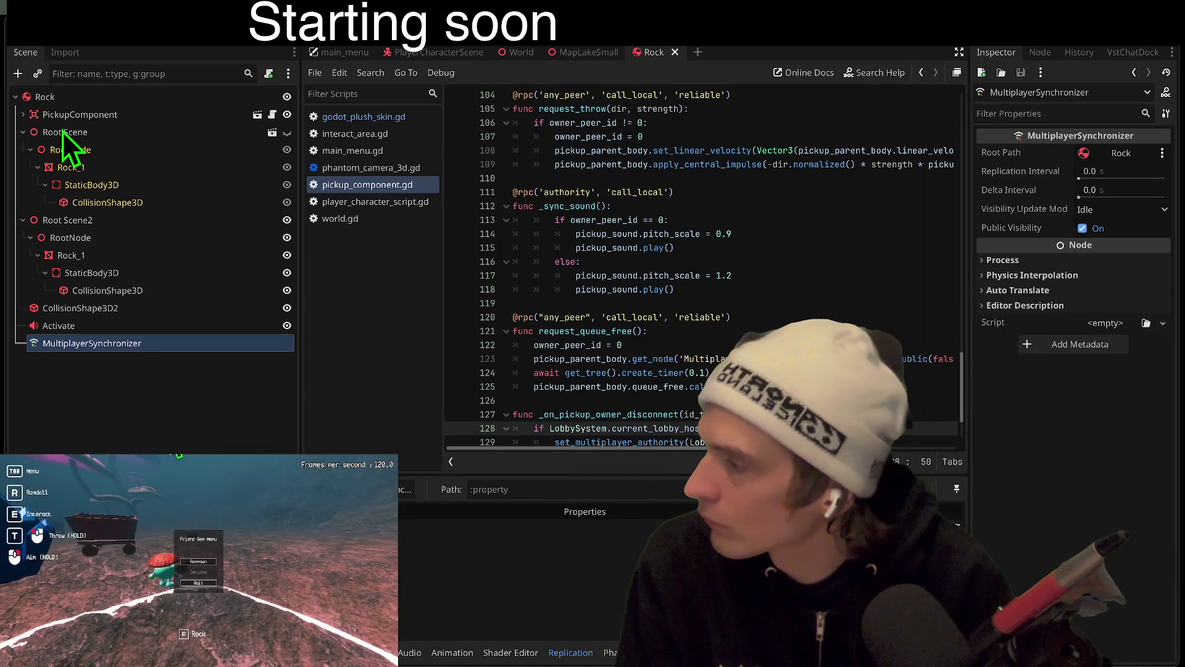
Respawn the player twice so they end beside the blue crystals, then bring up the in-game menu
left_click(199, 565)
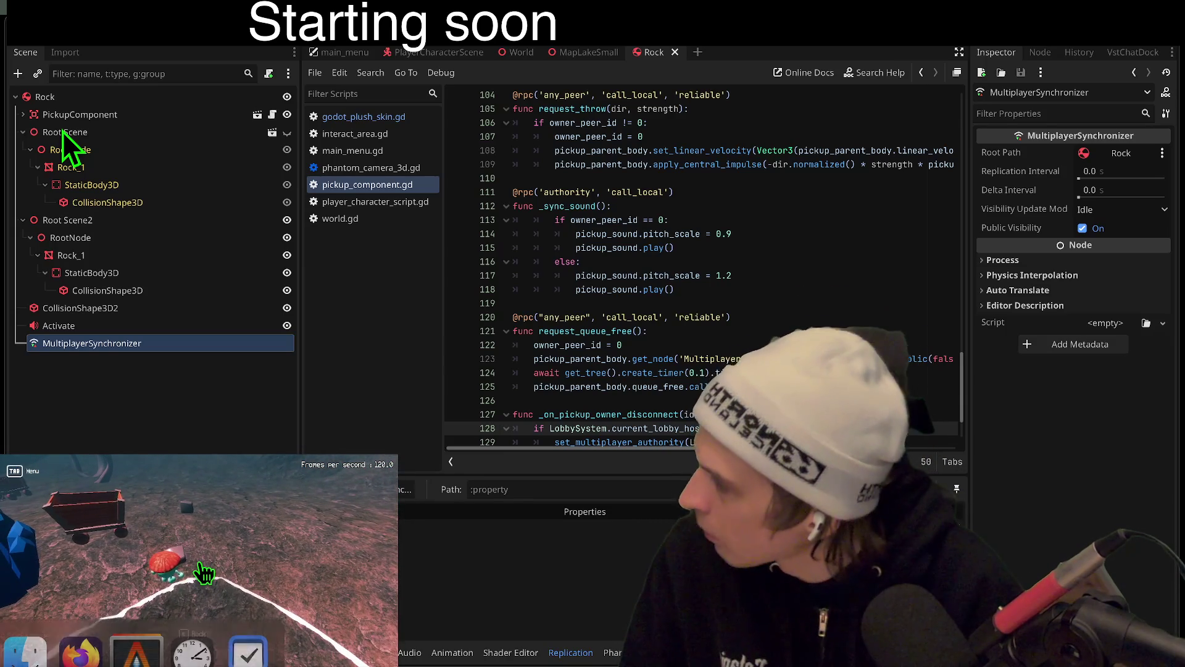
left_click(199, 563)
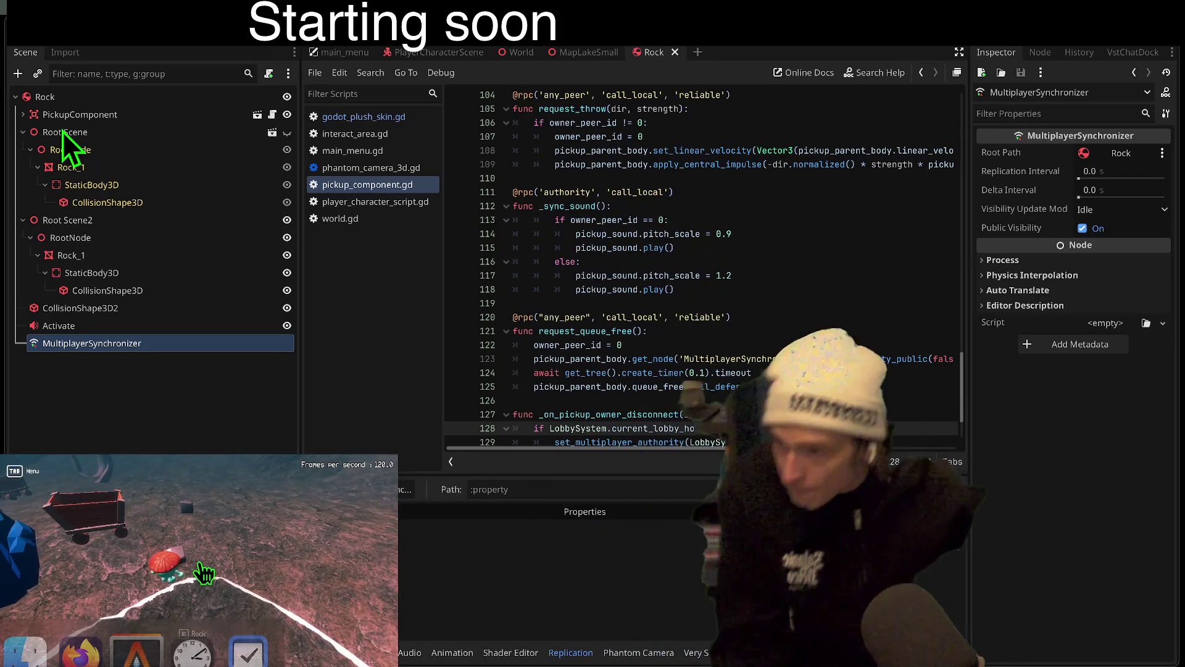
key("Tab")
key("Tab")
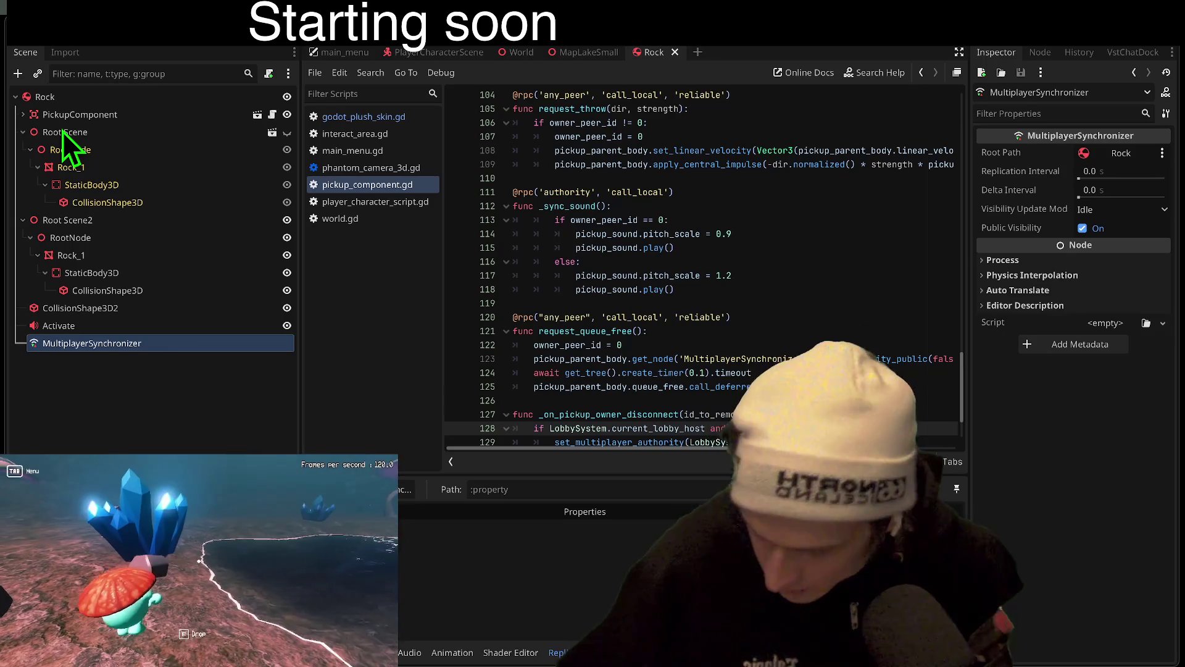
Pick up the rock and respawn near the blue crystals, doing this twice
key("e")
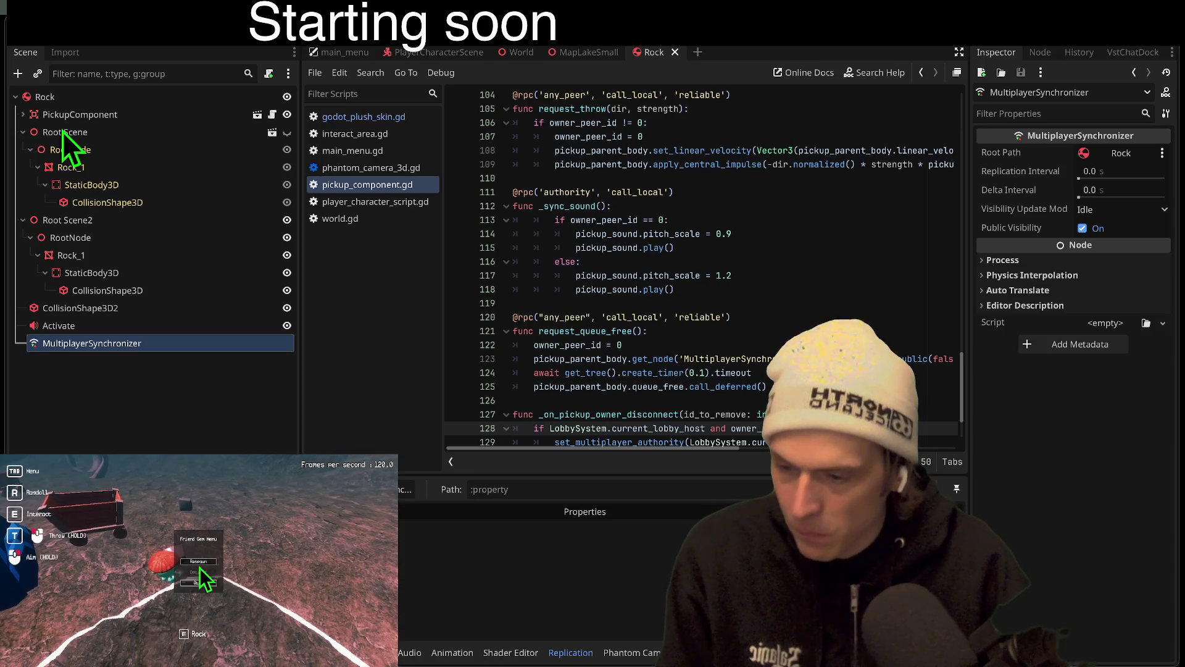
left_click(199, 563)
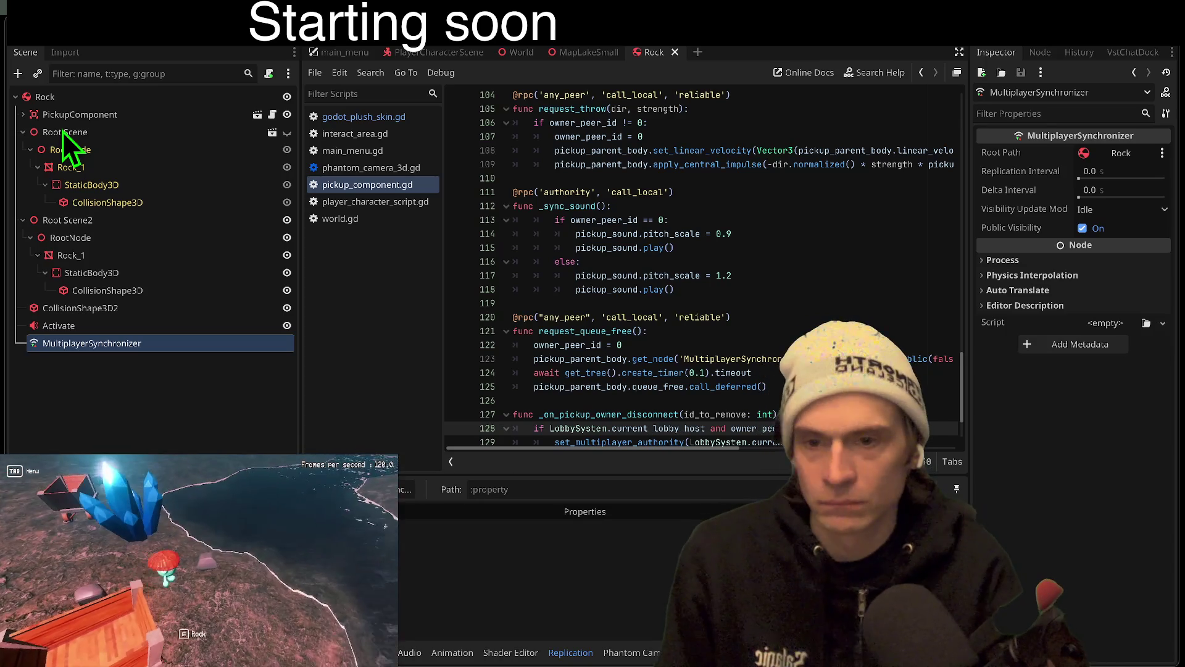
key("e")
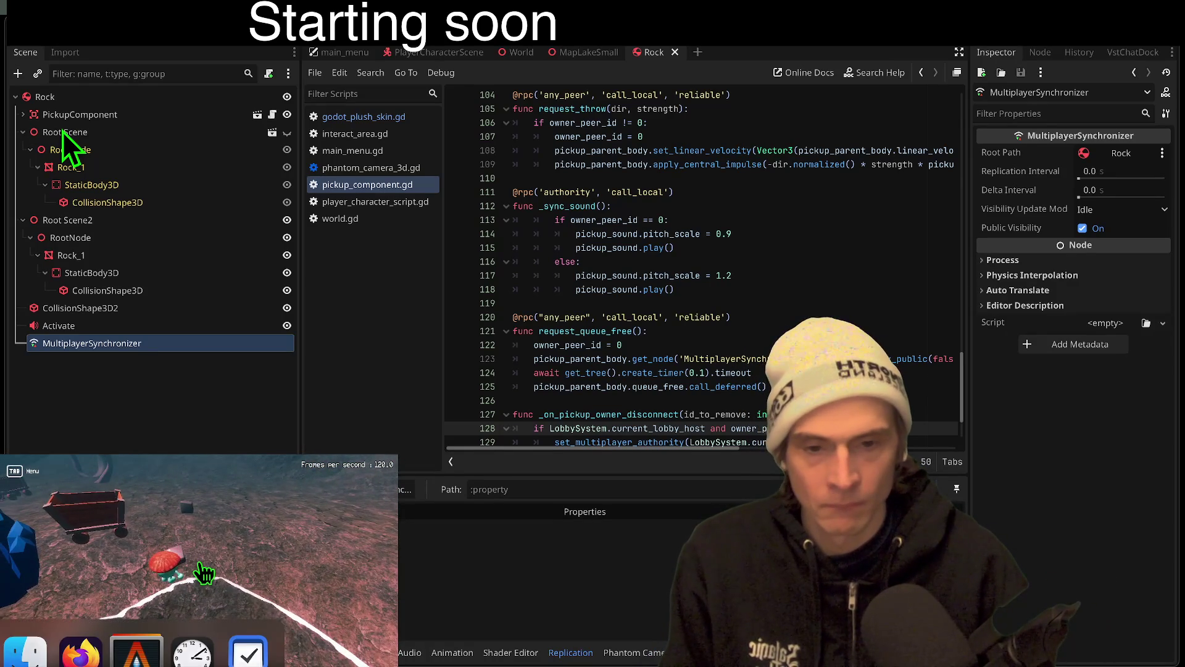
left_click(198, 561)
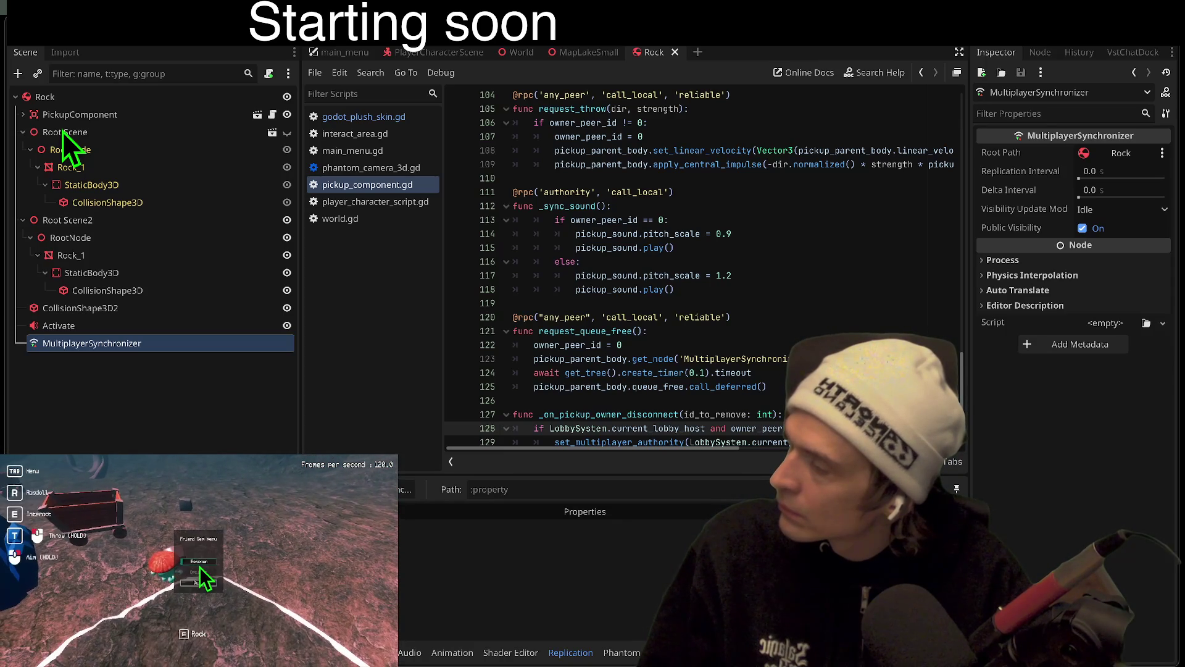
Respawn the player twice, grab the rock with E, then respawn near the crystals
left_click(199, 563)
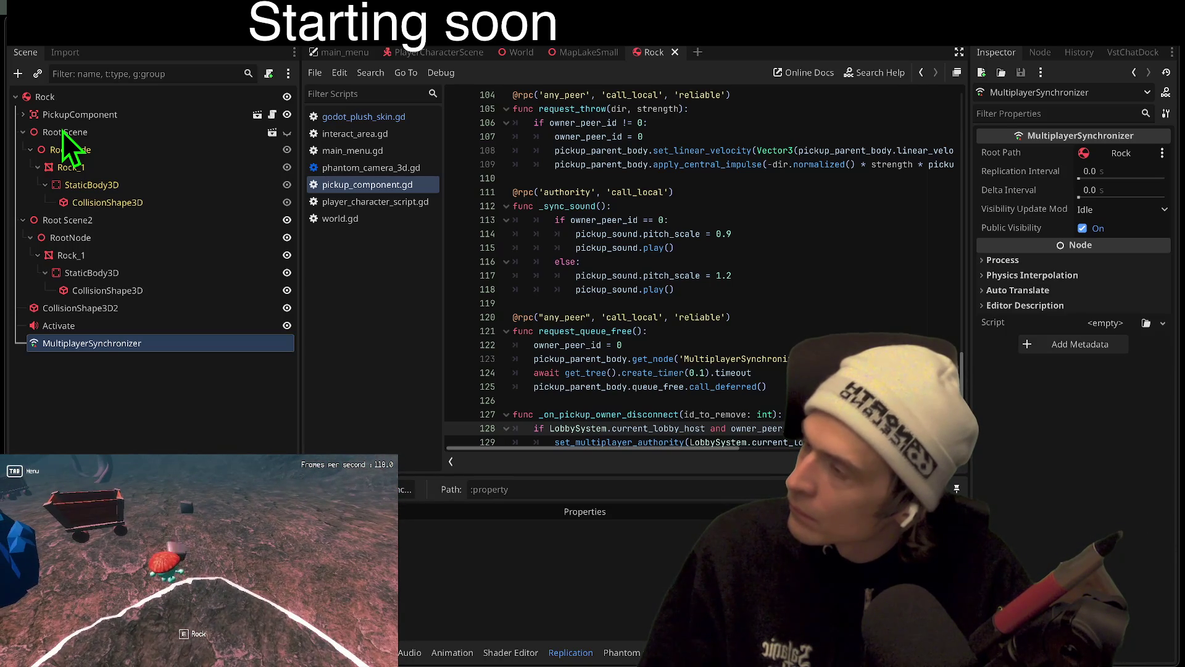
left_click(199, 567)
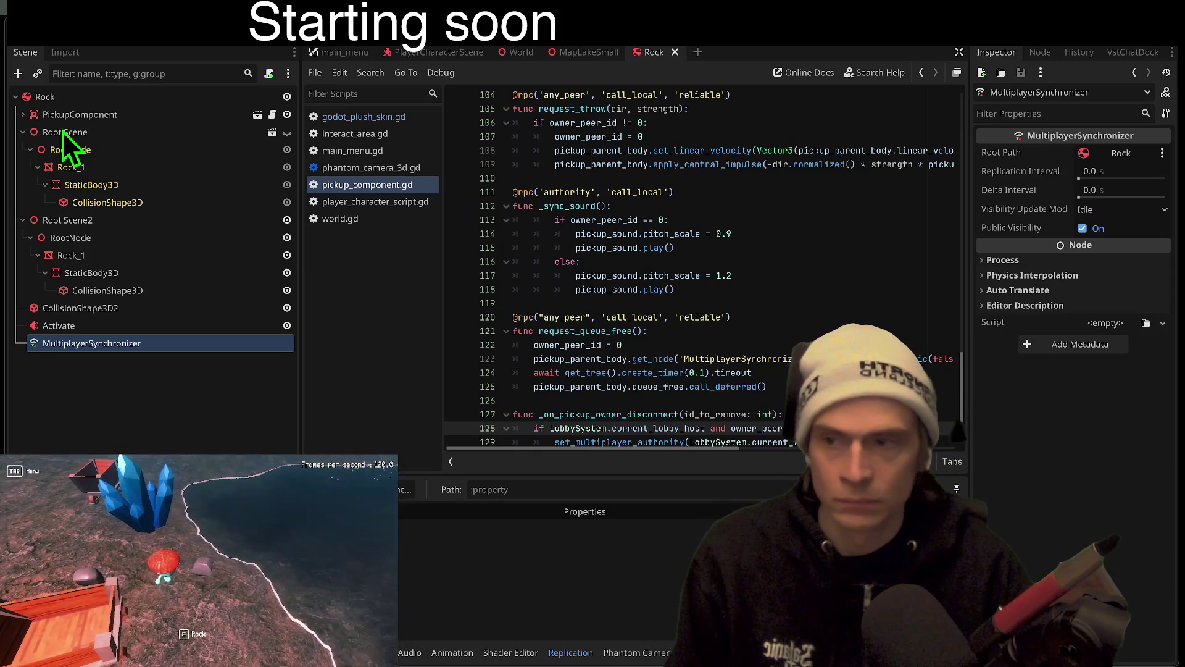
key("e")
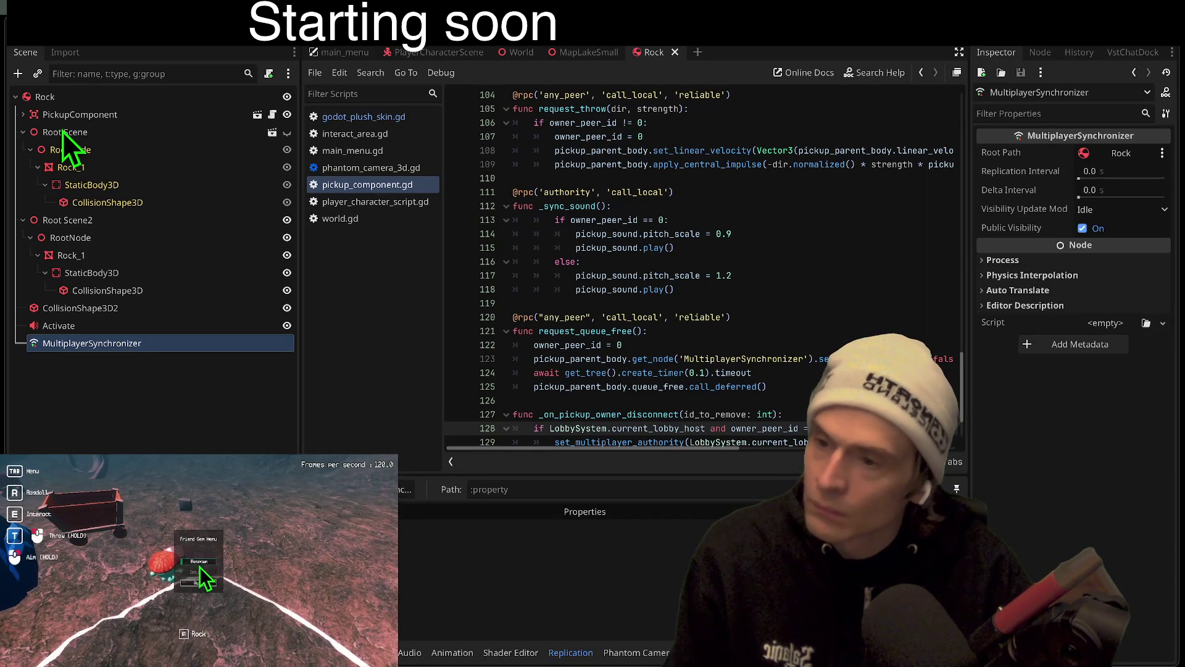
left_click(198, 562)
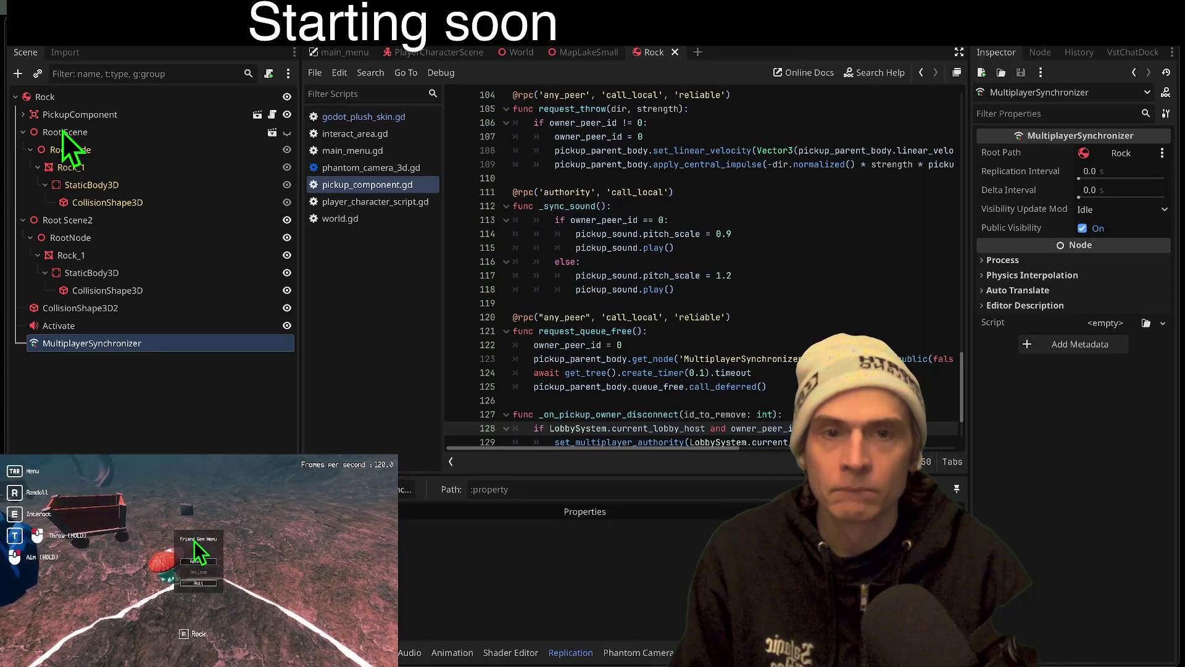
Respawn the player three times and pick up the rock with E
left_click(198, 566)
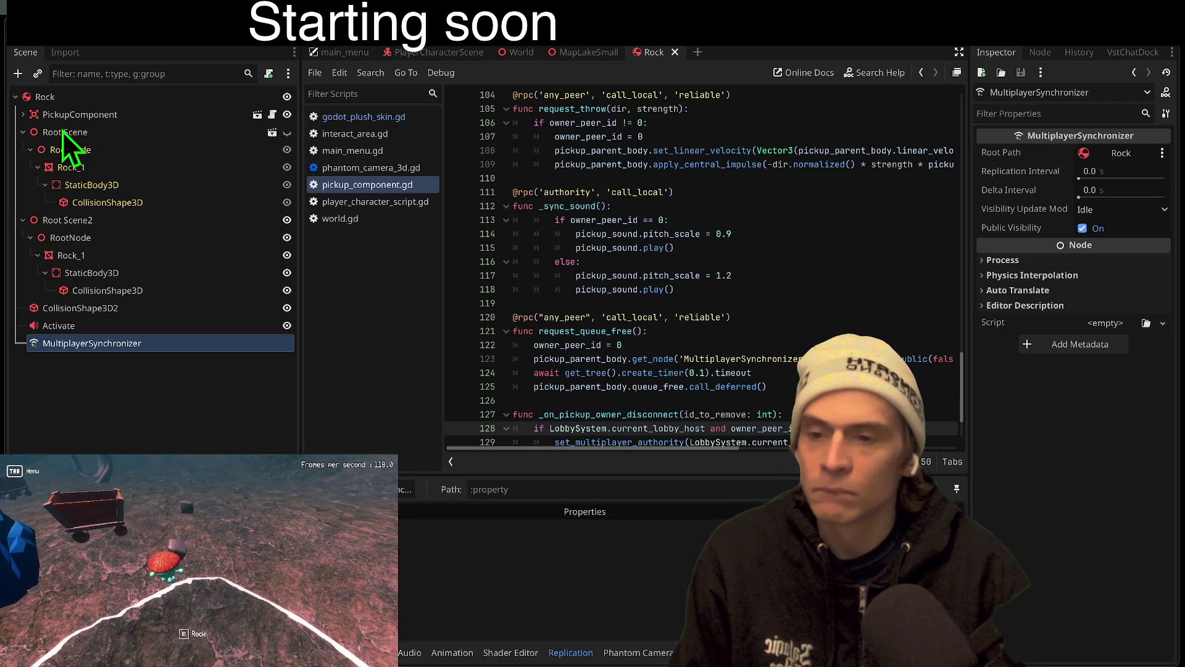
left_click(198, 563)
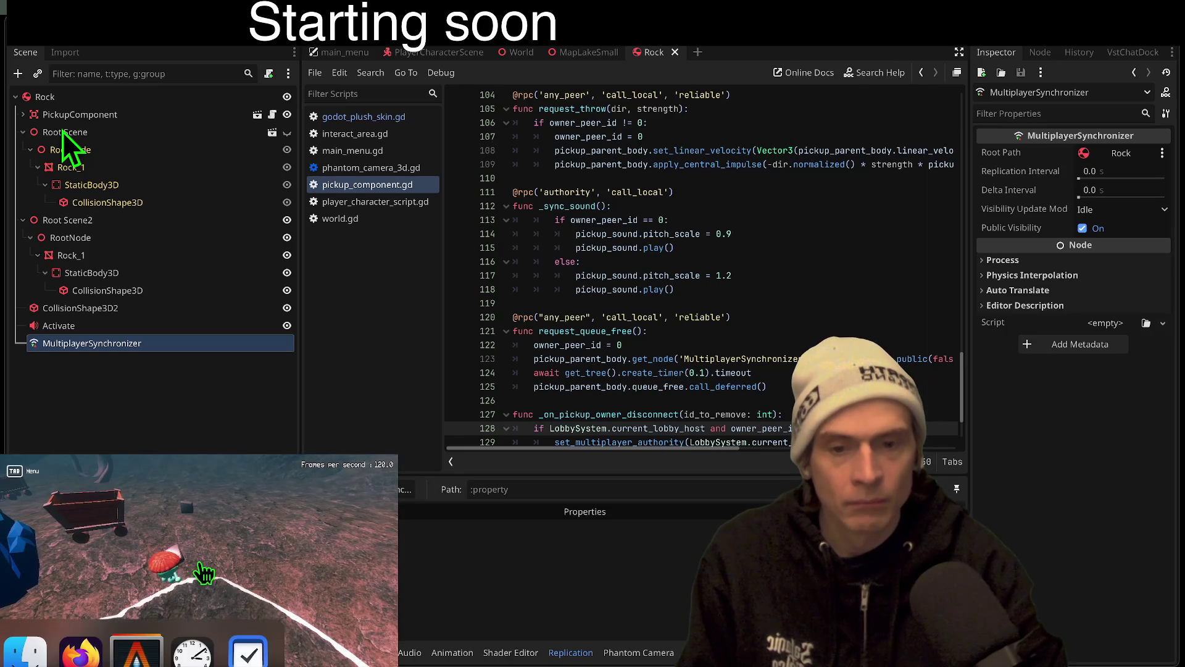
left_click(199, 565)
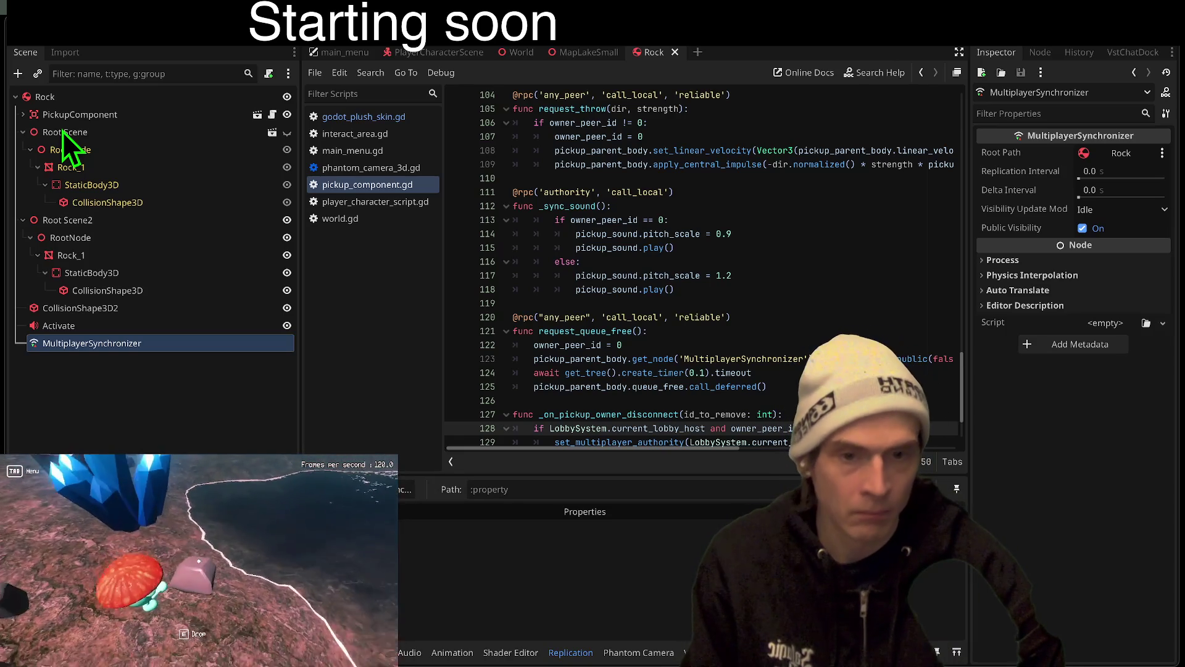
key("e")
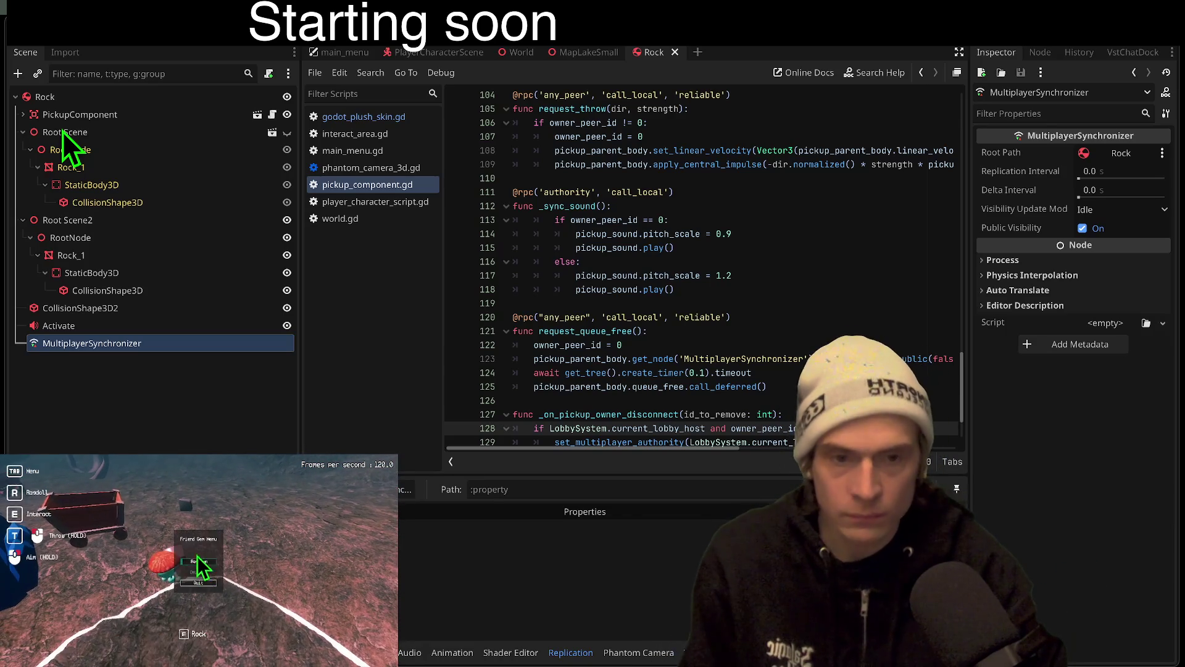
Respawn the player from the Friend Gem Menu to test the pickup again
left_click(199, 563)
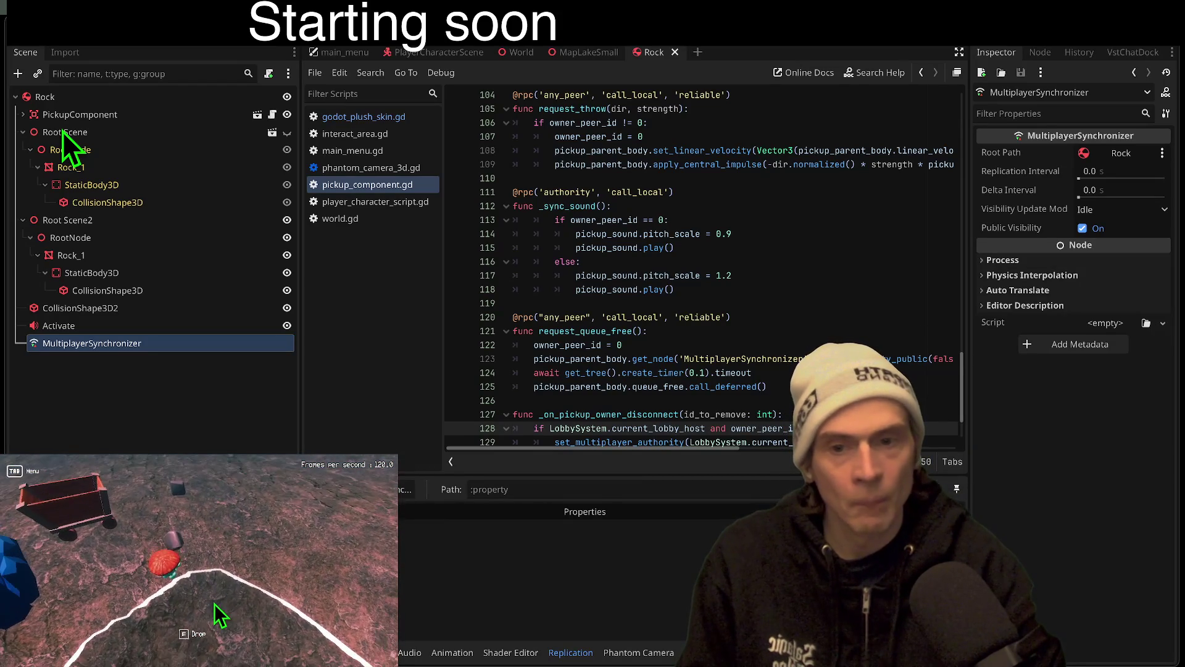
left_click(197, 559)
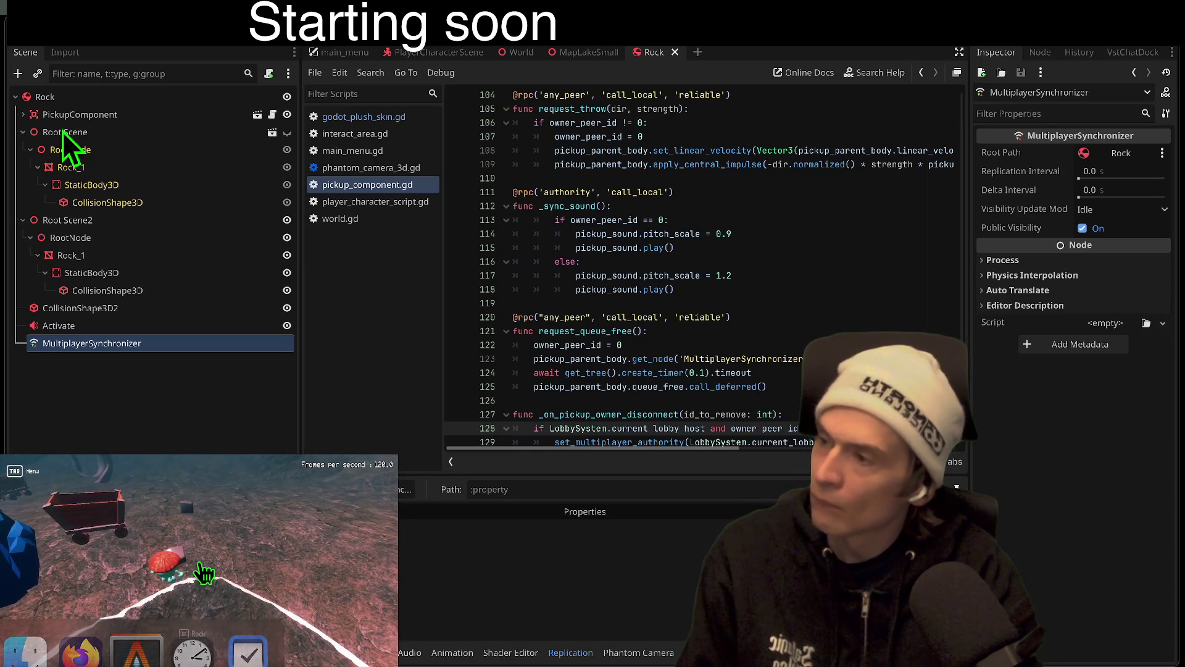
left_click(199, 564)
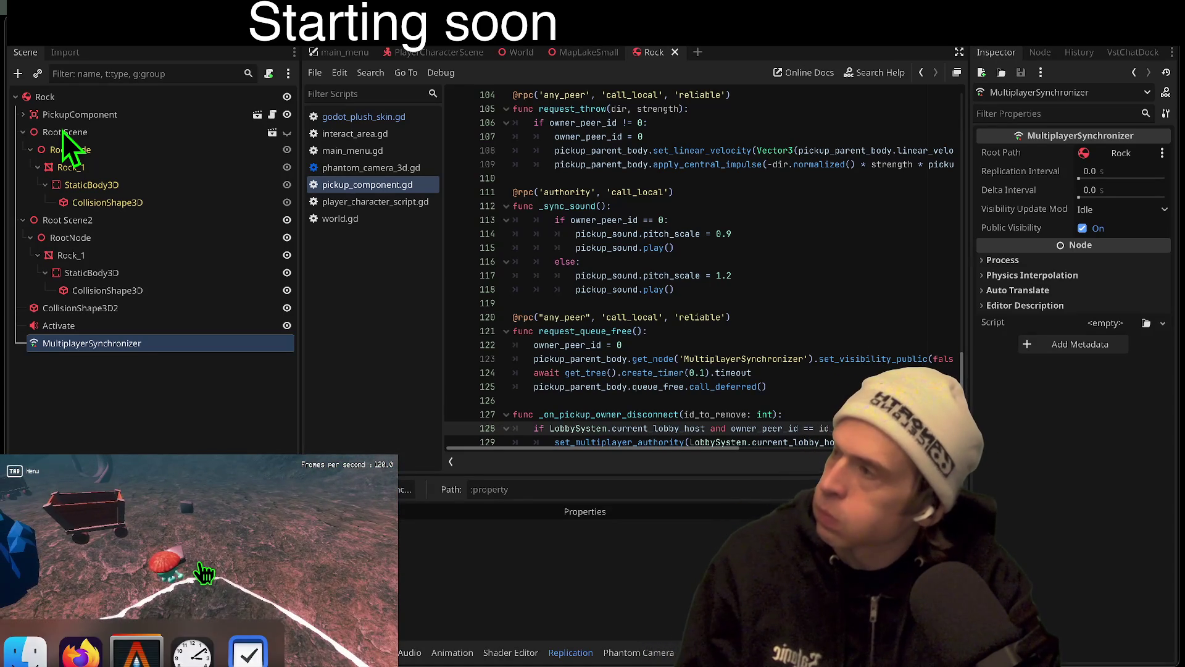
Respawn the player near the crystals a few times and pick up the rock
left_click(198, 562)
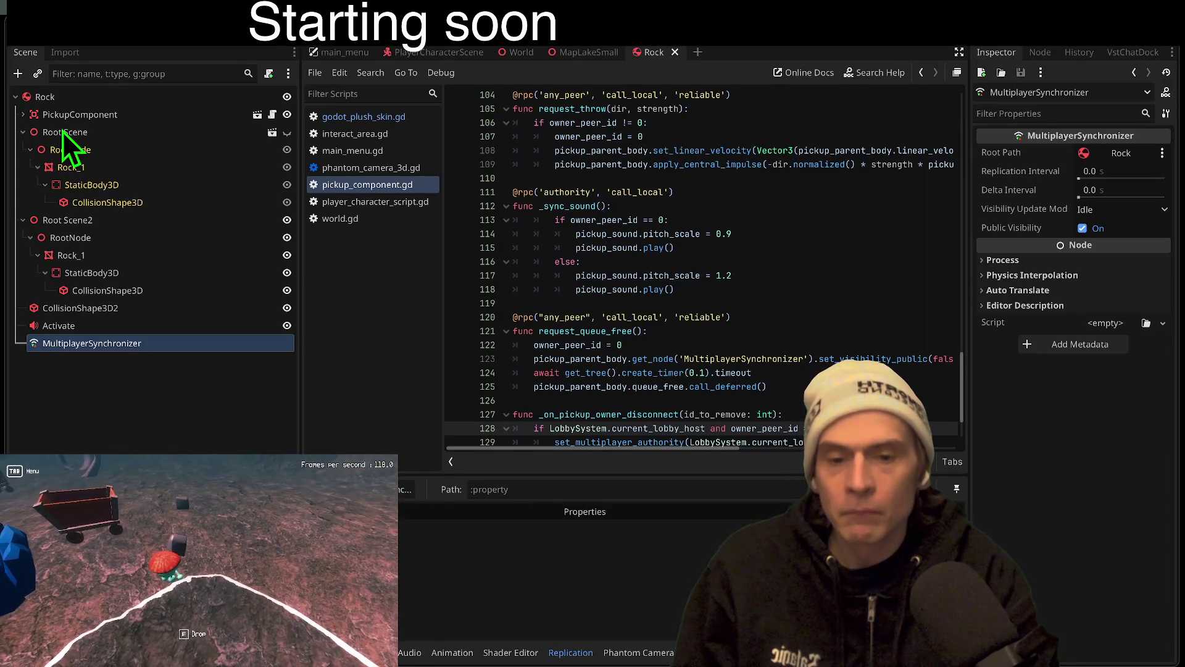
left_click(199, 565)
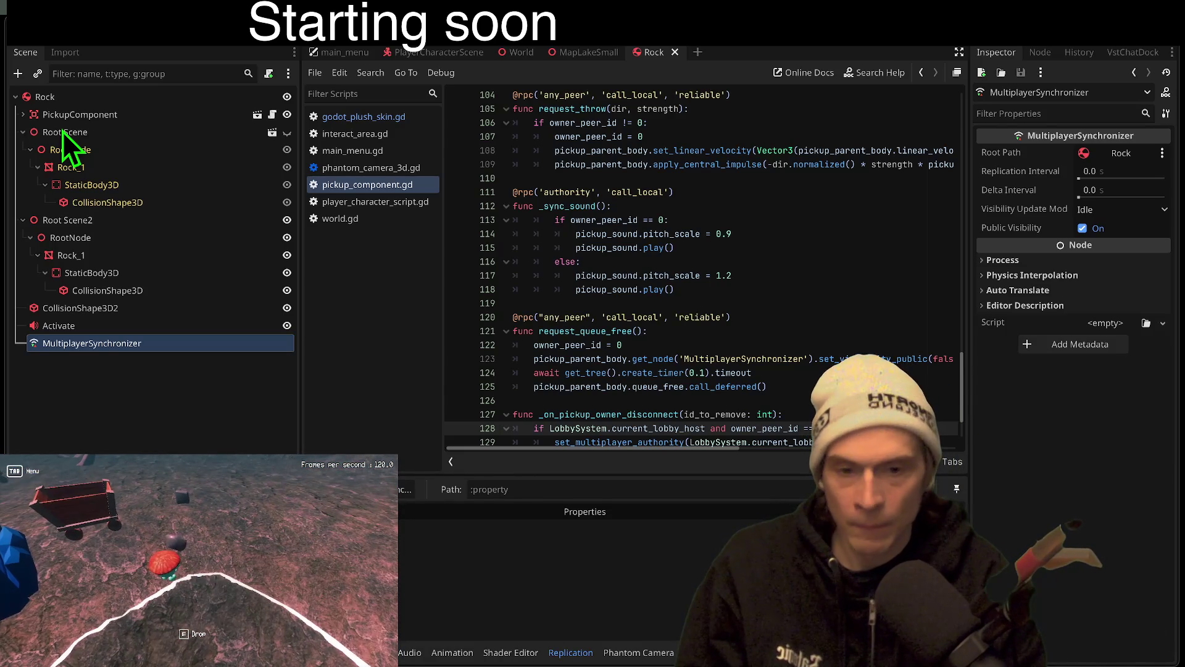
key("Tab")
left_click(199, 563)
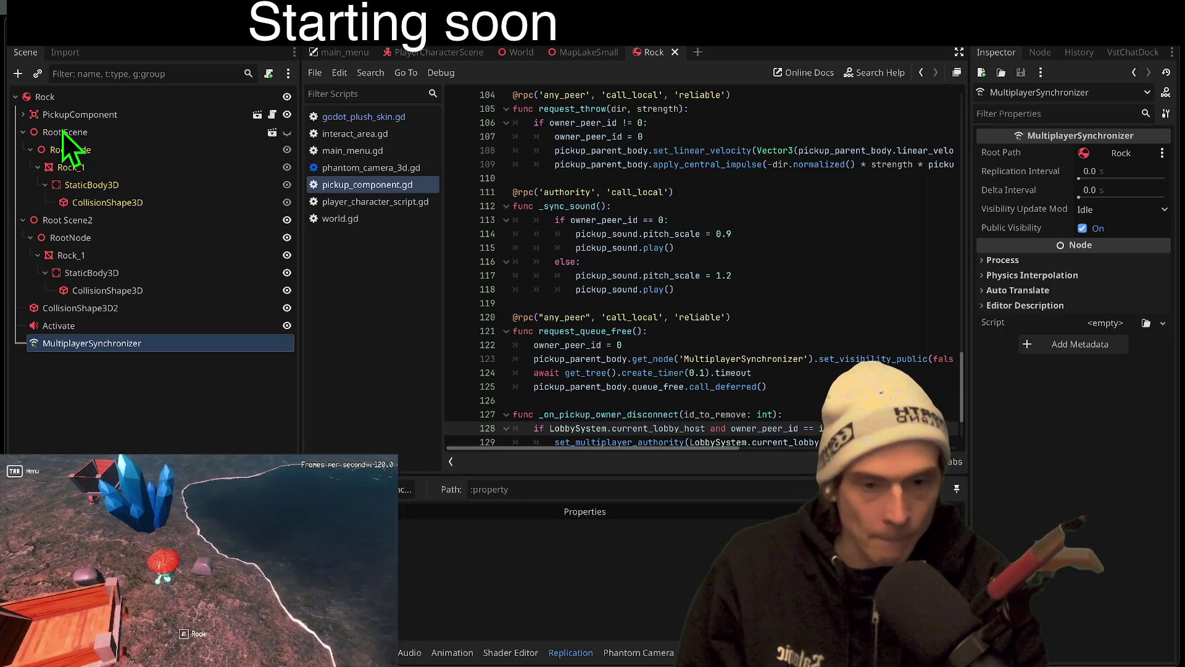
key("e")
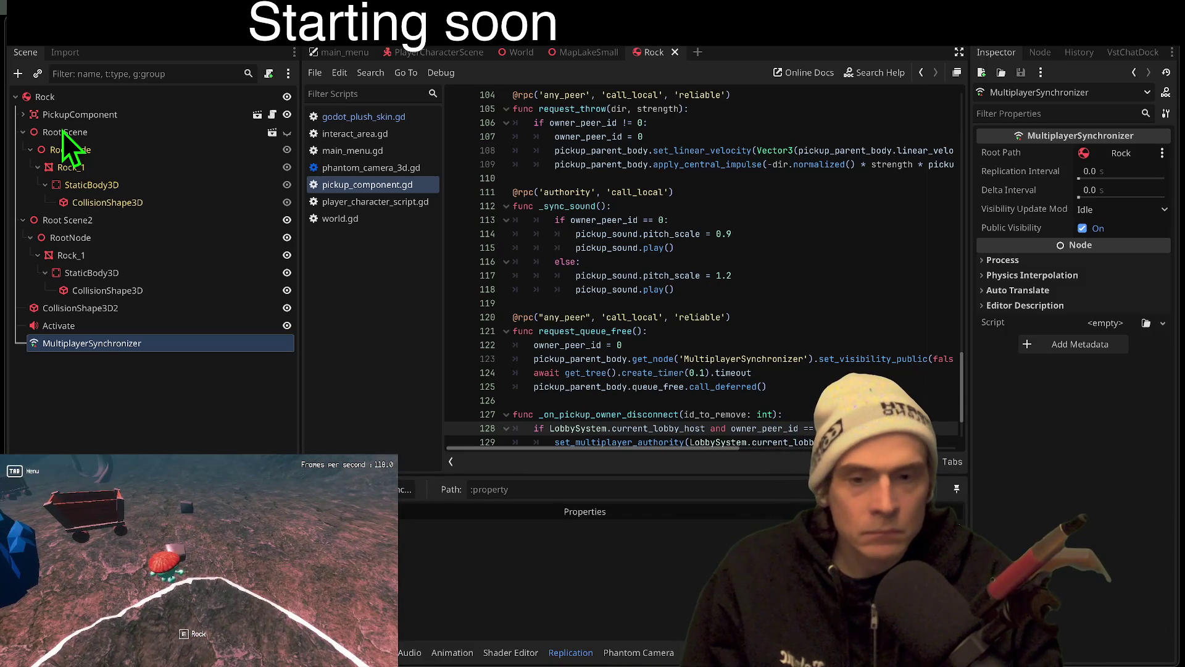
Repeat the menu, respawn and rock pickup cycle two more times
key("Tab")
left_click(199, 566)
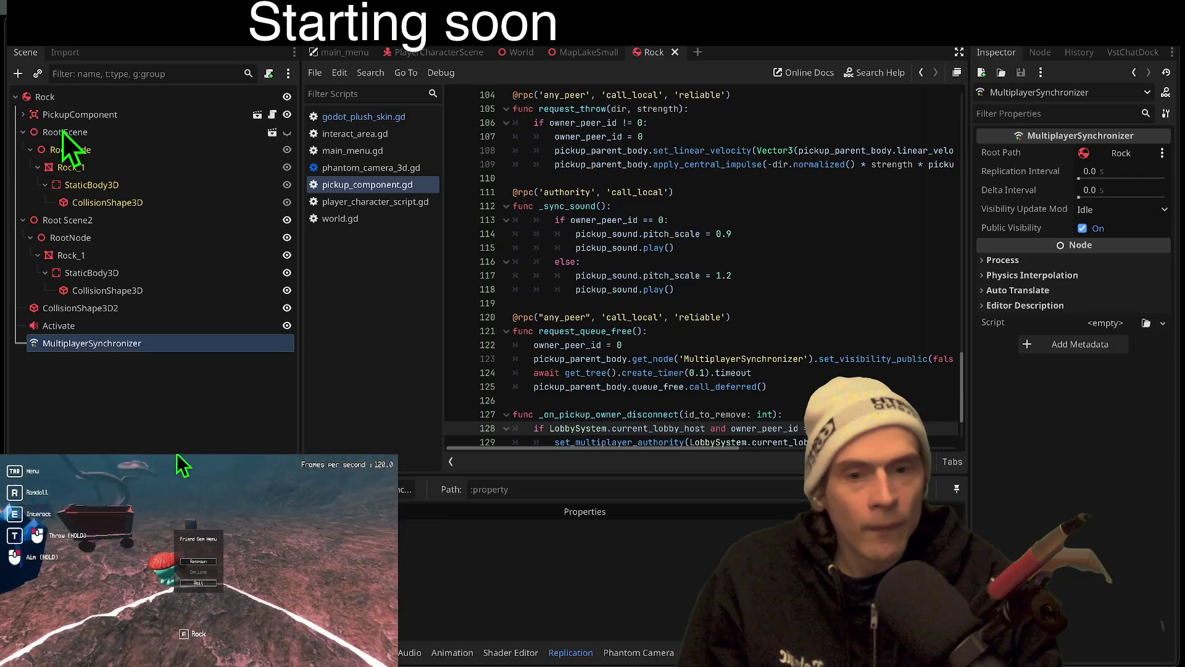
key("e")
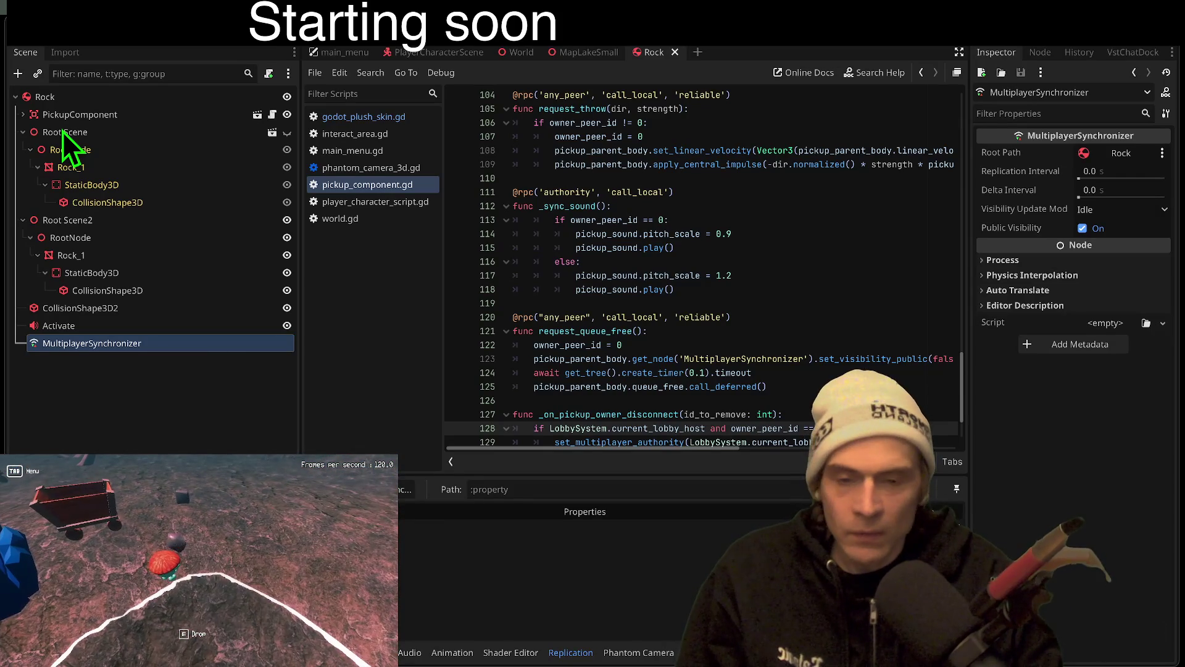
key("Tab")
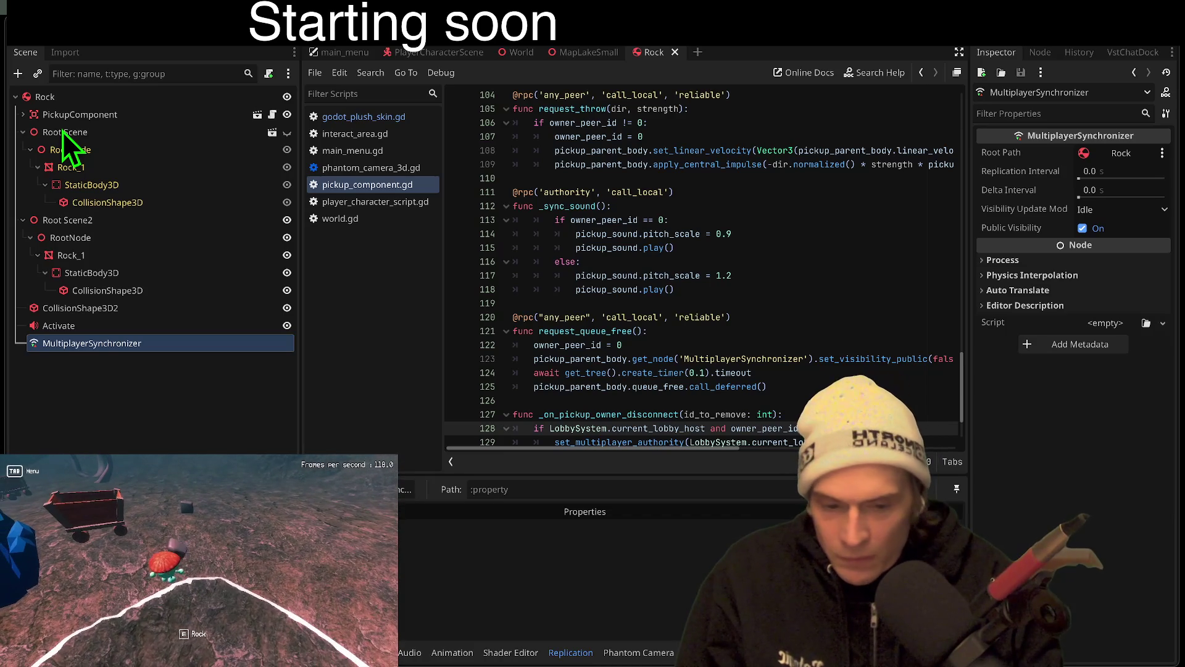
left_click(198, 563)
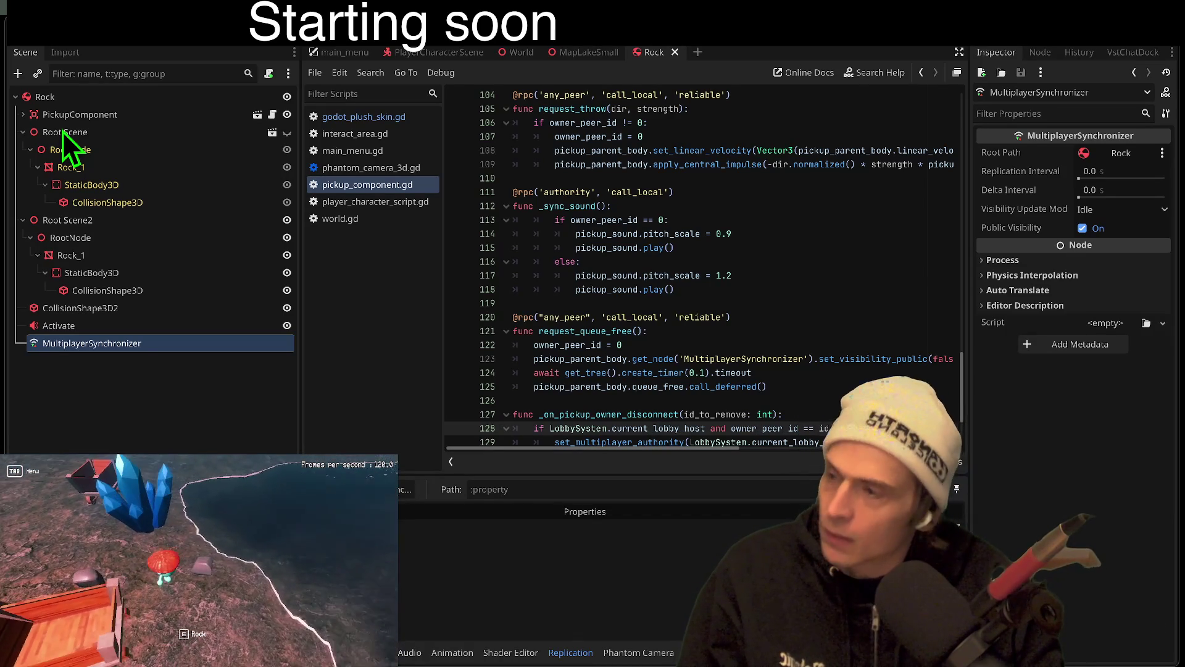
key("e")
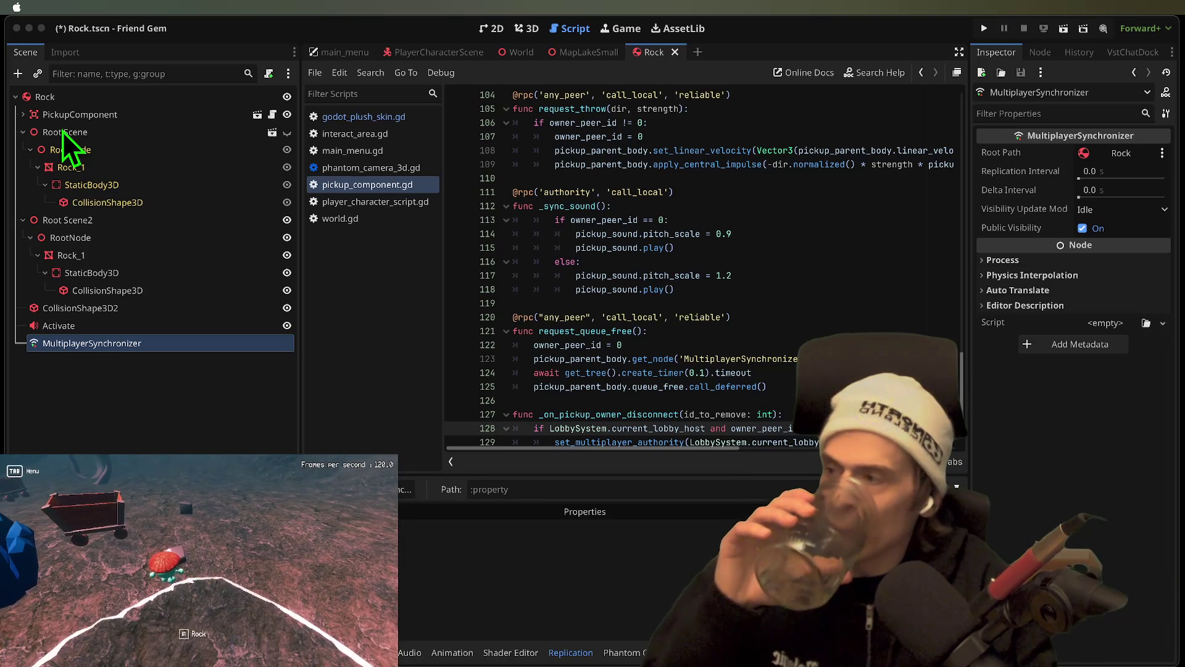
Respawn the player from the Tab menu and pick up the rock again
key("Tab")
left_click(198, 561)
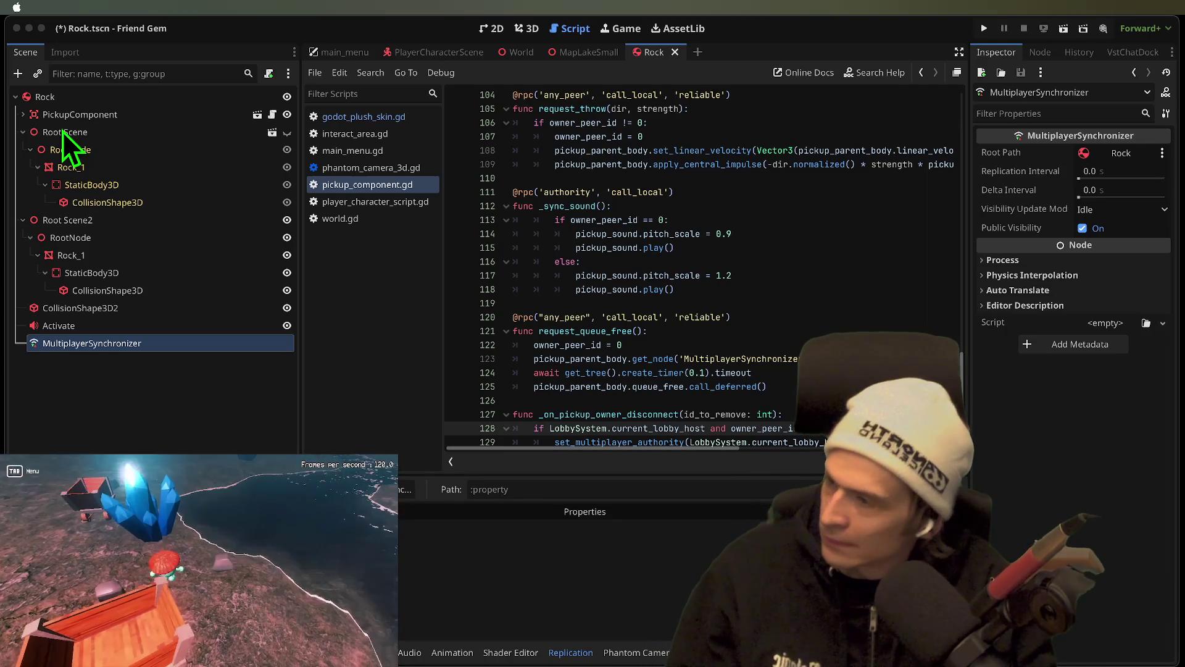
key("e")
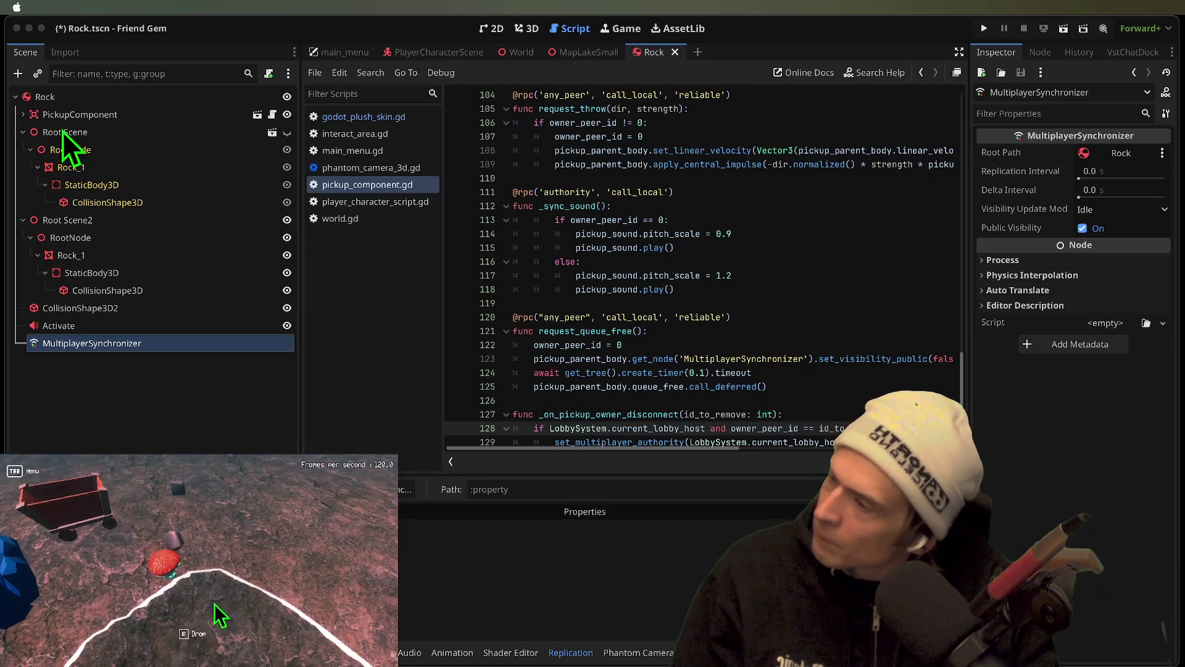
Respawn beside the blue crystals, resume play and pick up the rock, then switch to Firefox
left_click(197, 559)
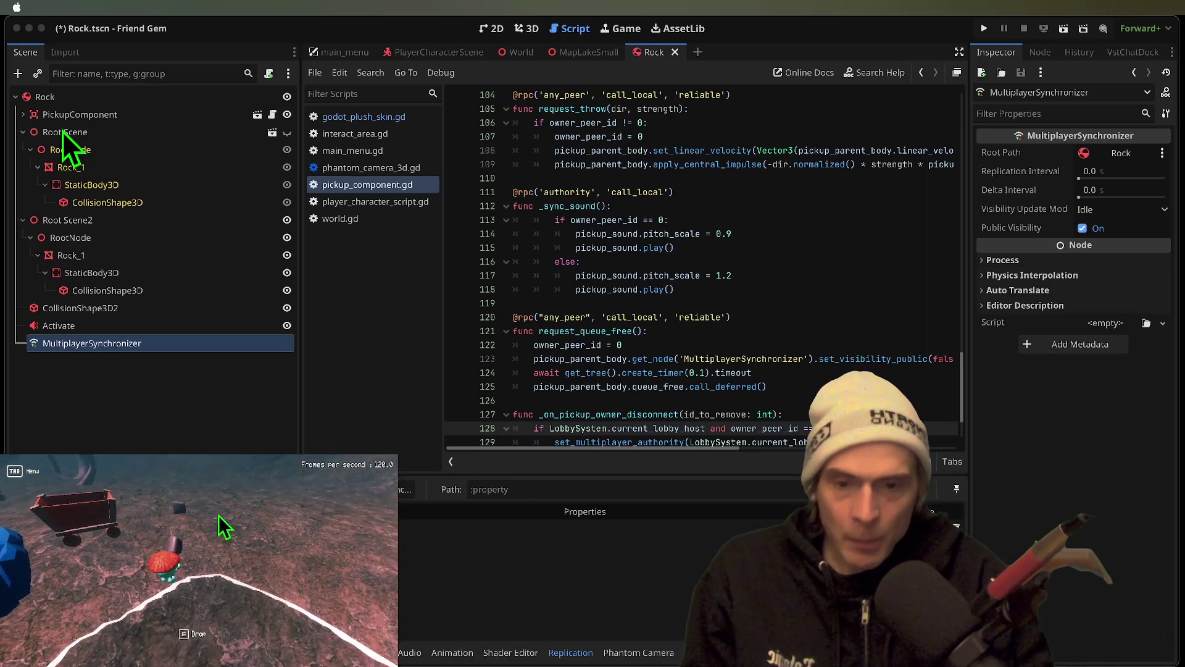
left_click(198, 562)
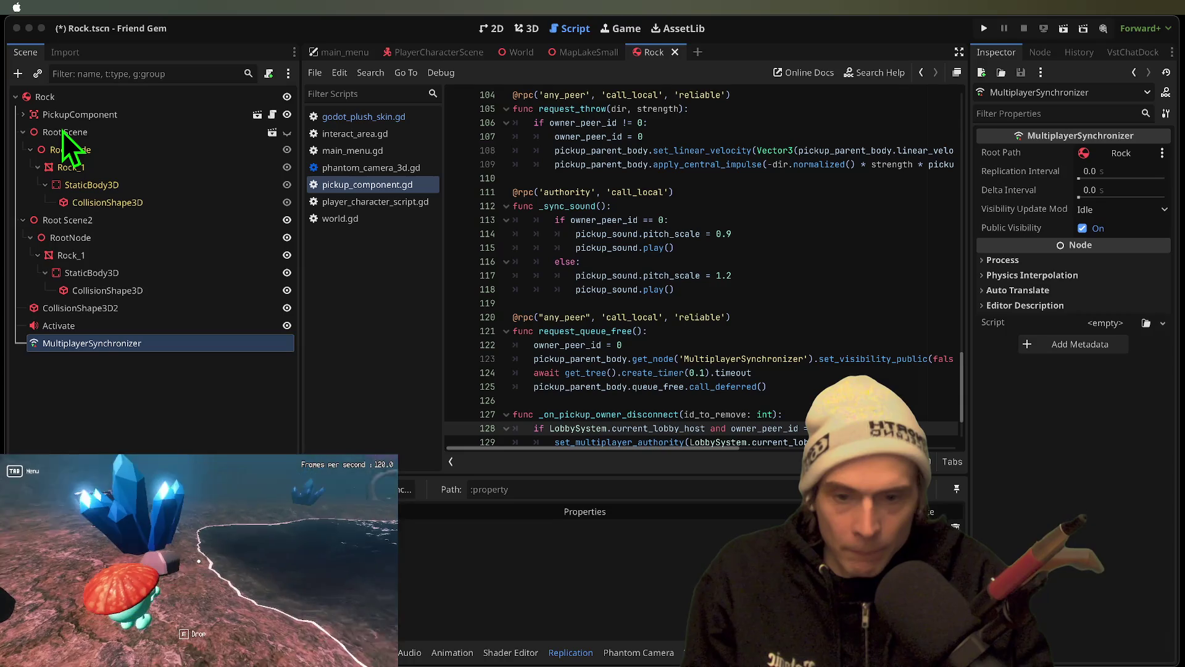
key("e")
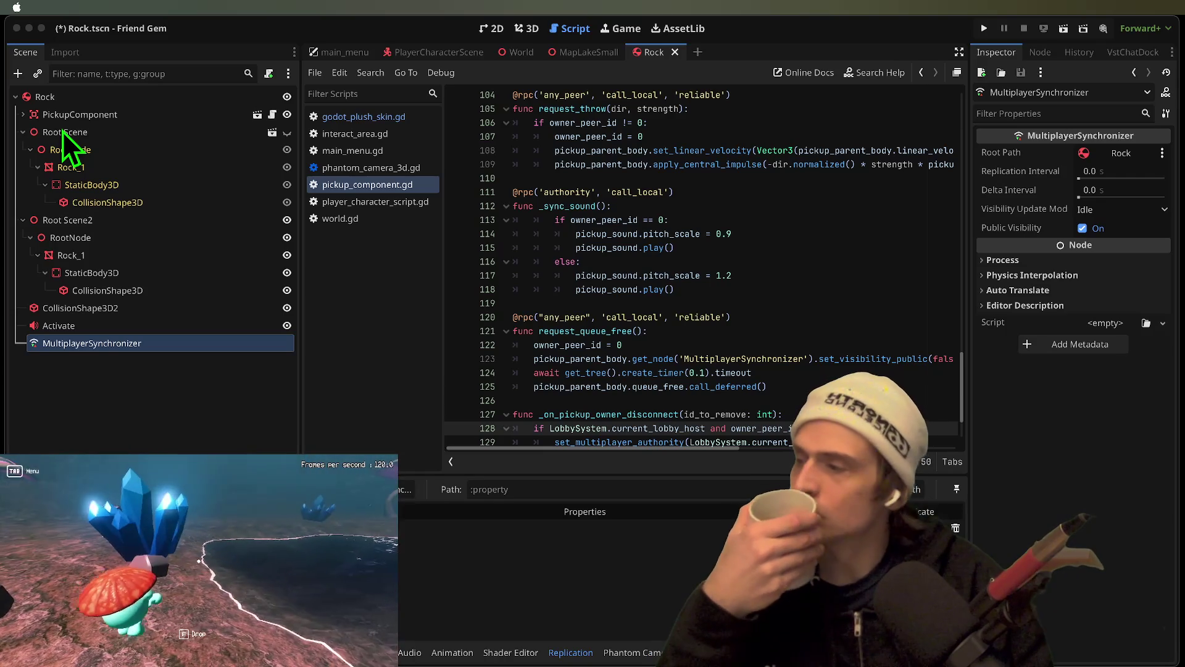
key("super+Tab")
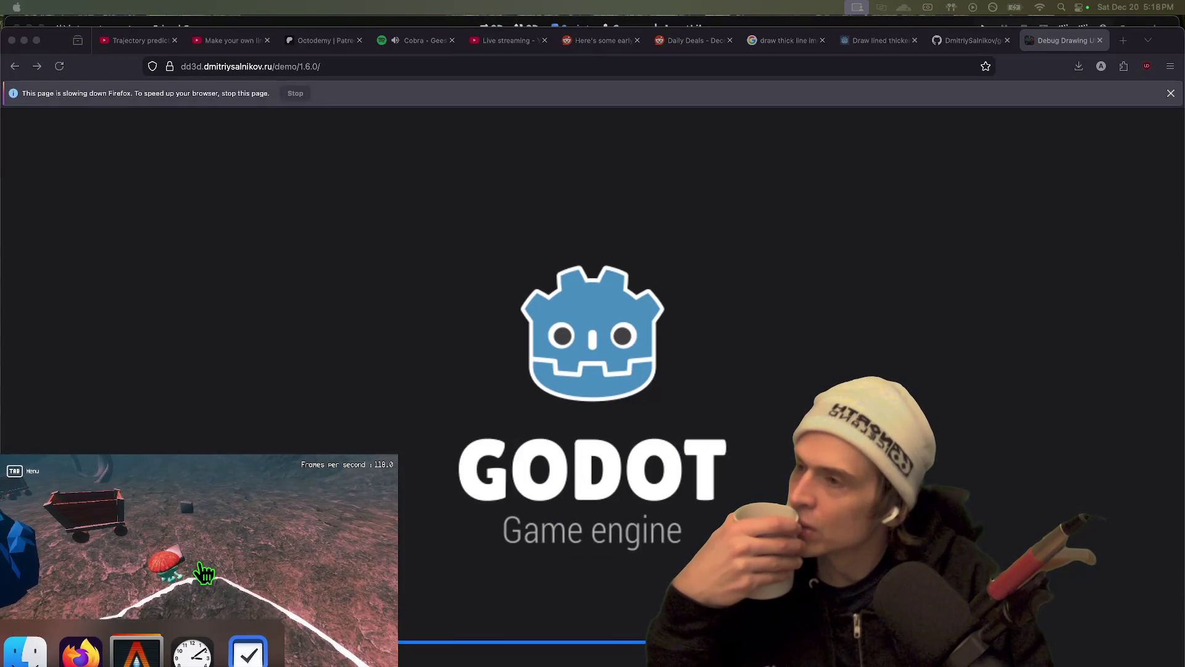
Check the Thickness setting on the loaded dd3d web demo, then return to the Godot editor
left_click(793, 346)
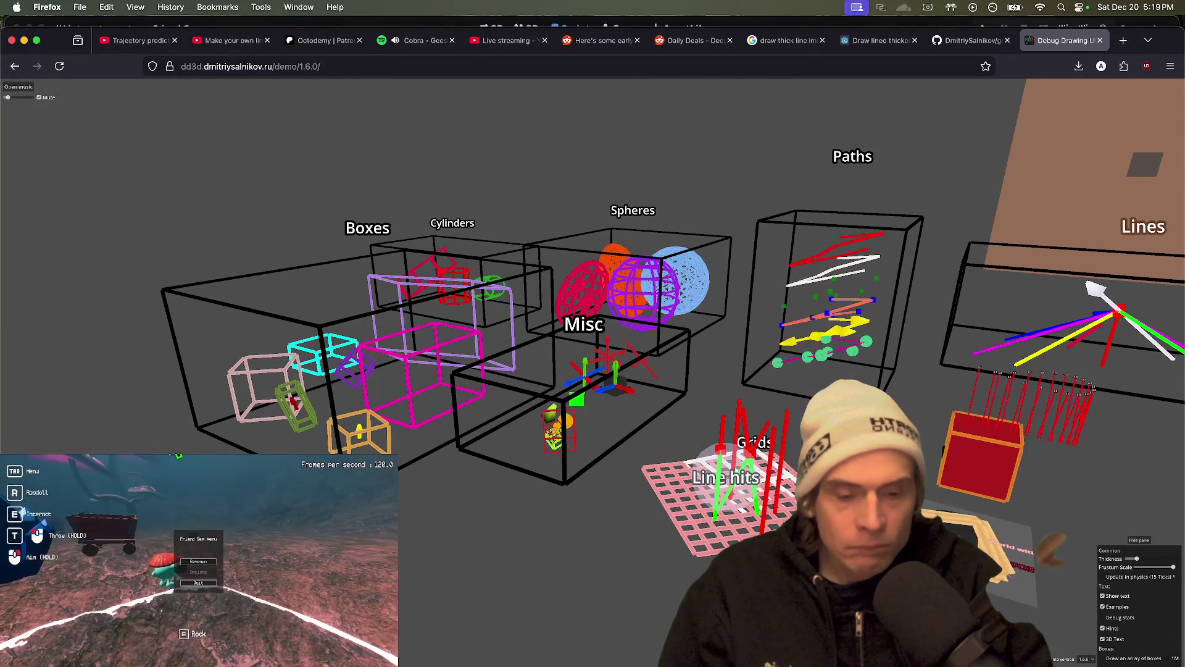
left_click(483, 629)
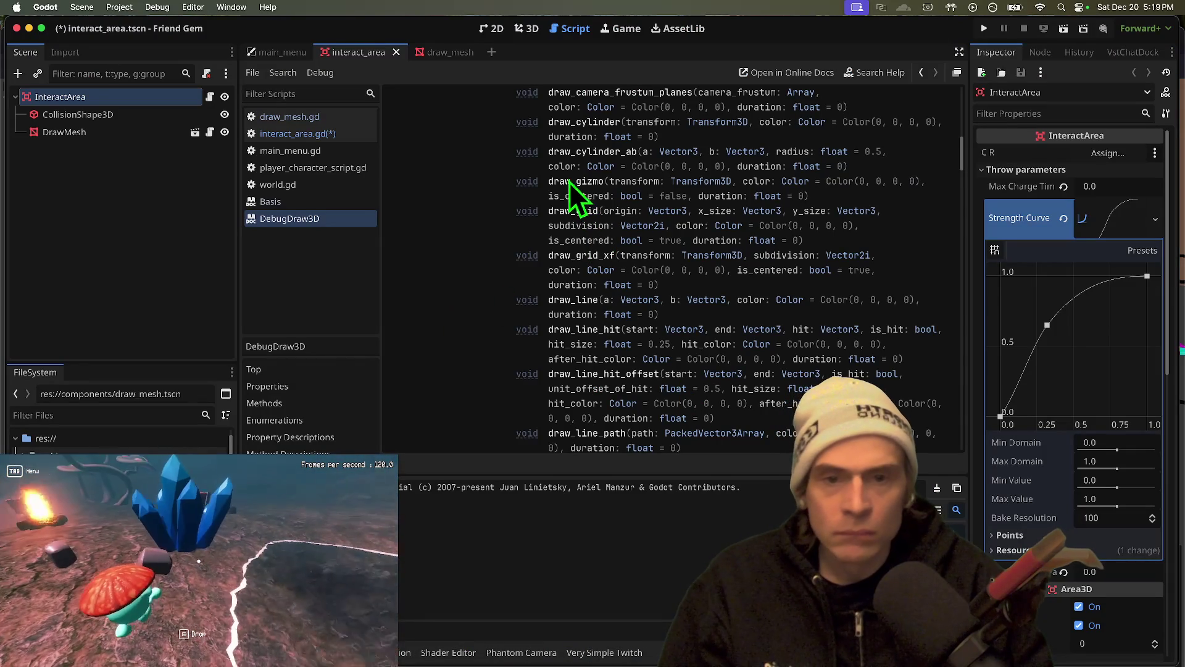
Remove the old draw_mesh.draw_line line from the throw block of interact_area.gd
left_click(338, 206)
left_click(334, 219)
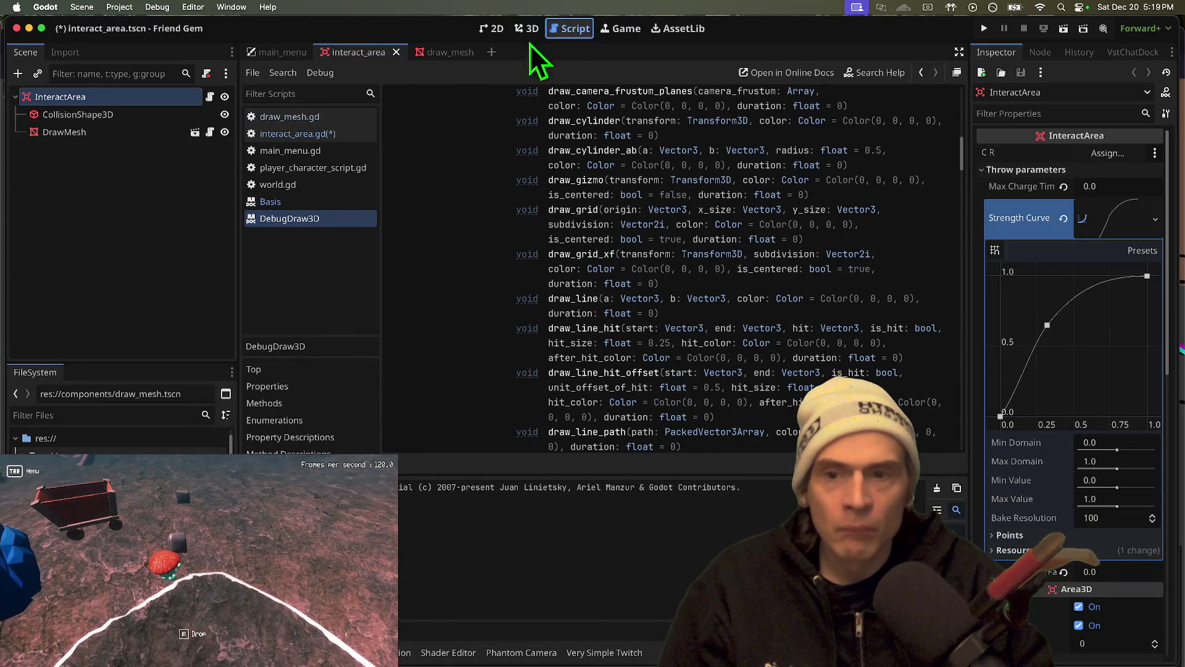
left_click(288, 133)
double_click(696, 180)
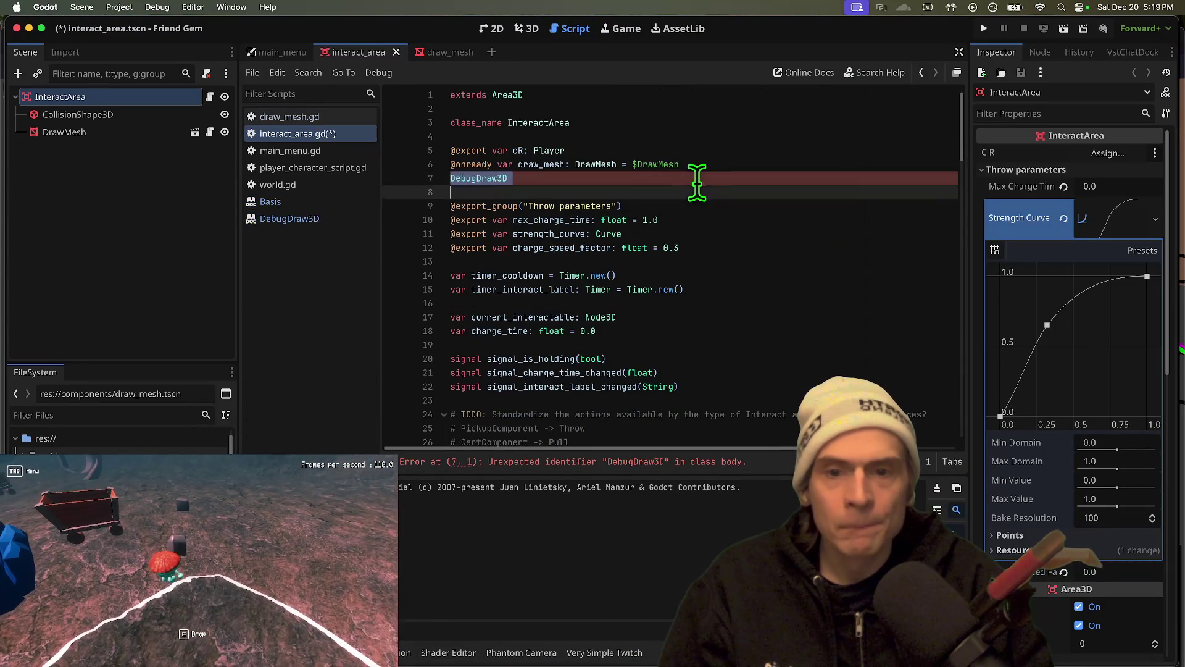
scroll(737, 371, "down", 5)
scroll(737, 370, "down", 13)
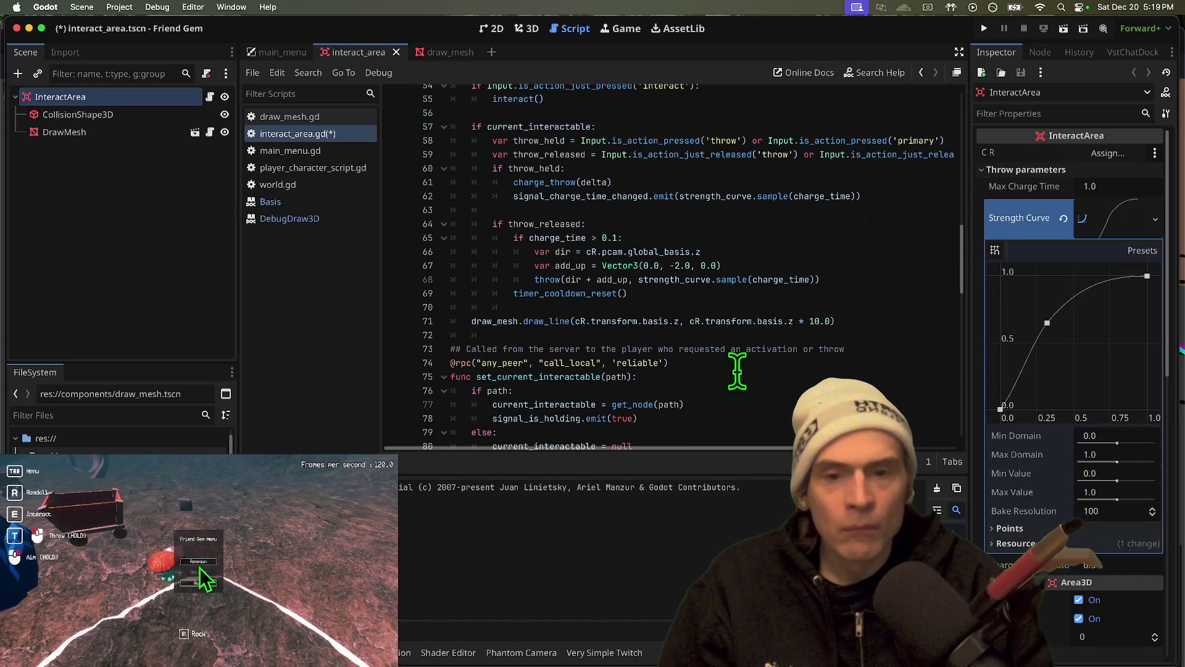
triple_click(860, 314)
key("ctrl+c")
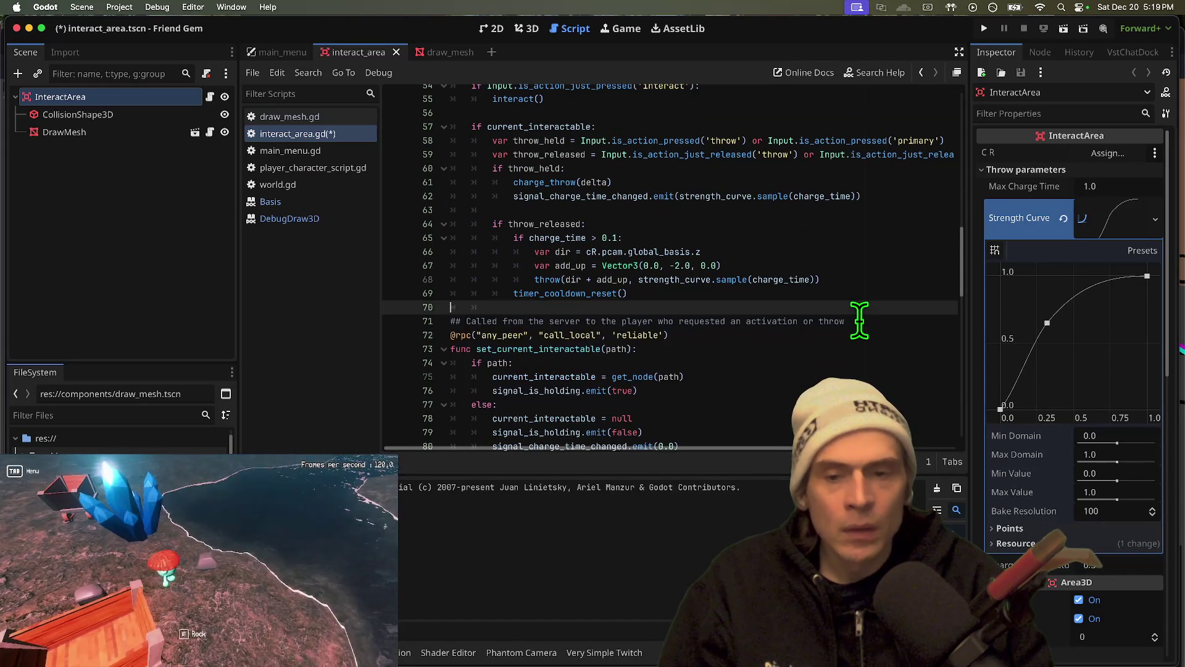
key("BackSpace")
key("BackSpace")
Paste the draw_mesh line at the top of _process and comment it out
scroll(860, 320, "up", 3)
left_click(812, 231)
key("Up")
key("Up")
key("Return")
key("Return")
key("Up")
key("Up")
key("ctrl+v")
key("ctrl+z")
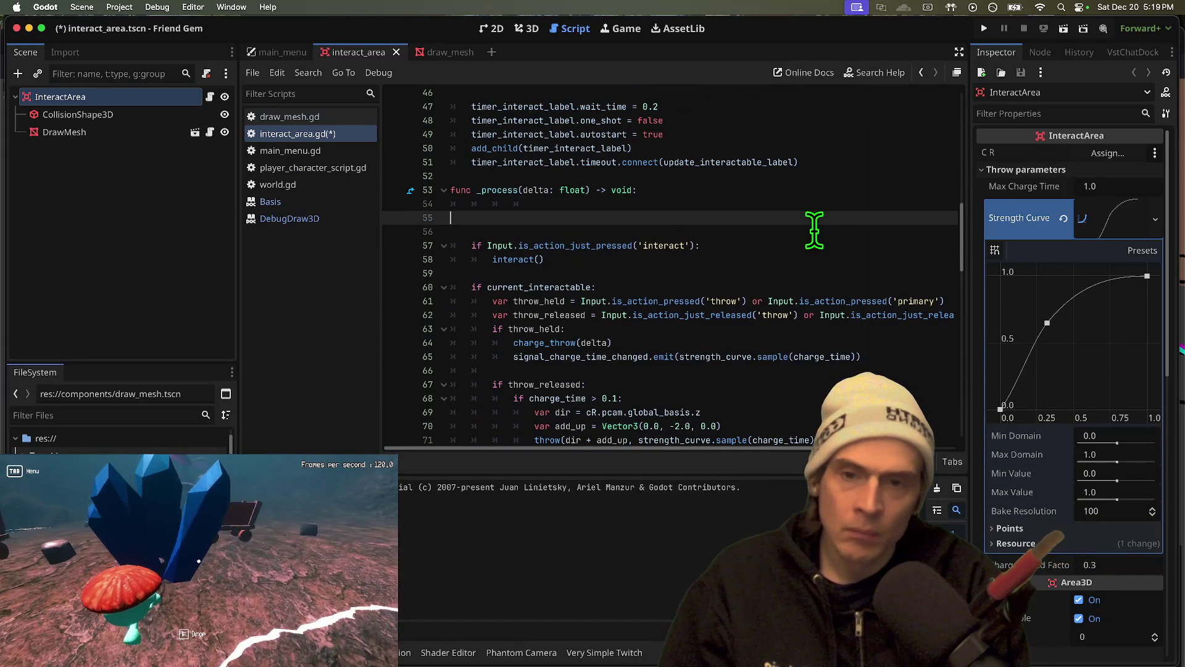
type("draw_mesh.draw_line(cR.transform.basis.z, cR.transform.basis.z * 10.0)")
key("ctrl+k")
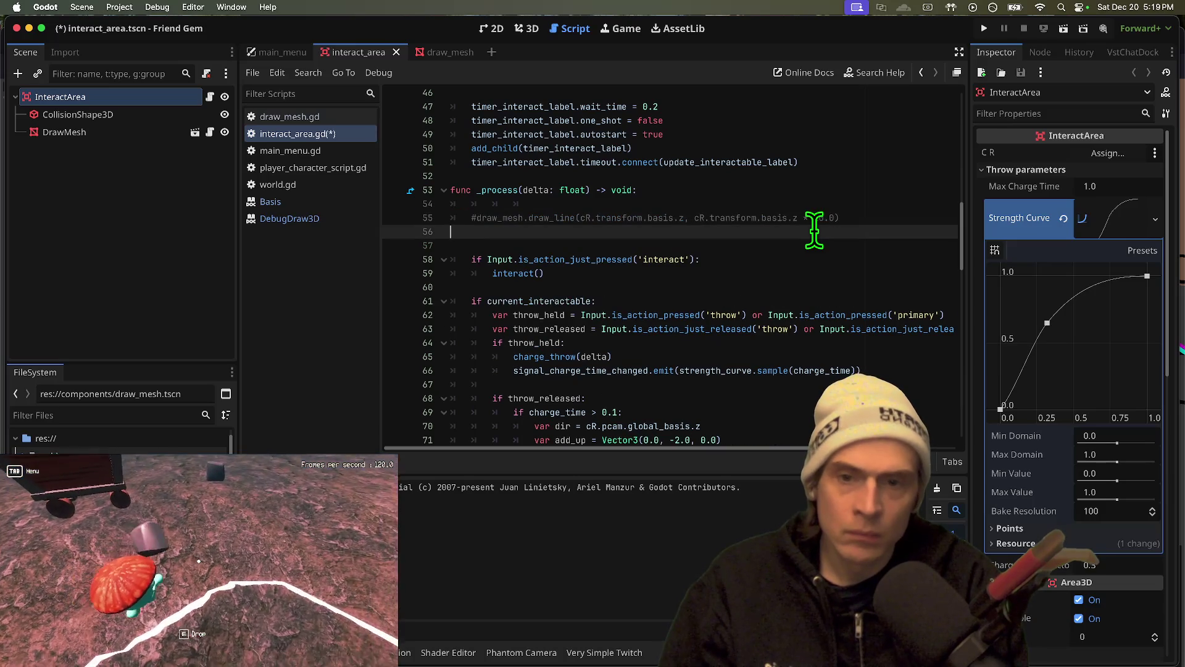
Start a DebugDraw3D.draw_line call below it using autocompletion
type("ebug")
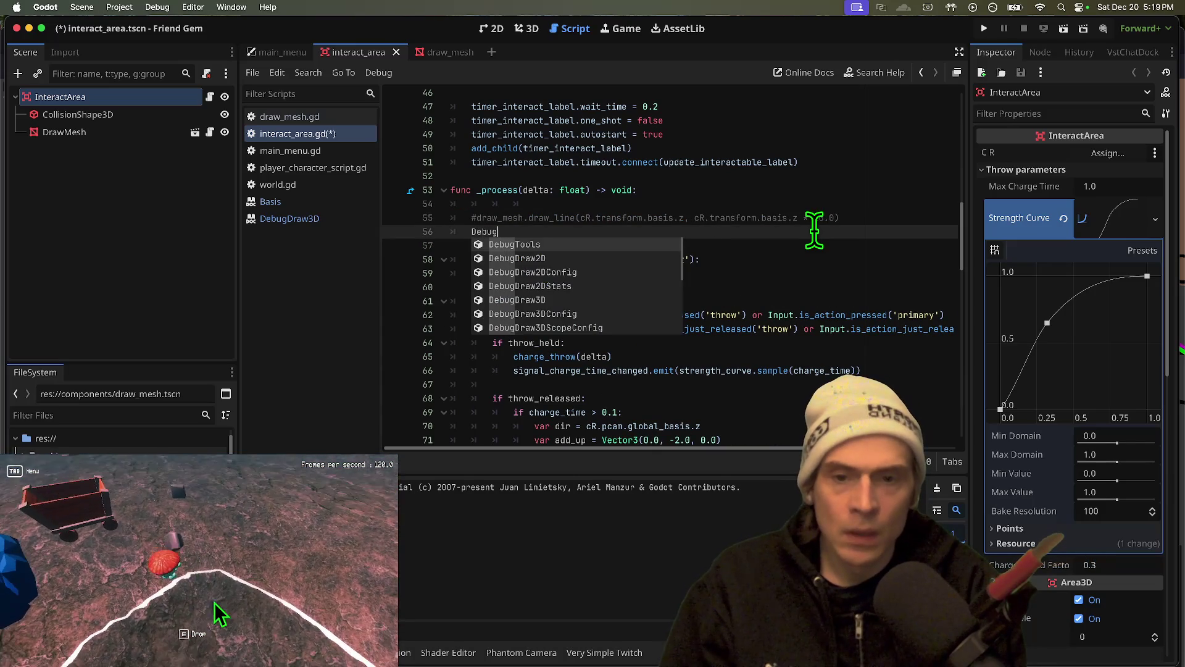
key("Return")
type(".draw_line_hit(")
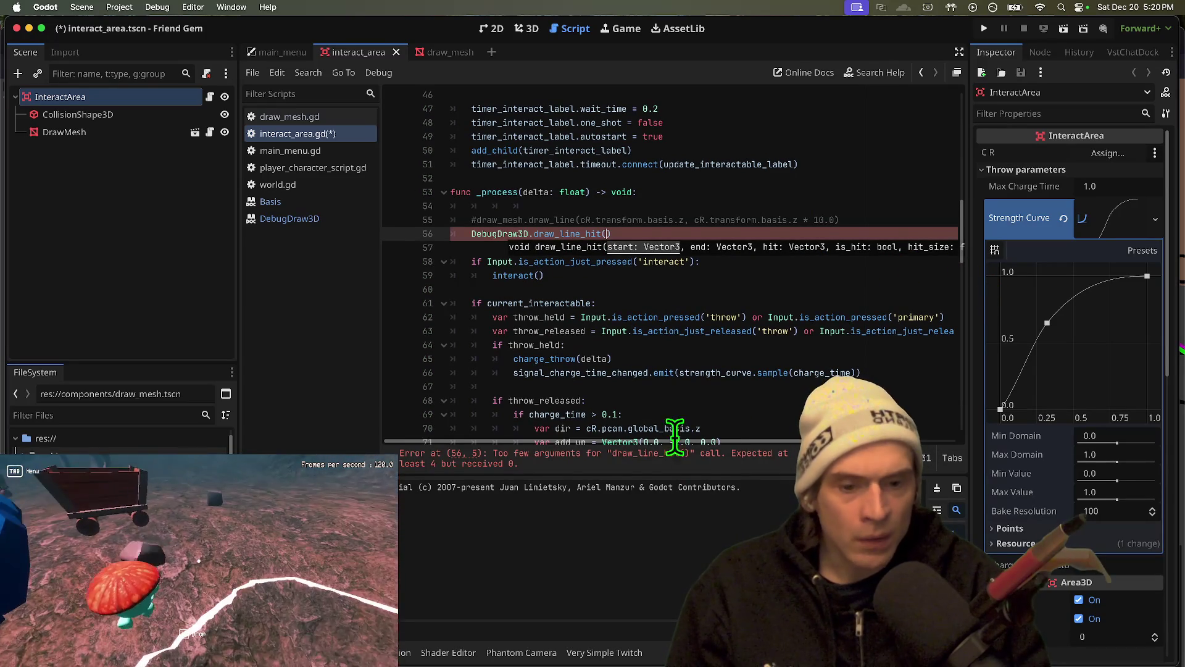
scroll(709, 463, "right", 3)
scroll(556, 432, "left", 3)
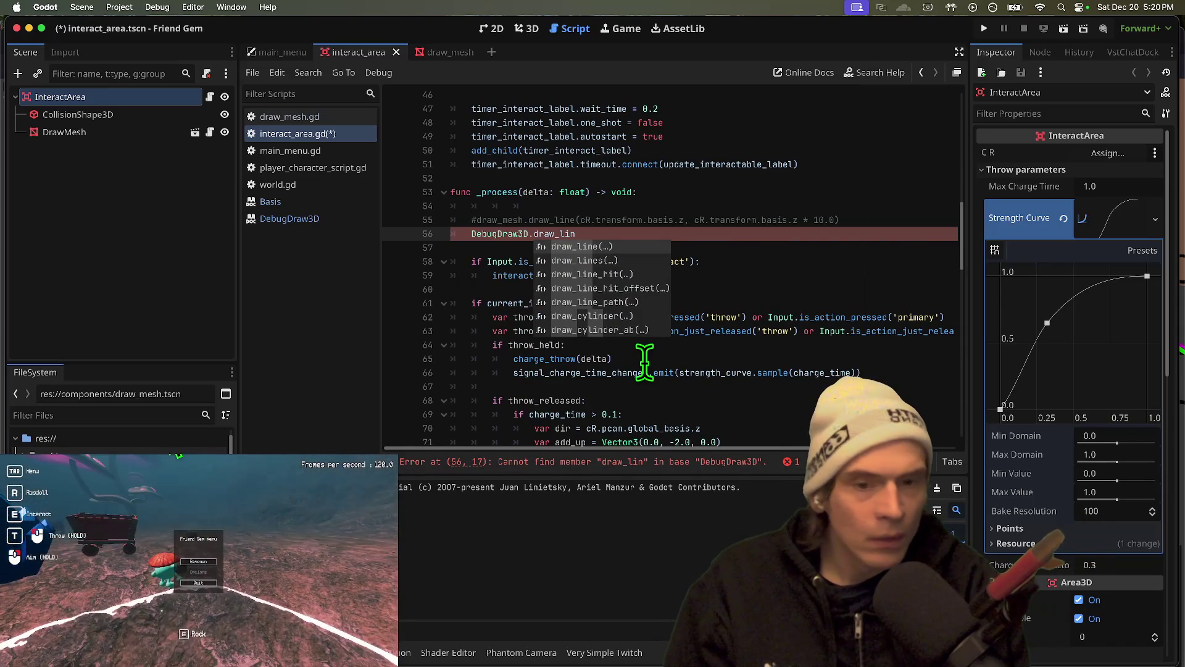
key("Return")
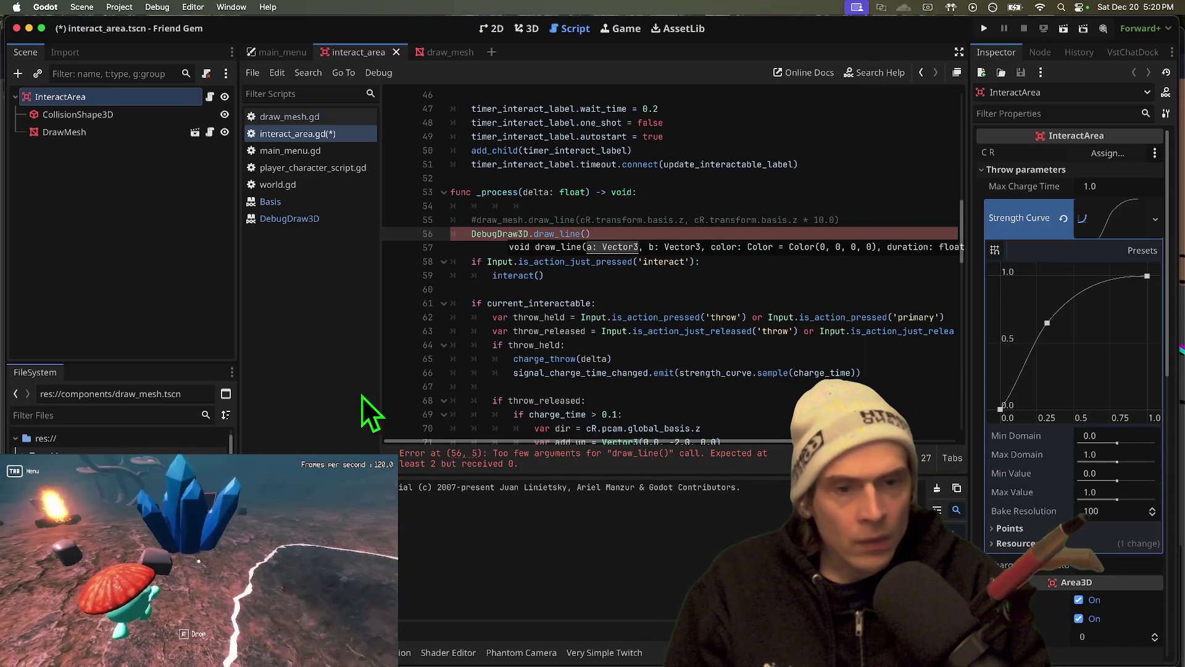
Fill draw_line's arguments with cR.transform.basis.z and cR.transform.basis.z * 10.0
left_click_drag(581, 220, 590, 223)
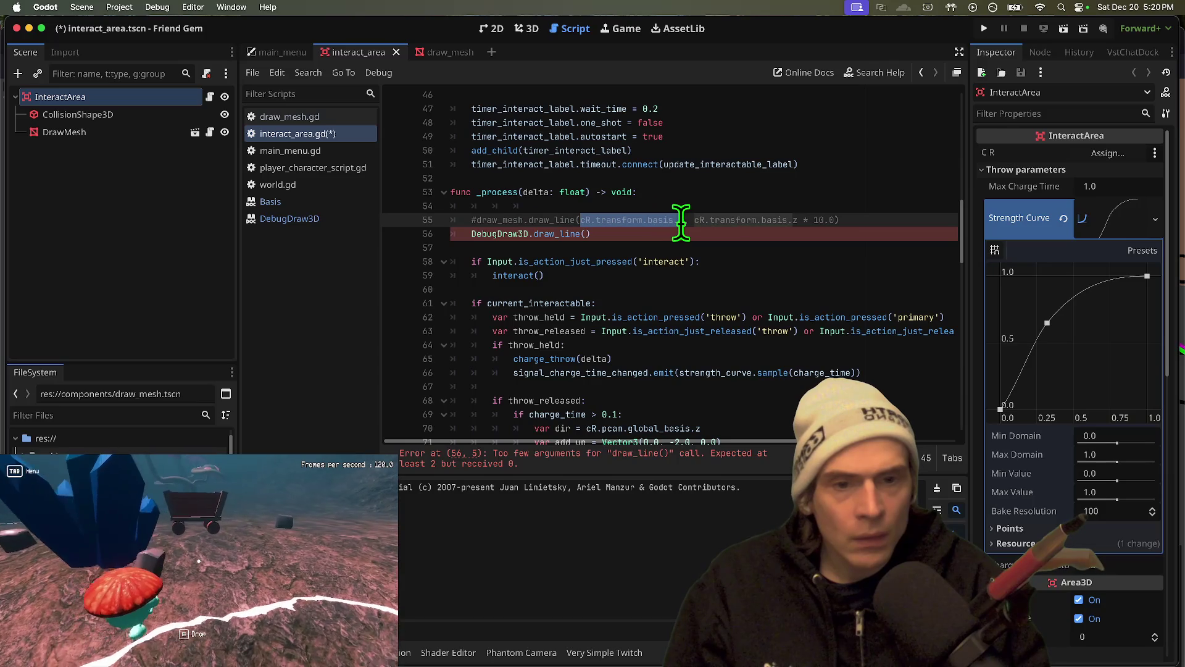
key("ctrl+c")
key("Down")
key("Left")
key("ctrl+v")
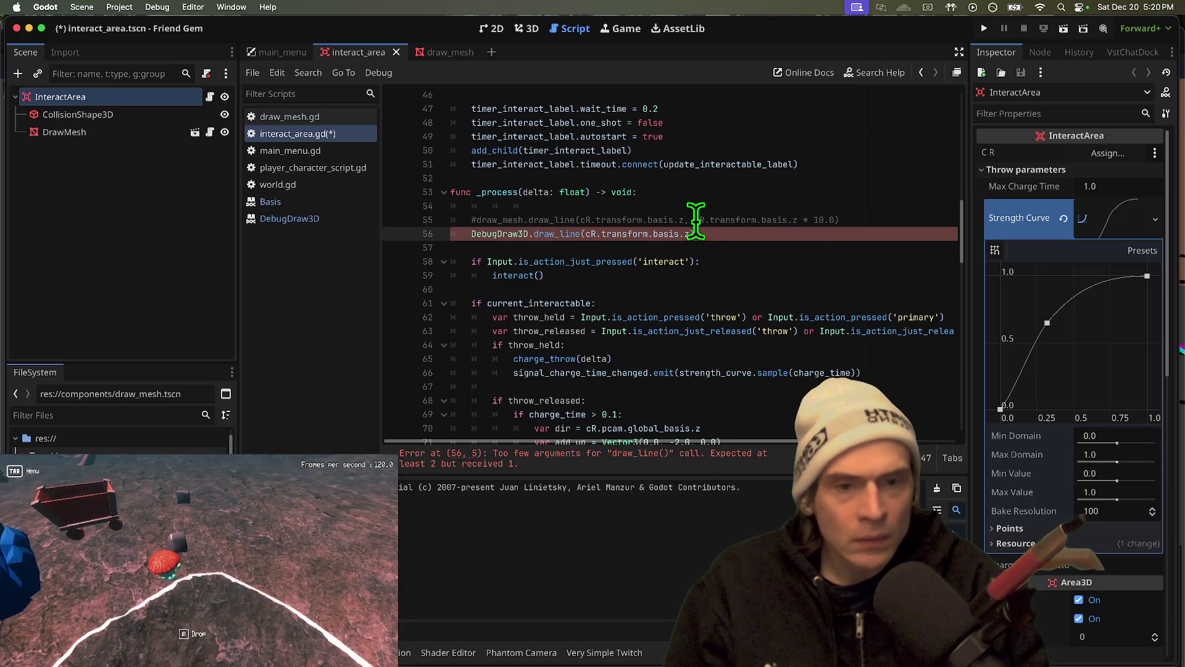
left_click_drag(695, 220, 835, 220)
left_click(827, 233)
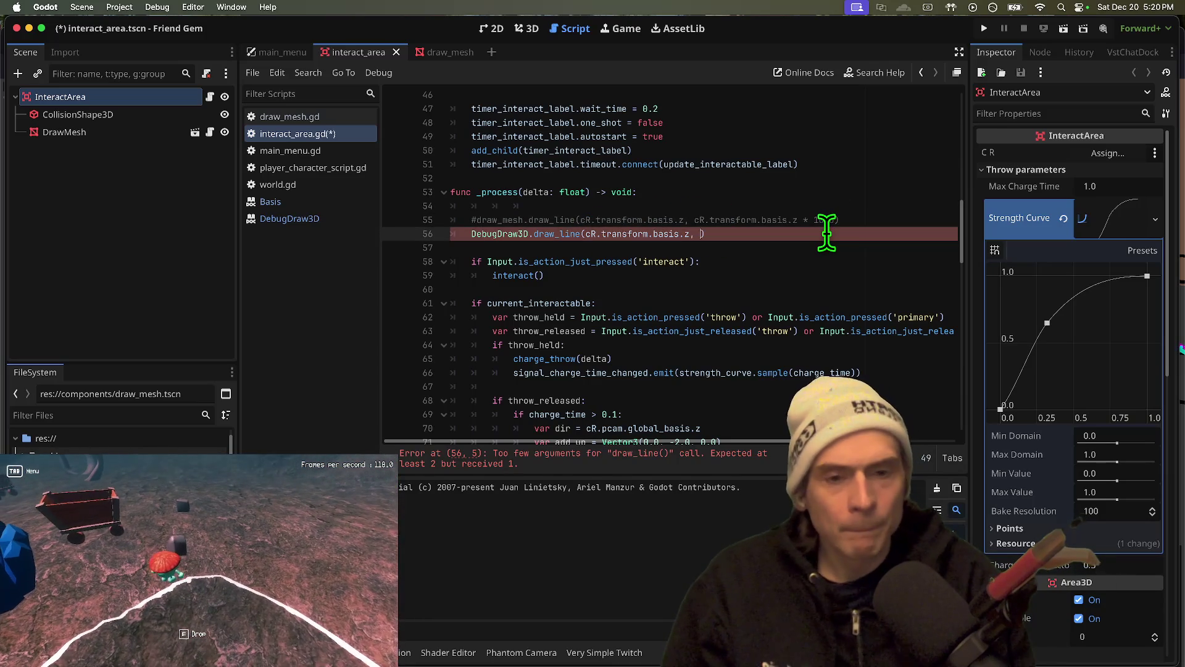
type(")")
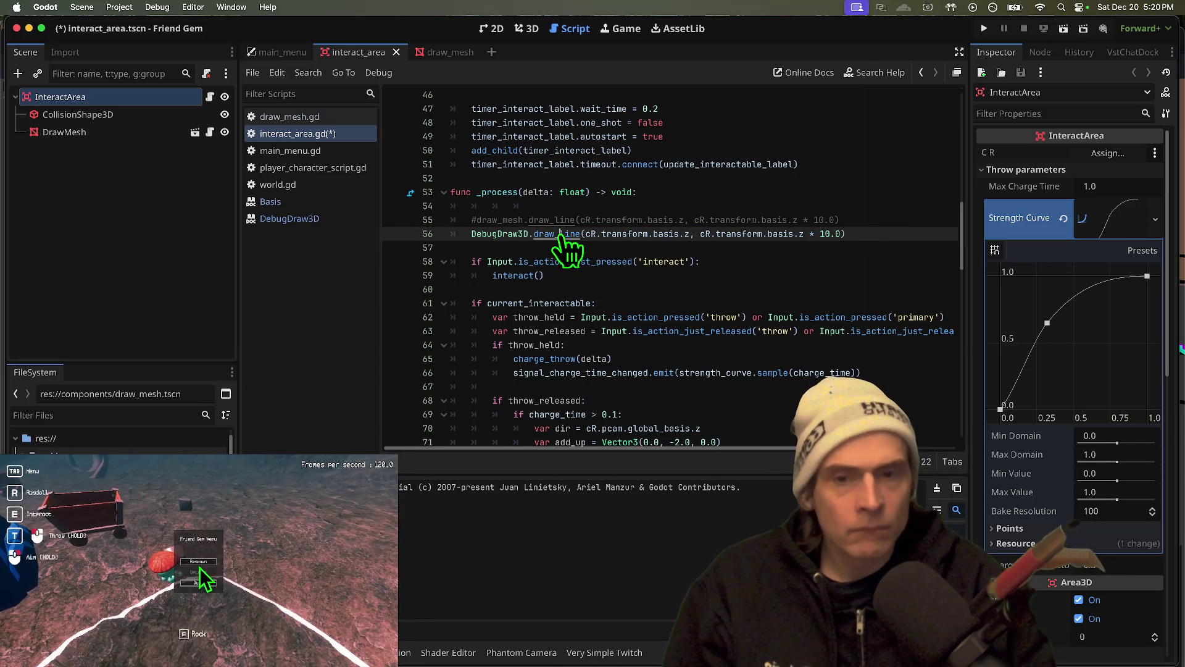
Add Color.RED as the draw_line colour argument and save the script
left_click(560, 234, "super")
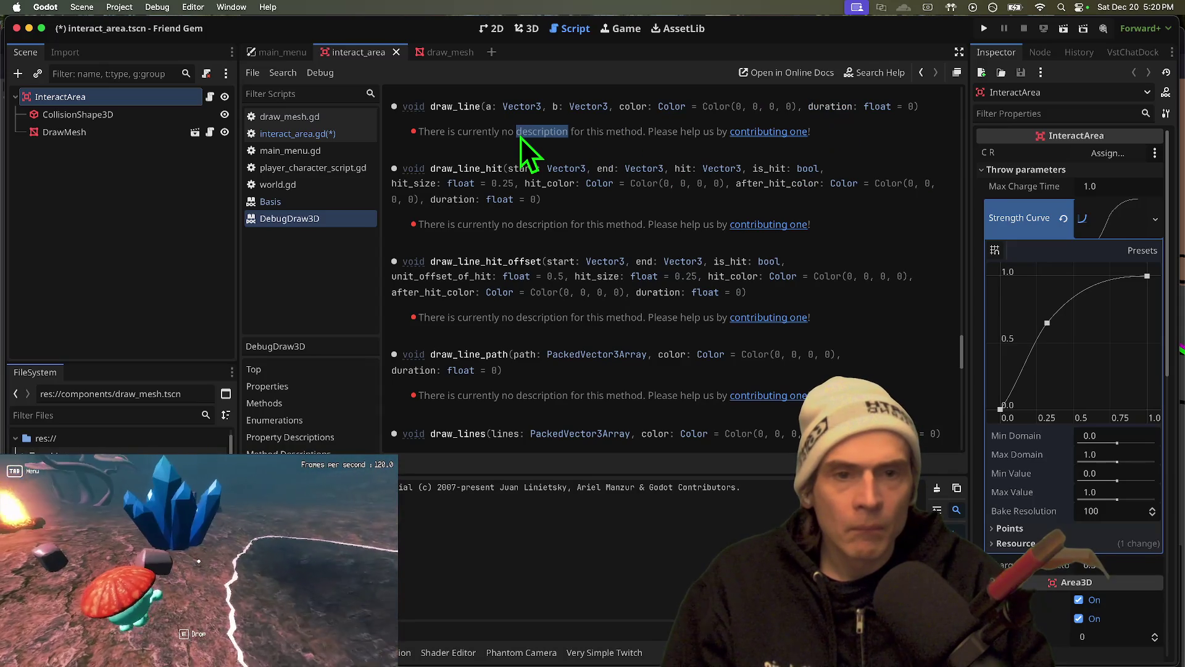
key("alt+super+Left")
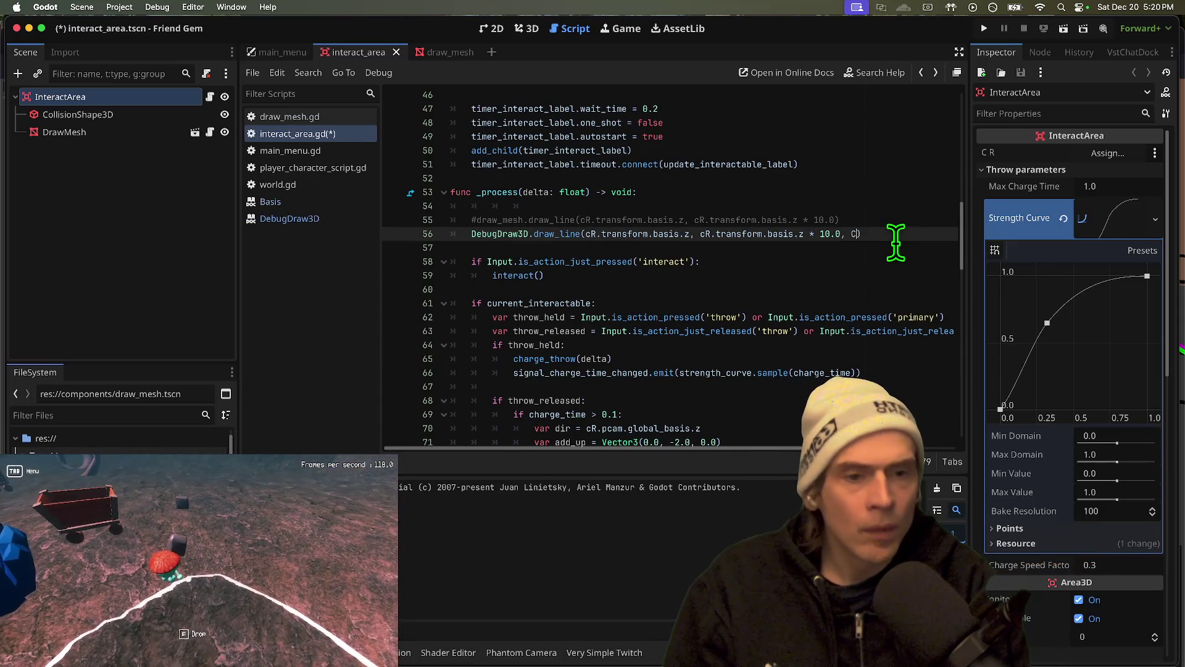
type("olor.R")
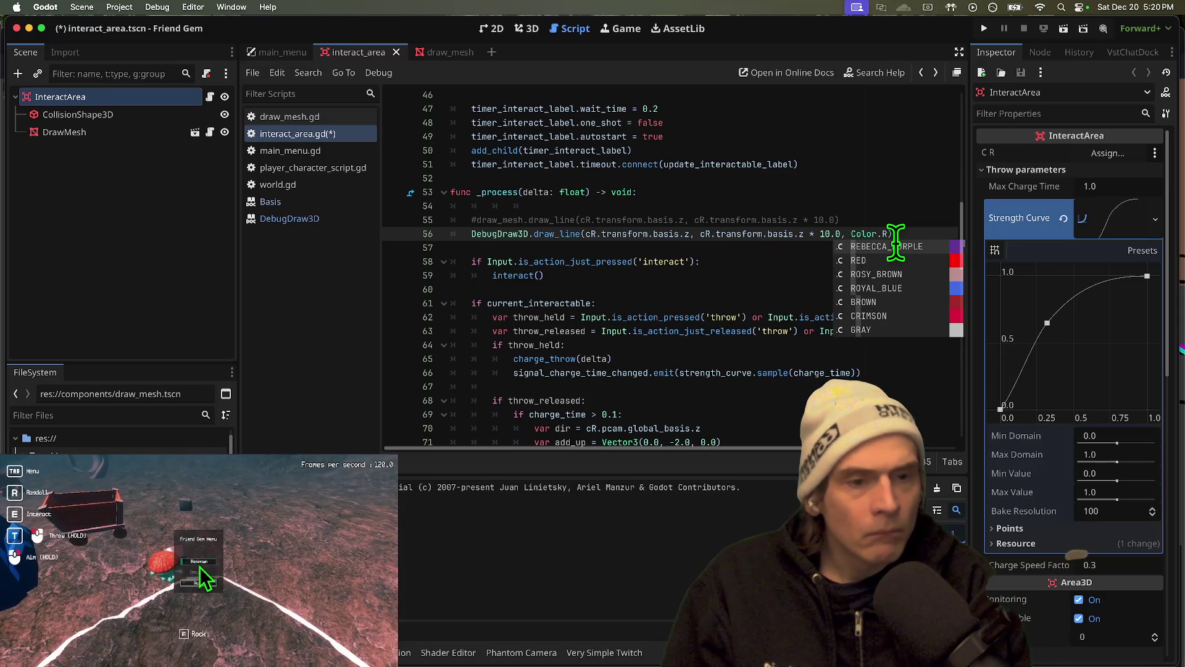
type("ED")
key("super+s")
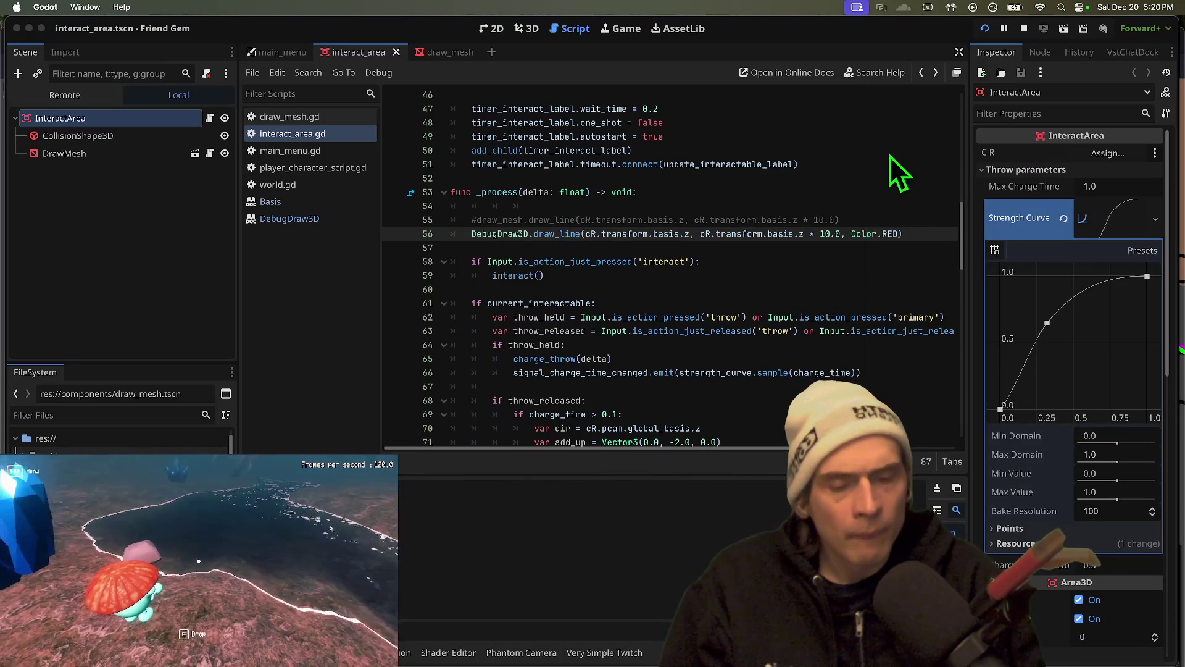
Run the Friend Gem game to test the red line, then bring up the Debug Draw 3D demo in Firefox
key("super+b")
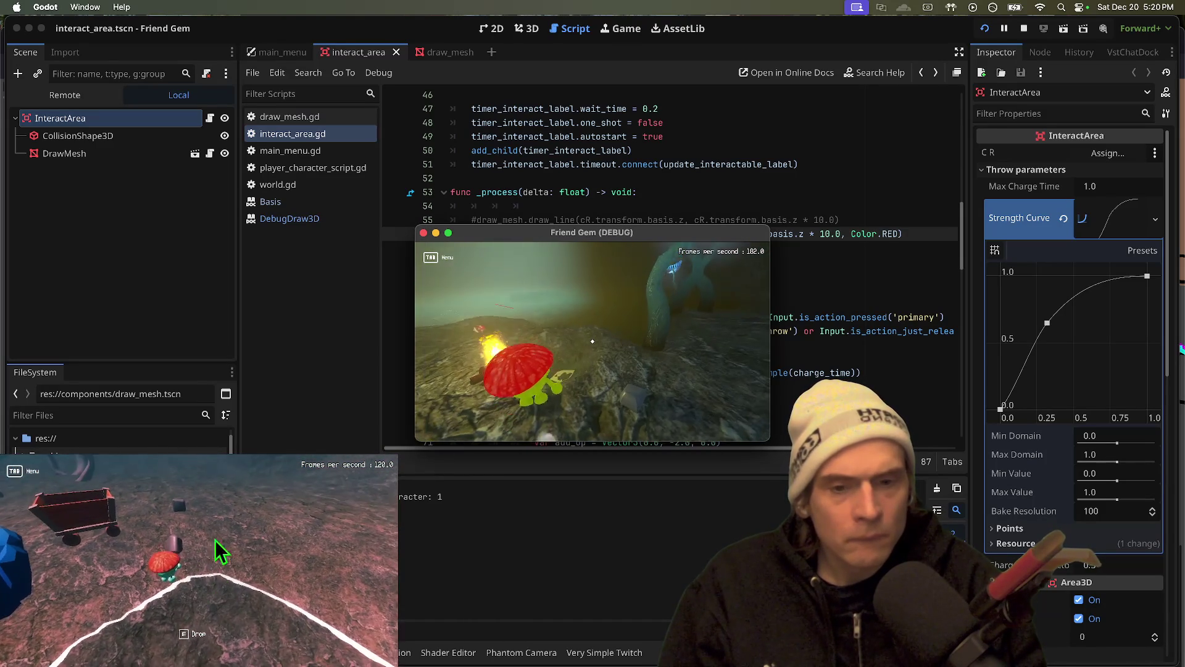
key("super+Tab")
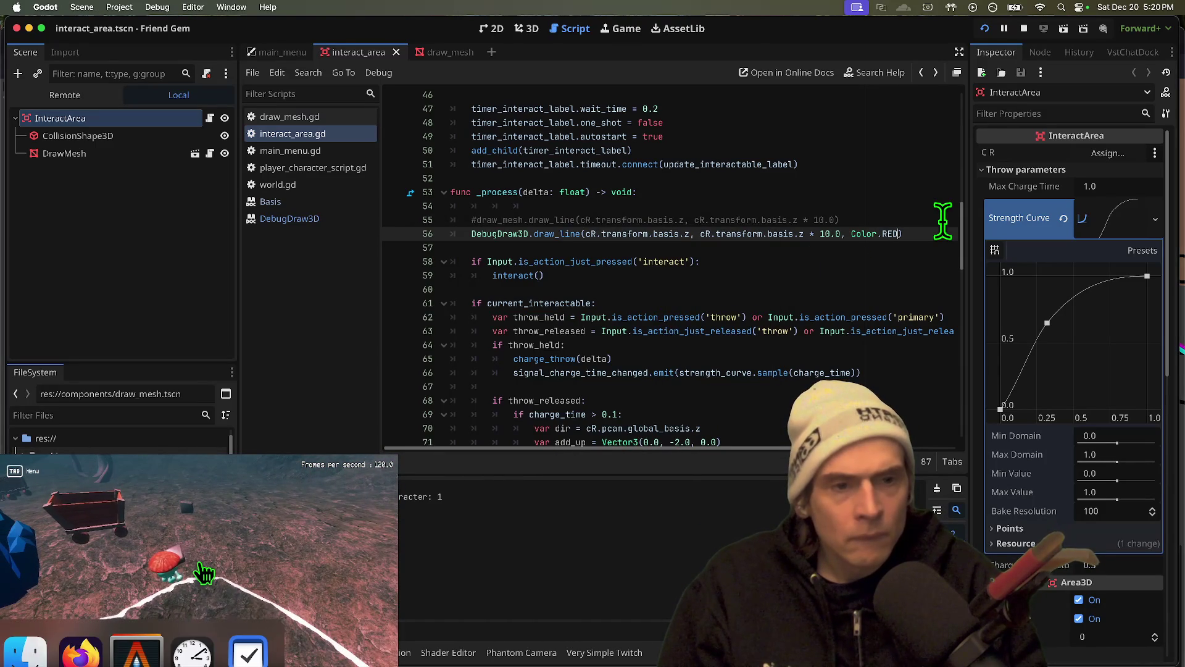
left_click(943, 220)
key("super+Tab")
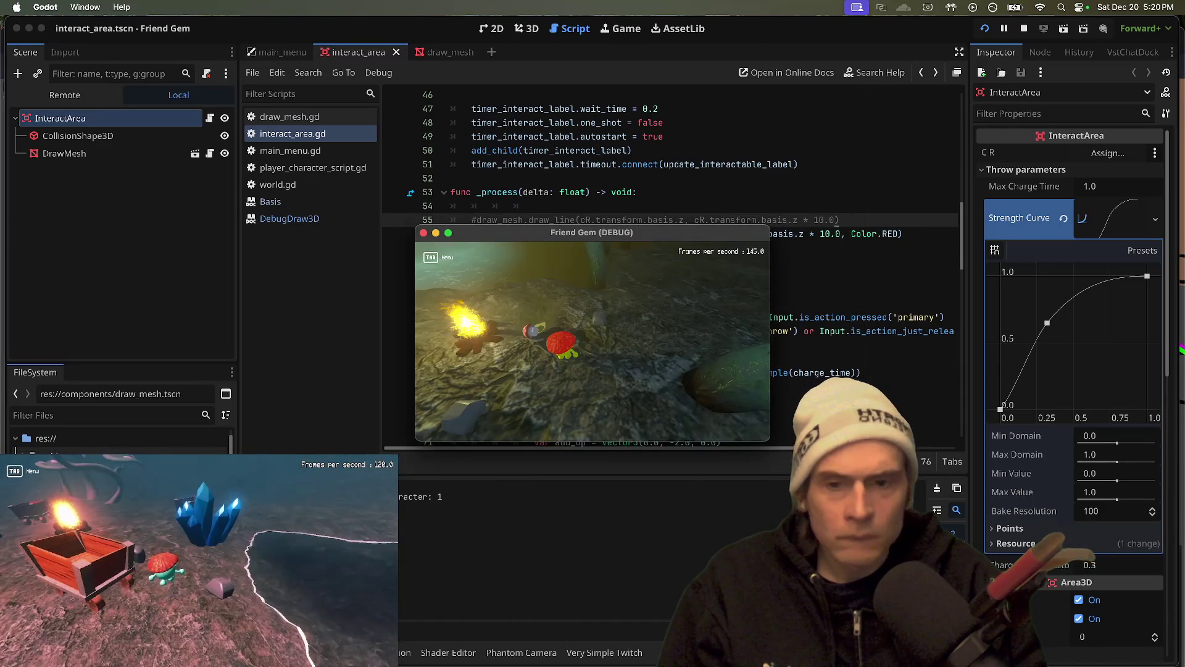
key("super+Tab")
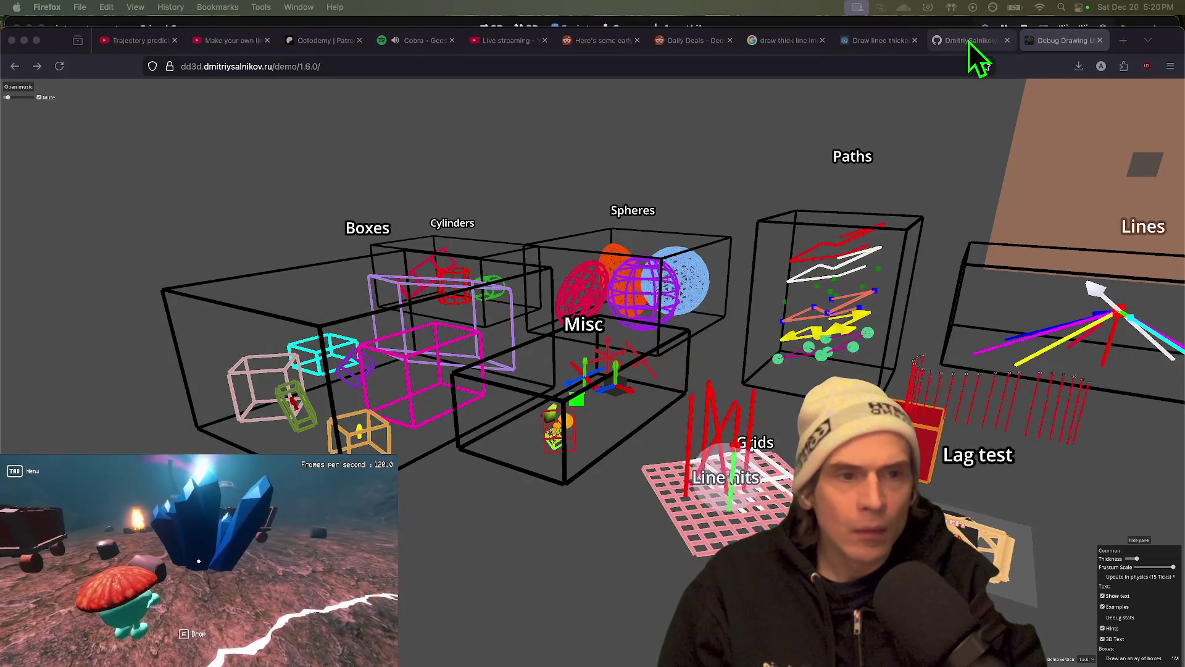
Switch to the addon's GitHub README and scroll to the scoped configs example
left_click(968, 41)
scroll(985, 512, "down", 15)
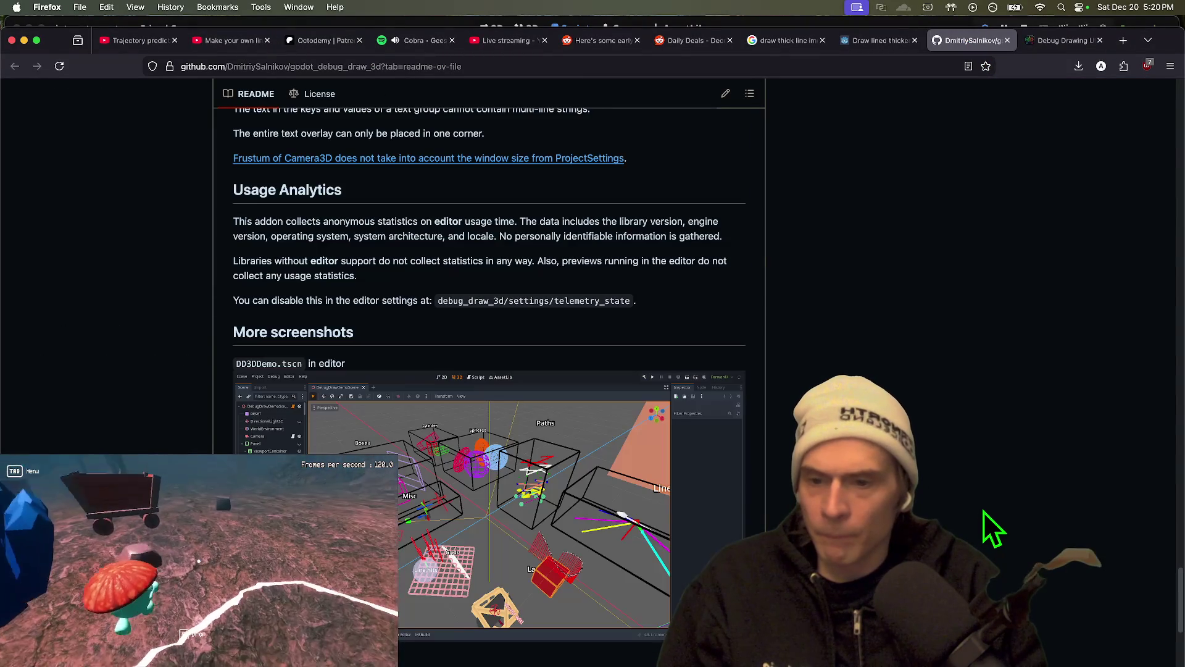
scroll(983, 511, "down", 6)
scroll(982, 510, "up", 20)
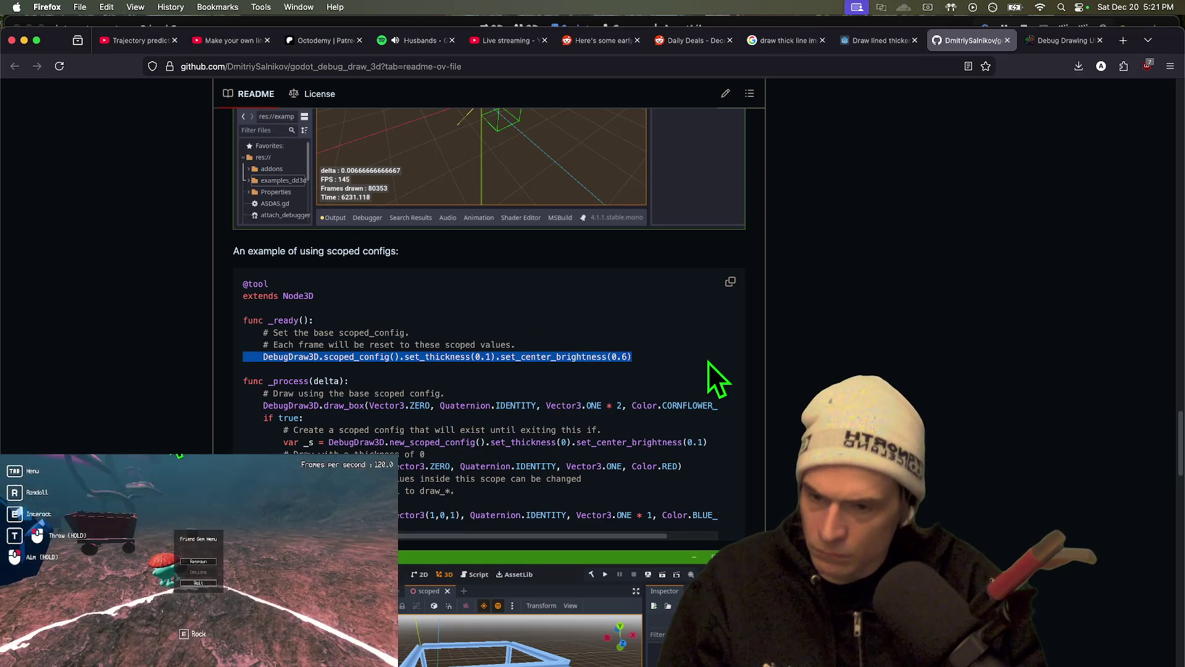
scroll(709, 361, "up", 3)
scroll(709, 362, "up", 10)
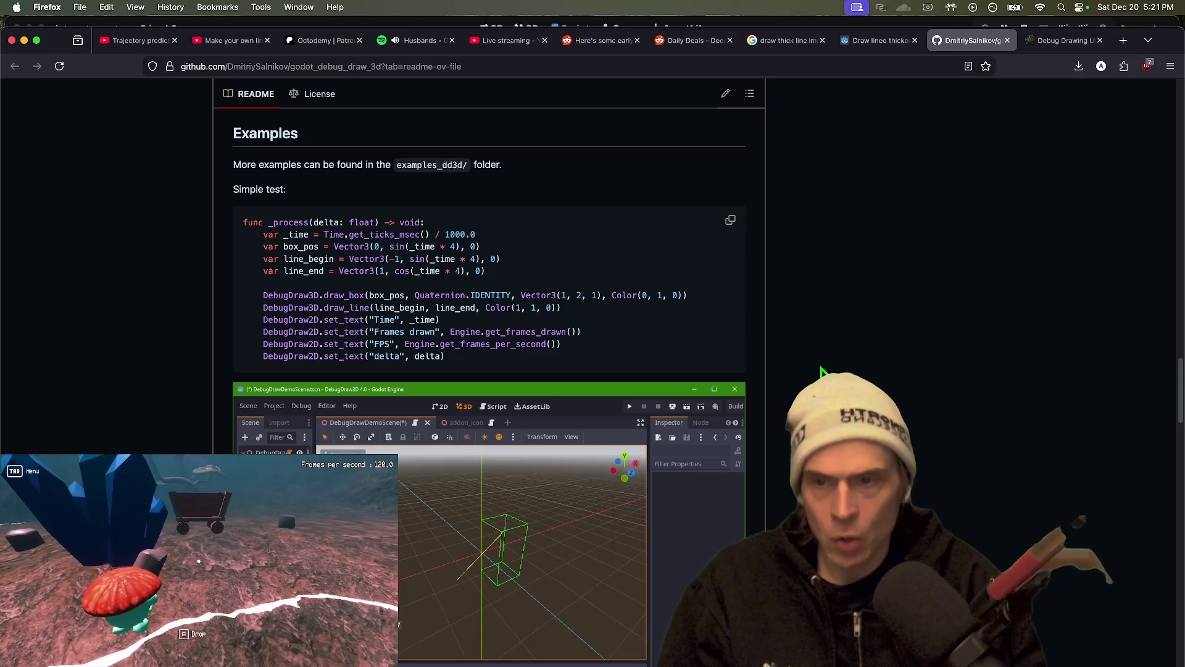
scroll(821, 371, "up", 5)
scroll(821, 371, "up", 12)
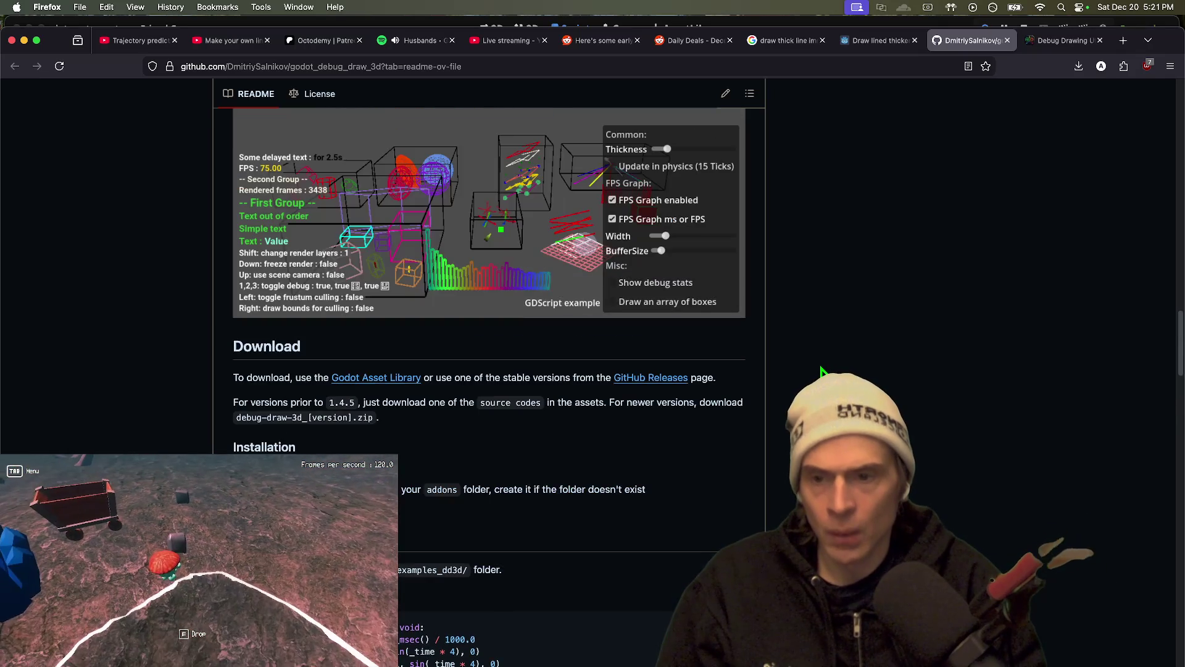
scroll(821, 371, "up", 15)
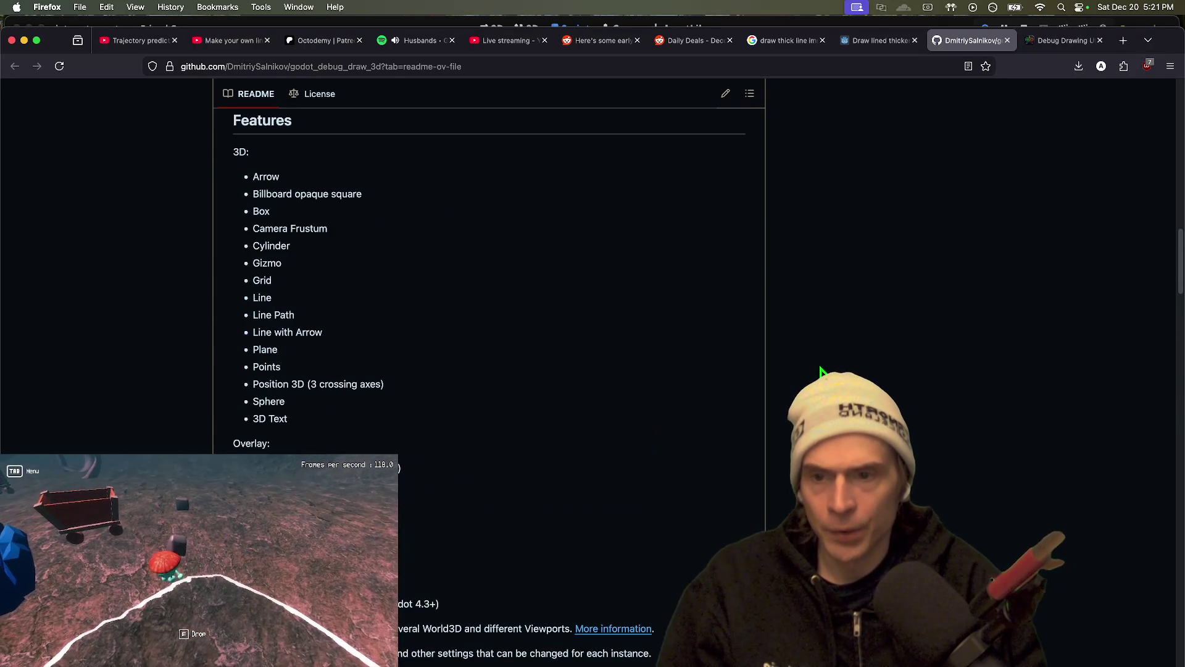
scroll(821, 371, "down", 20)
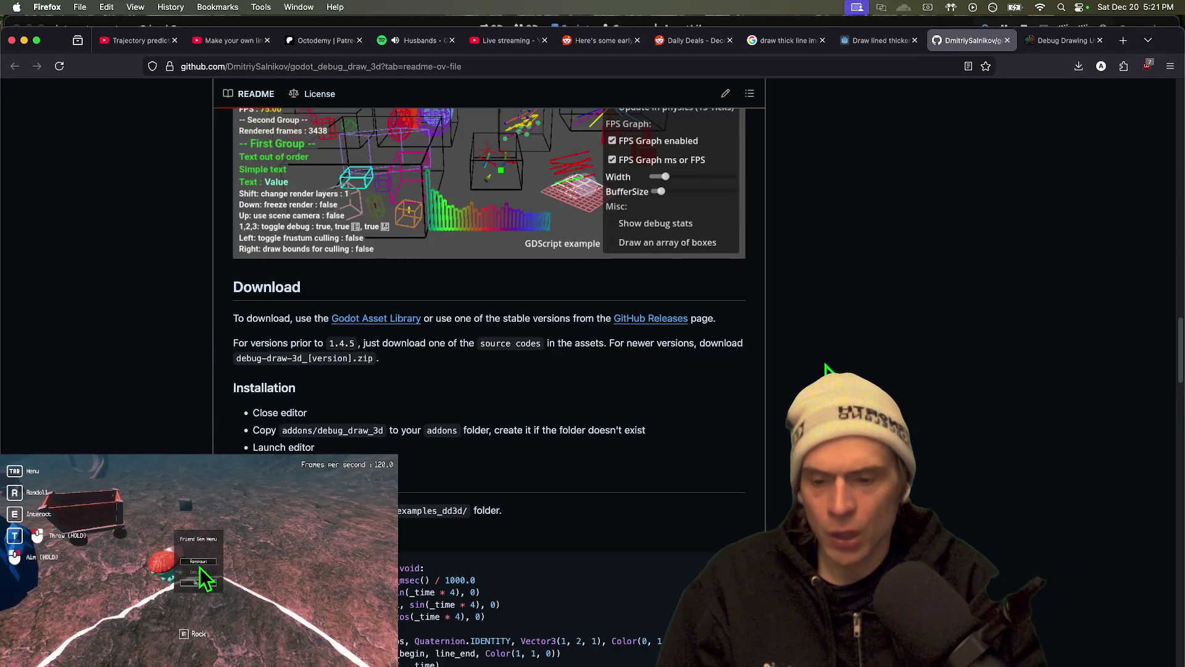
scroll(828, 370, "down", 8)
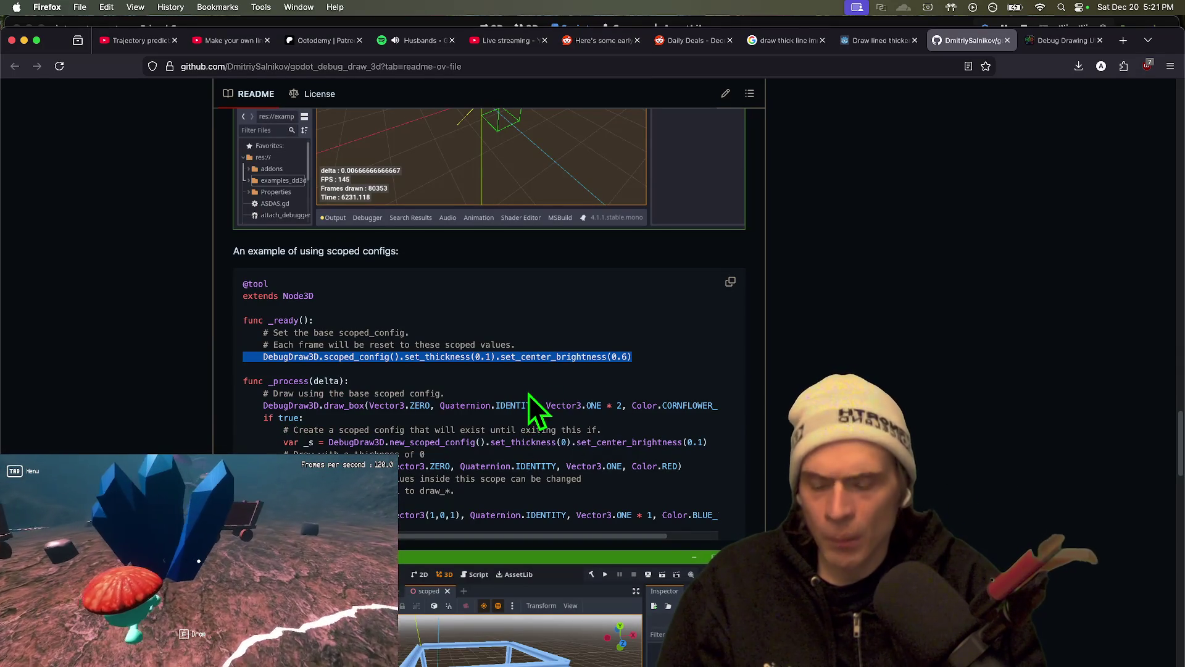
scroll(529, 401, "down", 1)
Highlight draw_box and the scoped_config line in the README example
double_click(344, 395)
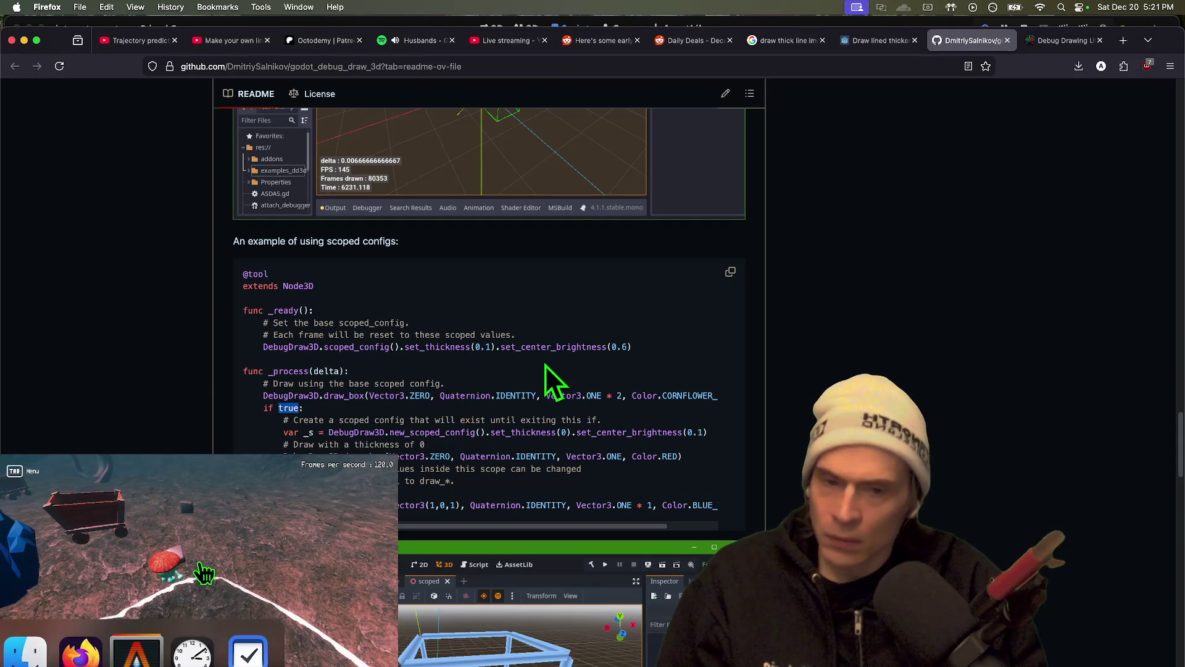
triple_click(603, 347)
key("super+Tab")
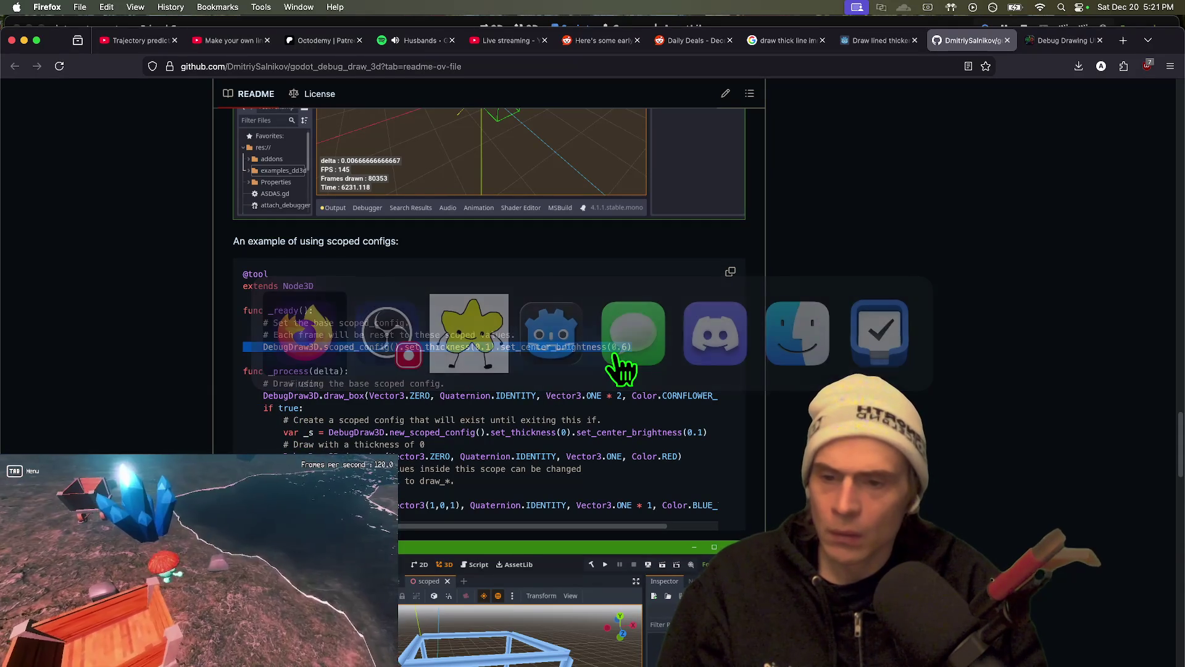
scroll(607, 368, "up", 5)
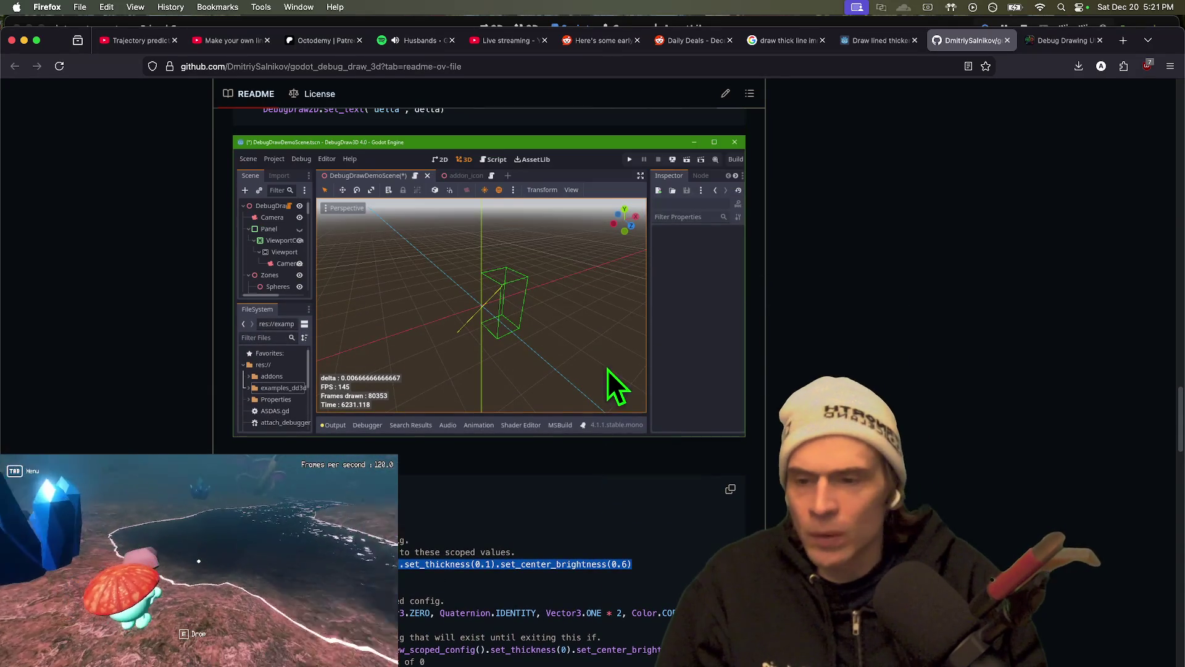
scroll(1077, 413, "down", 1)
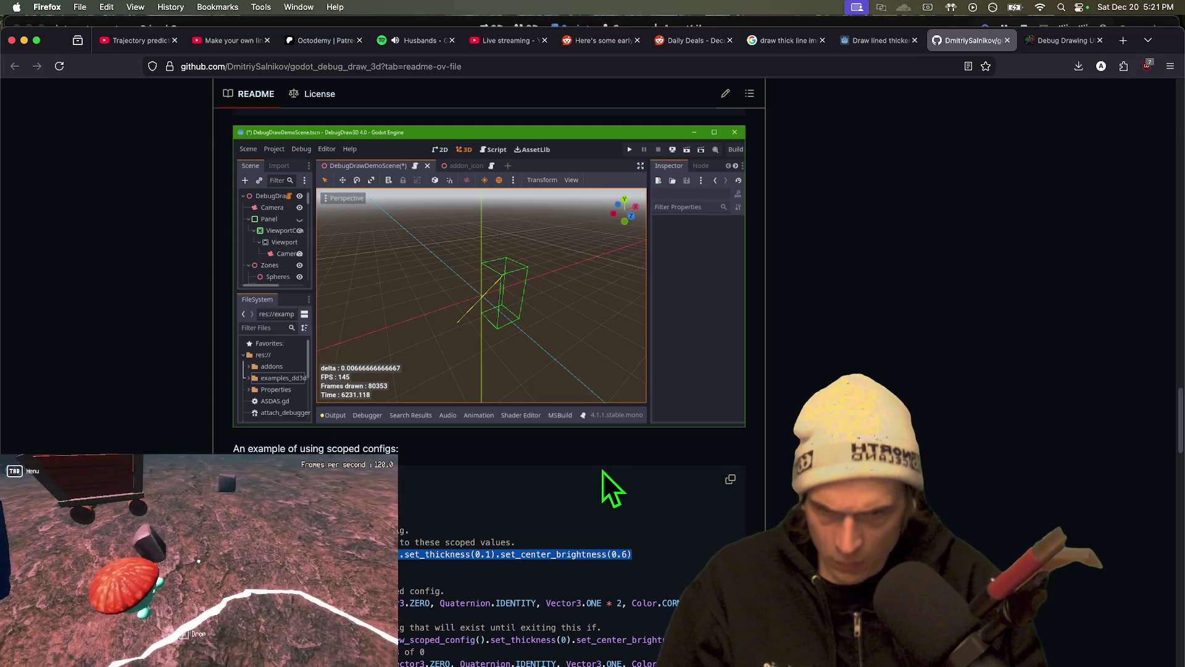
scroll(600, 472, "down", 5)
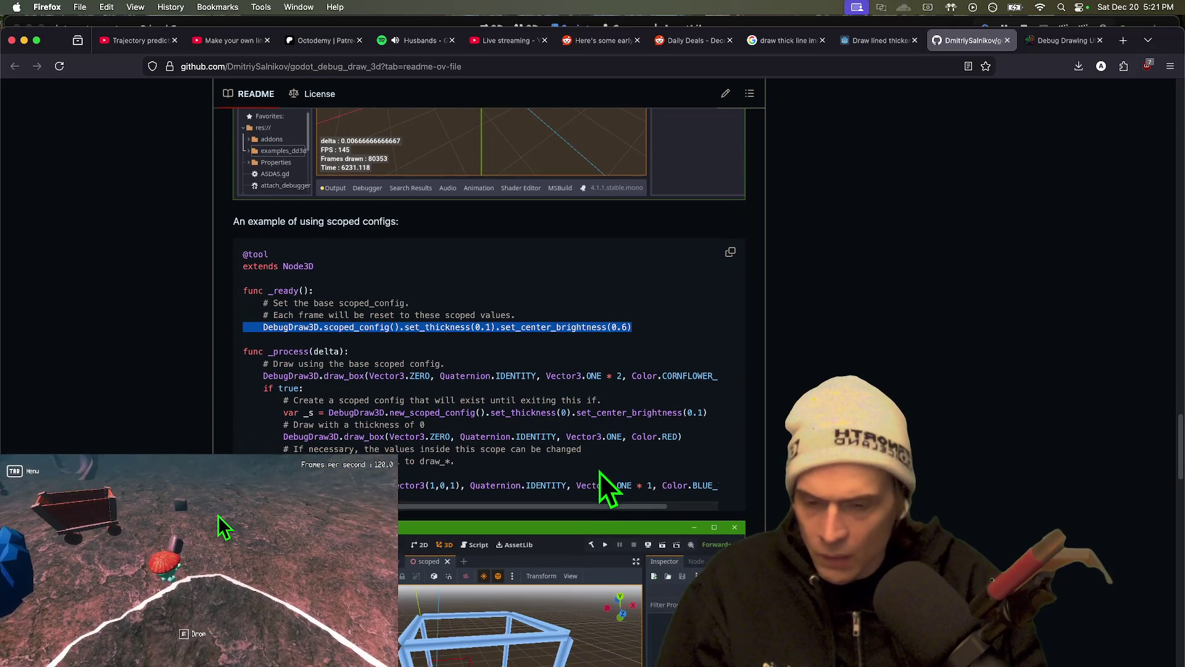
Select the example's red box lines and the new_scoped_config thickness 0 line, then return to Godot
left_click(657, 503)
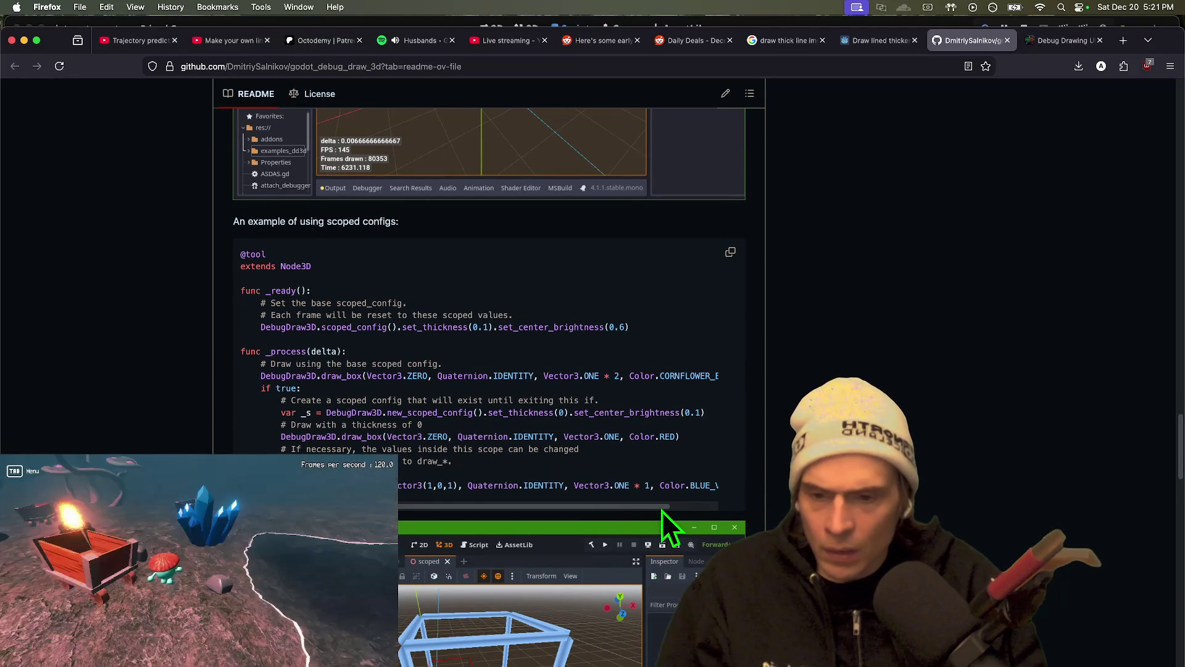
left_click_drag(661, 510, 766, 514)
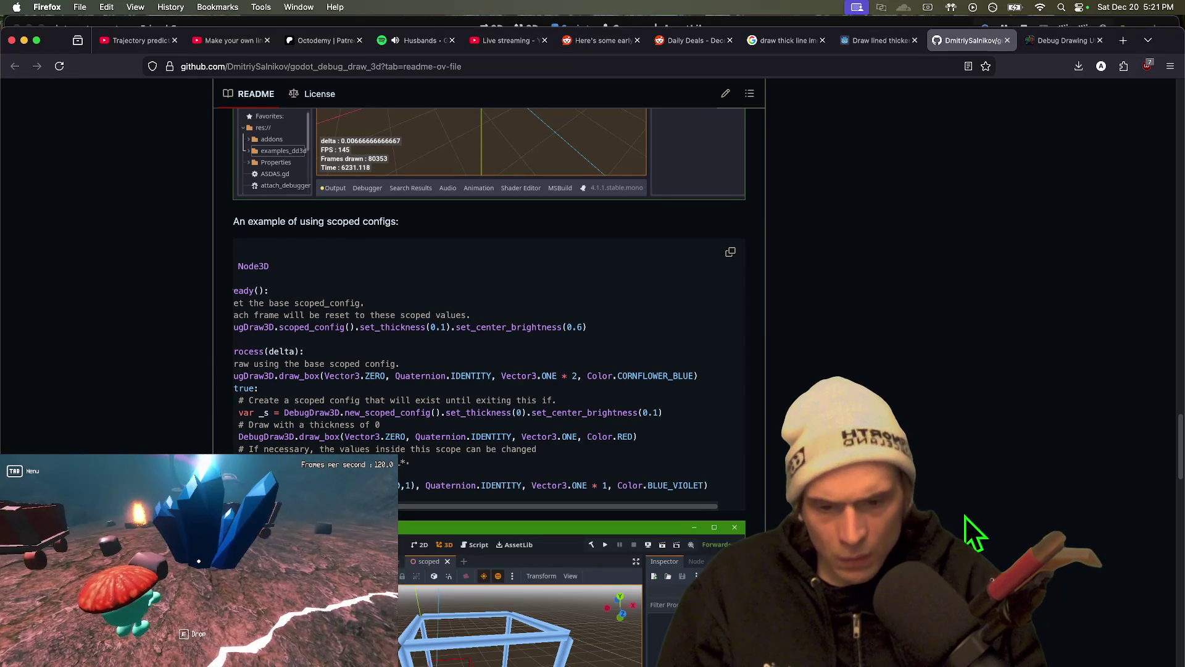
key("Left")
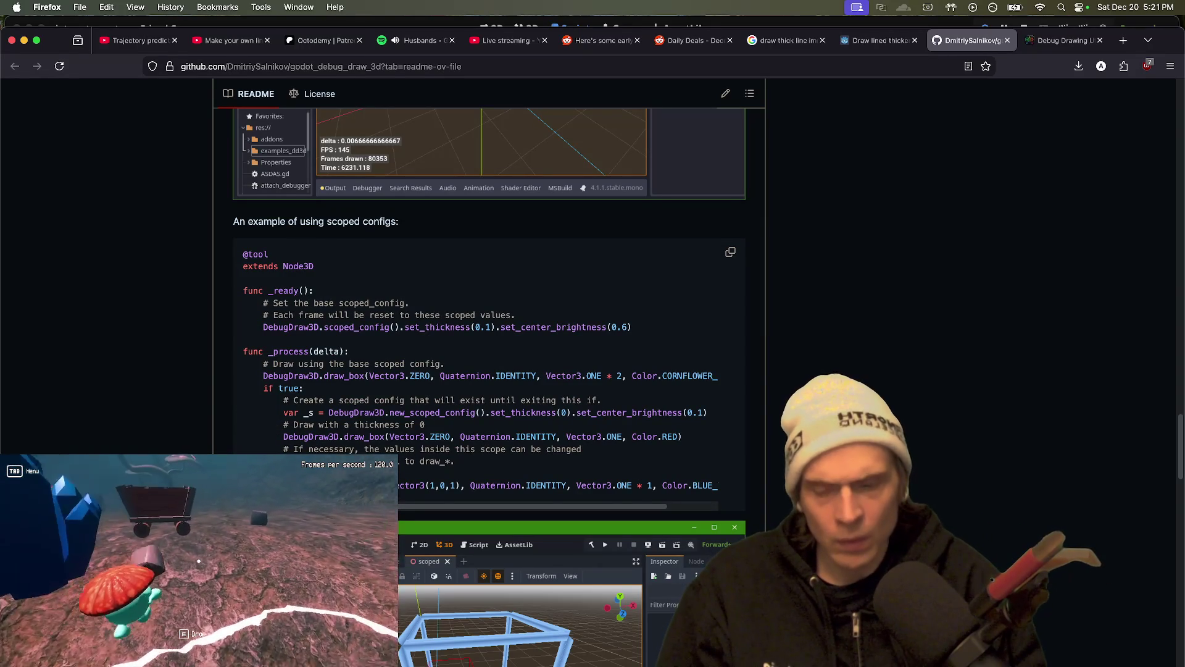
left_click_drag(272, 436, 455, 462)
mouse_move(636, 430)
left_mouse_down()
mouse_move(696, 434)
mouse_move(617, 404)
mouse_move(664, 410)
left_mouse_up()
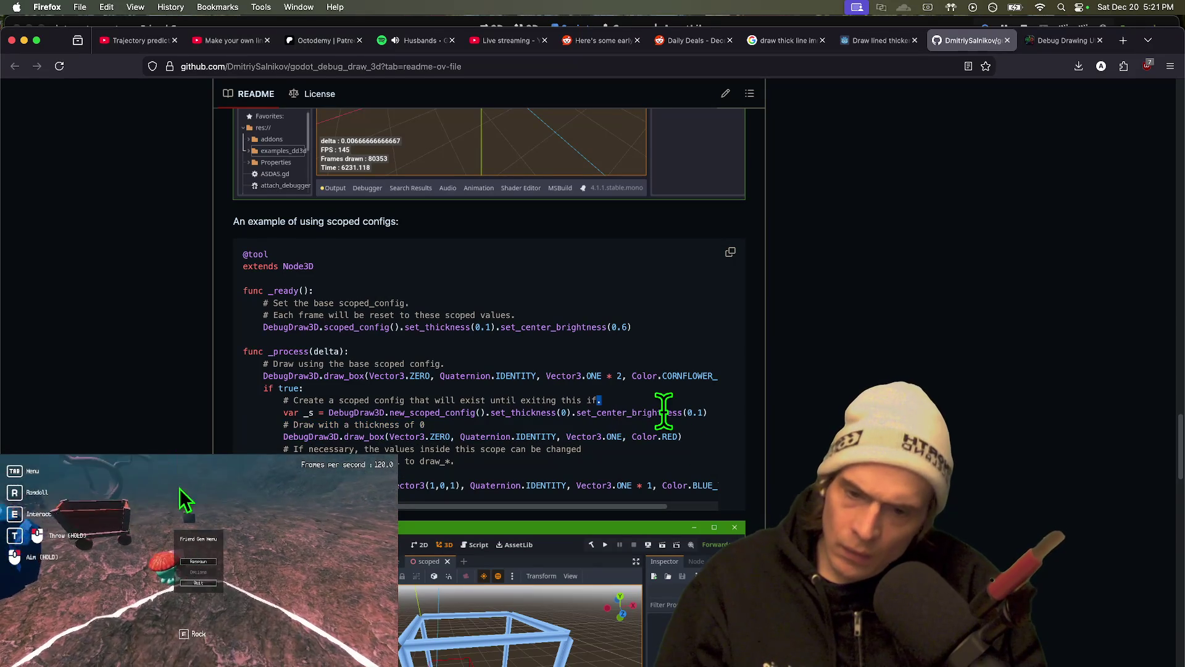
triple_click(663, 410)
left_click(665, 459)
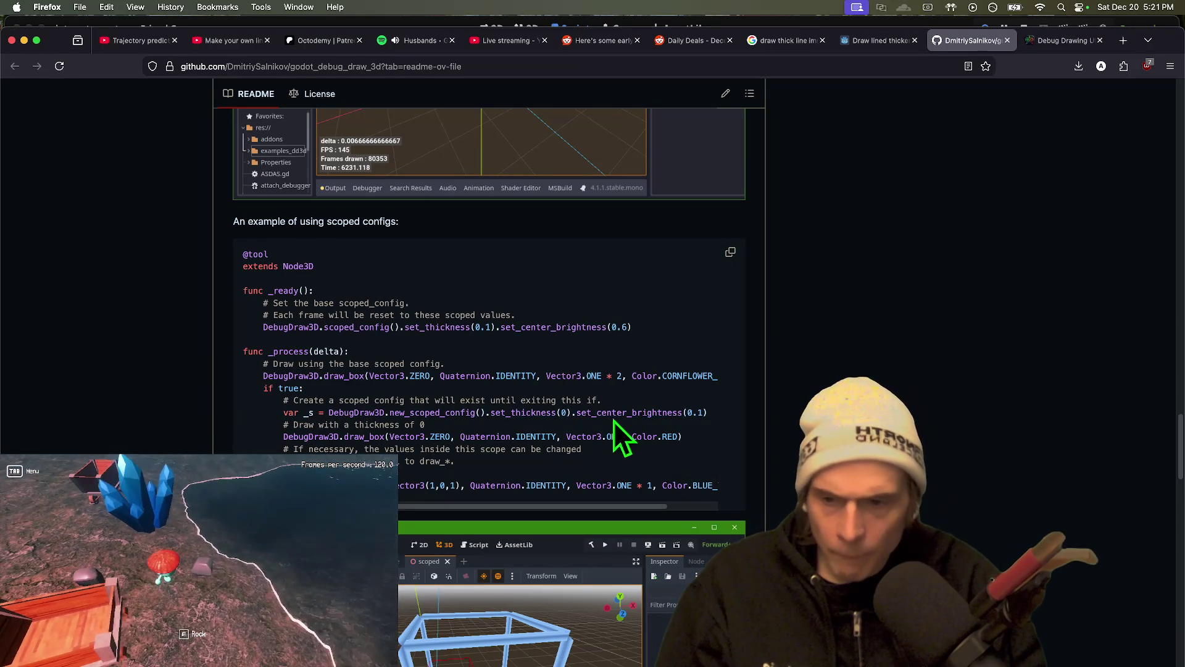
key("super+Tab")
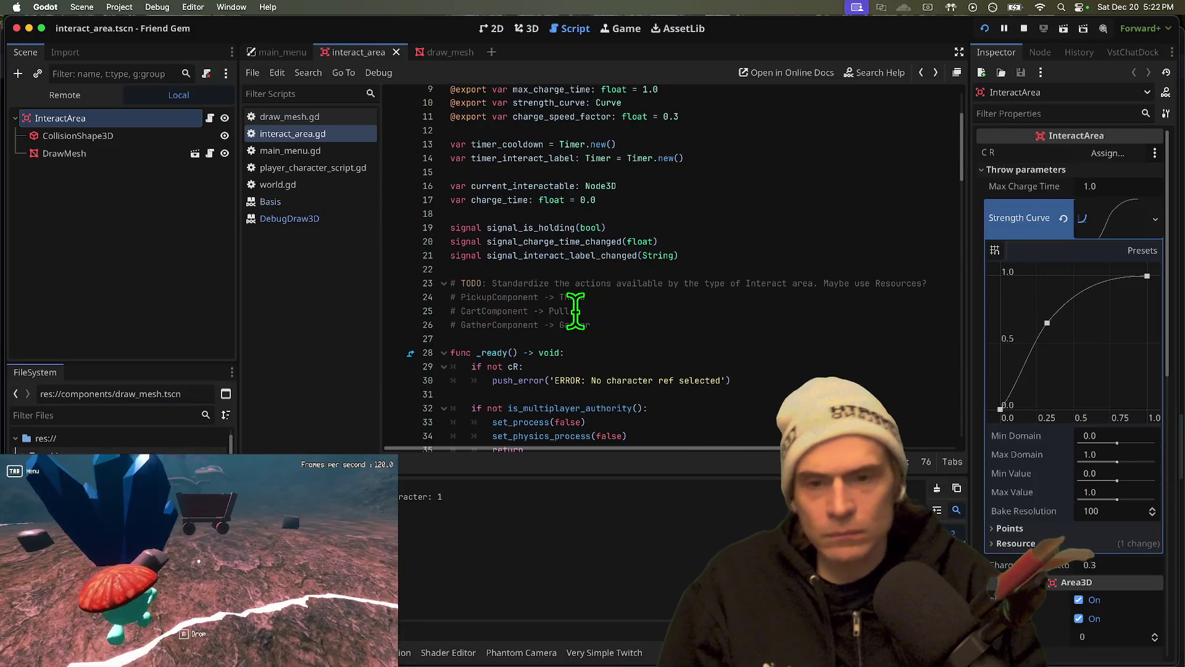
Fix the indentation of the scoped_config thickness line 29 and save interact_area.gd
scroll(635, 355, "down", 1)
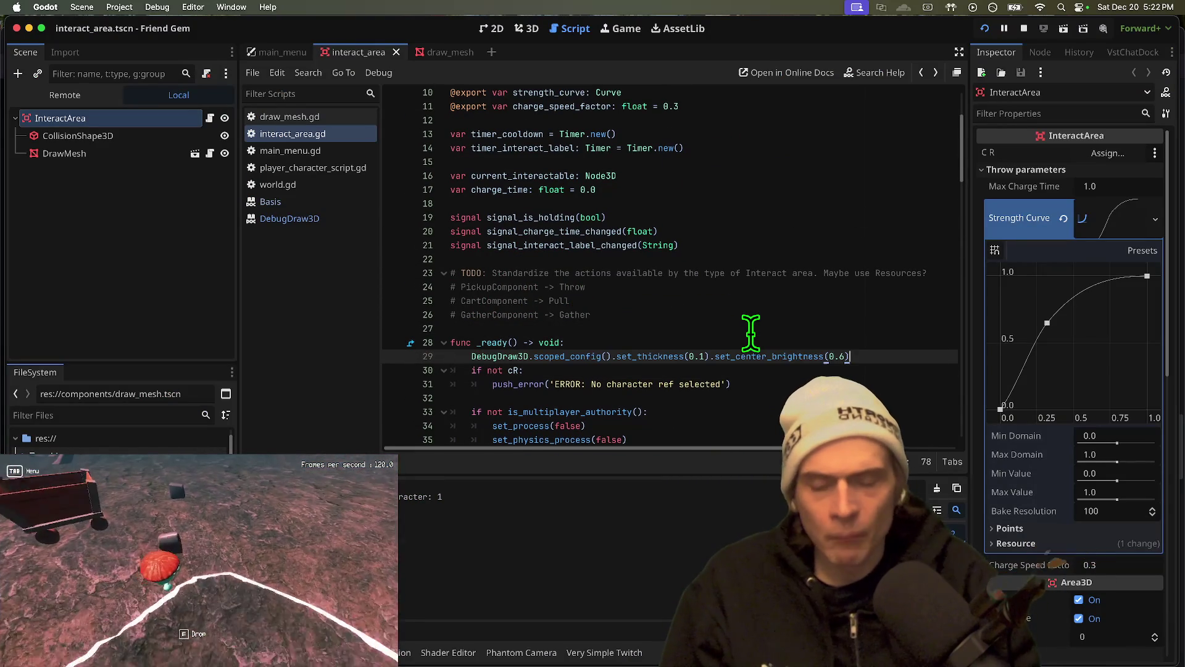
key("Return")
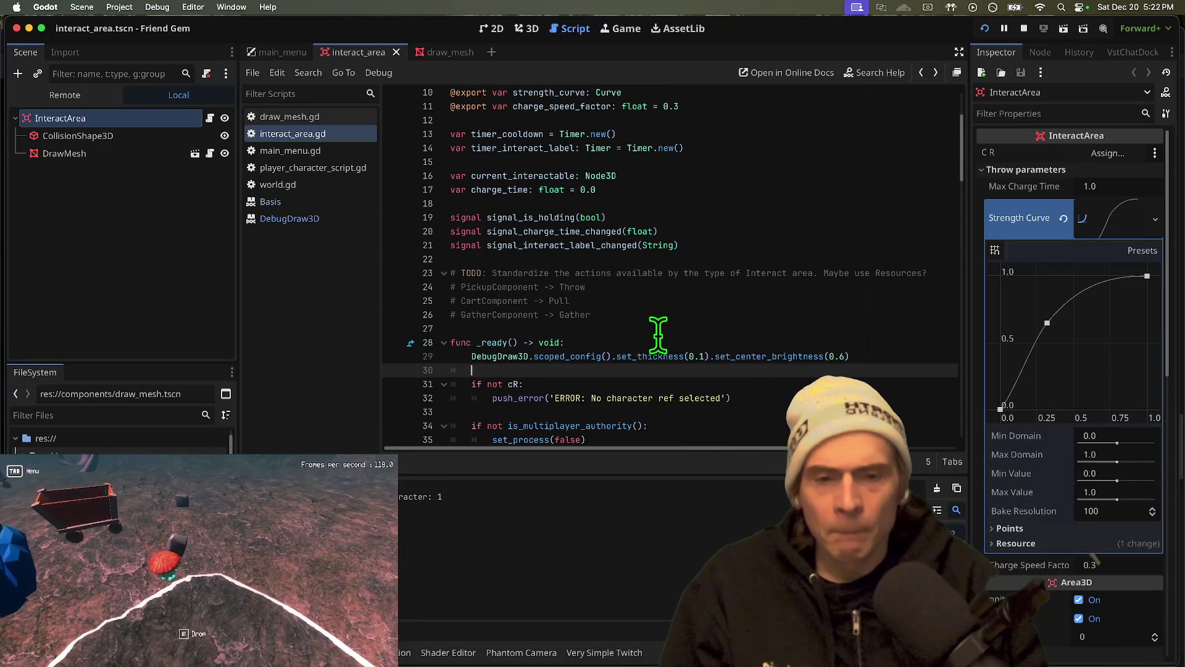
left_click(700, 356)
type("2")
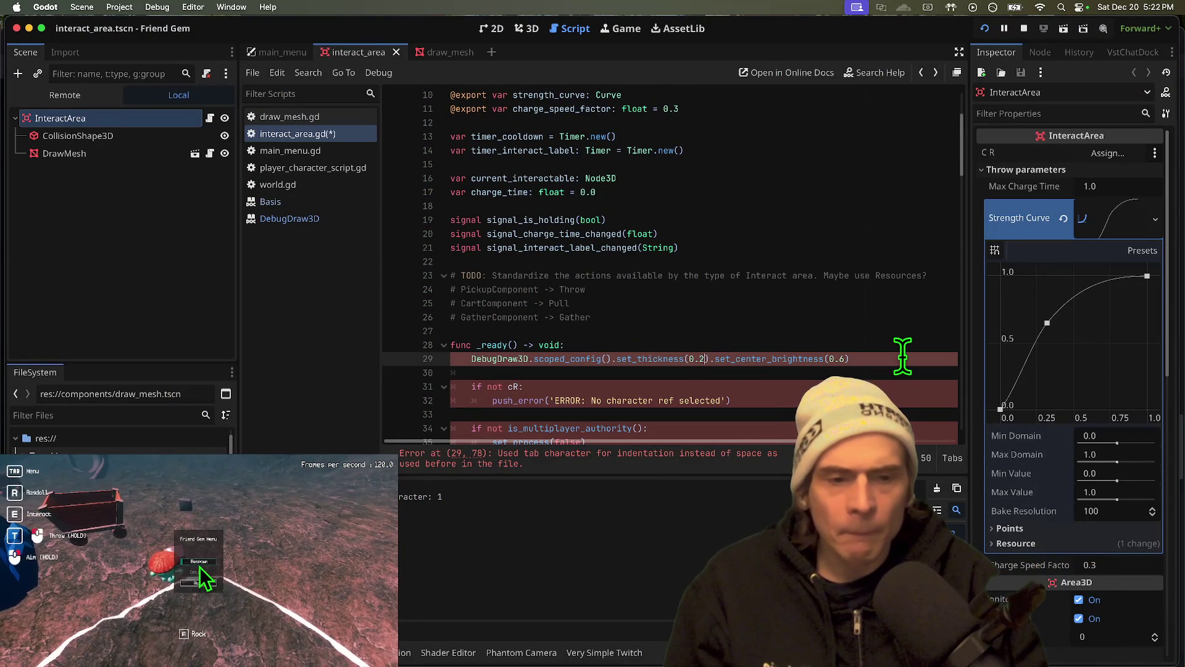
key("End")
scroll(699, 419, "down", 2)
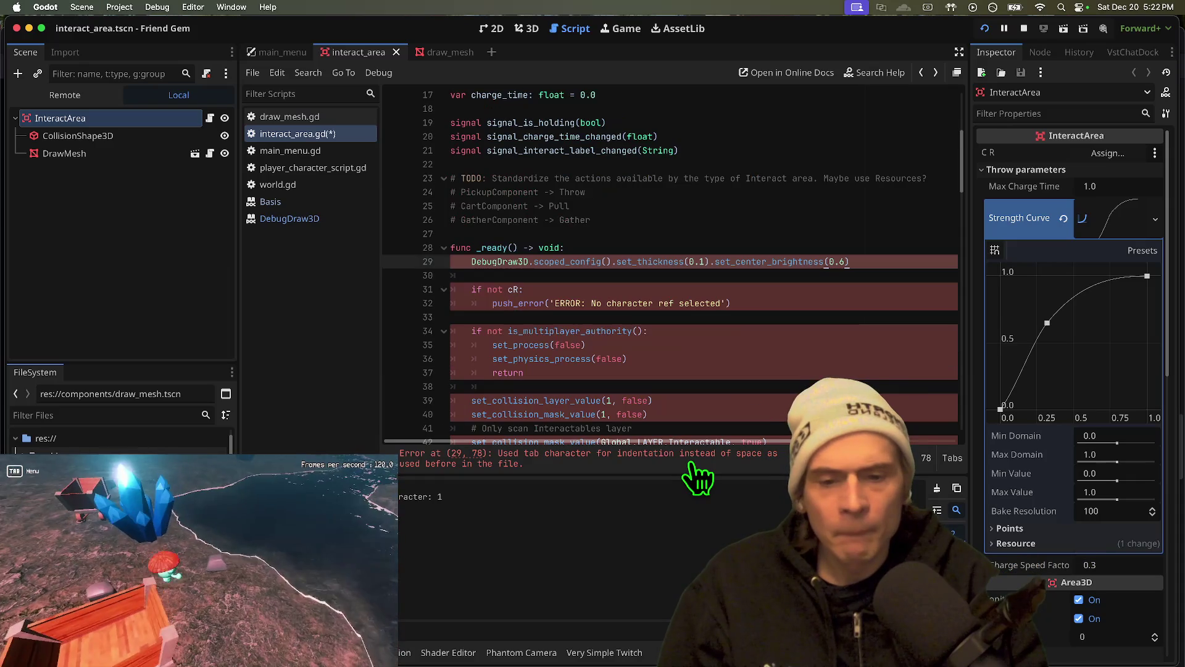
triple_click(891, 262)
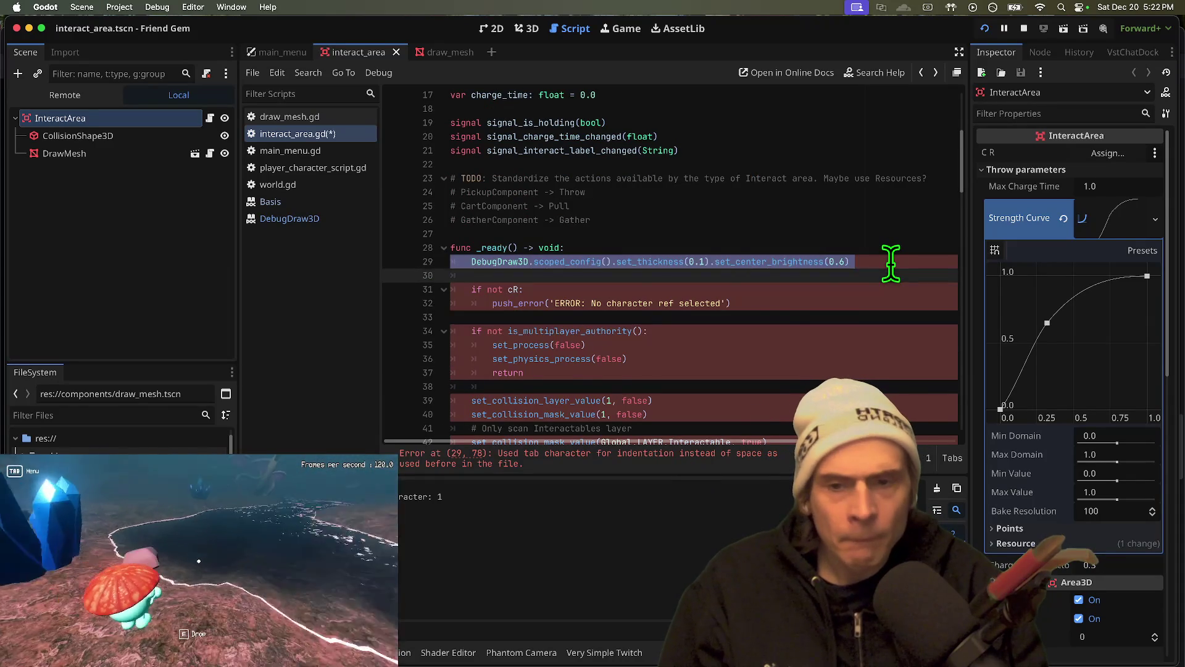
key("super+s")
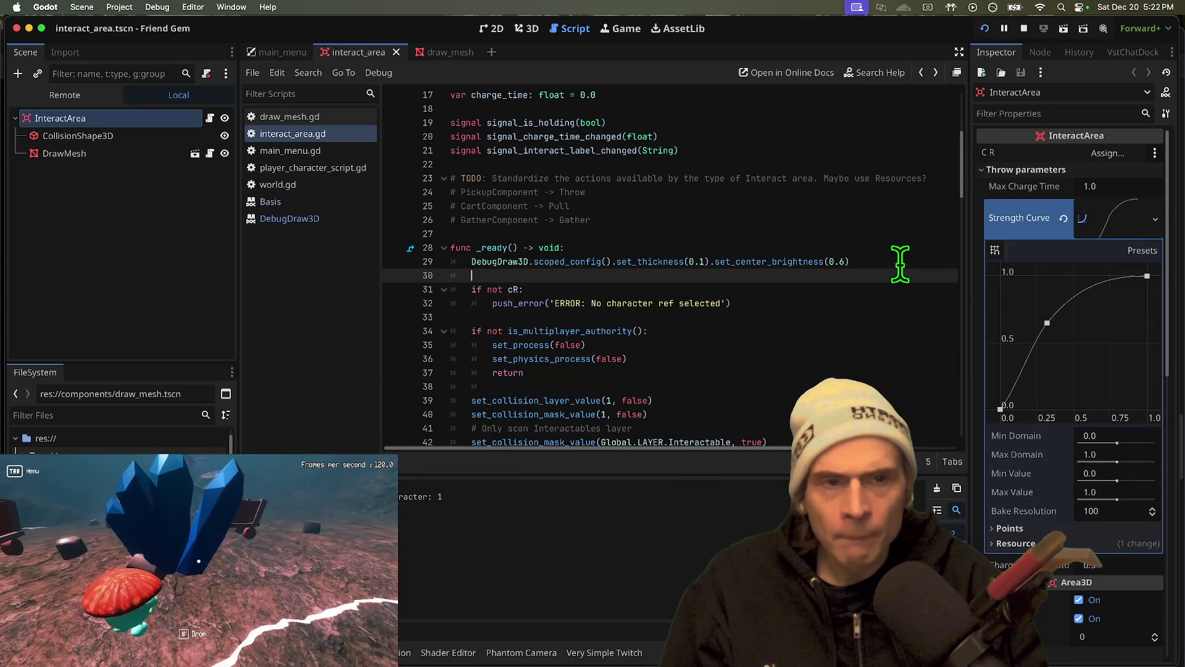
Test-run the game, stop it, and put the caret on line 58's draw_line call
key("super+b")
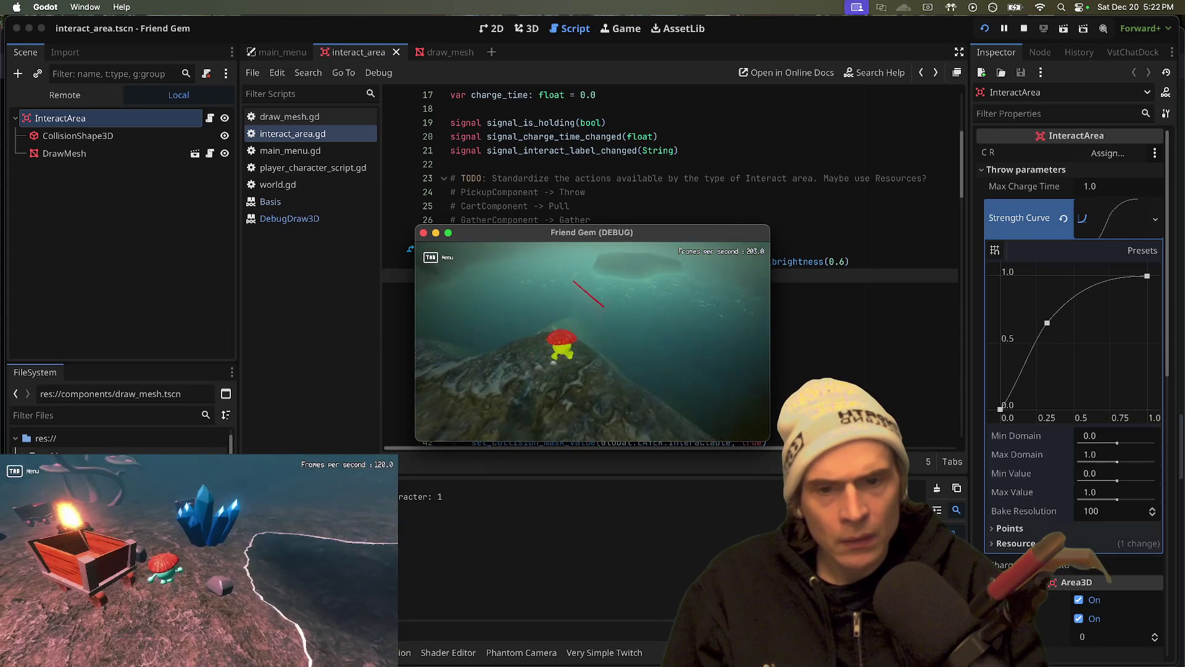
key("super+period")
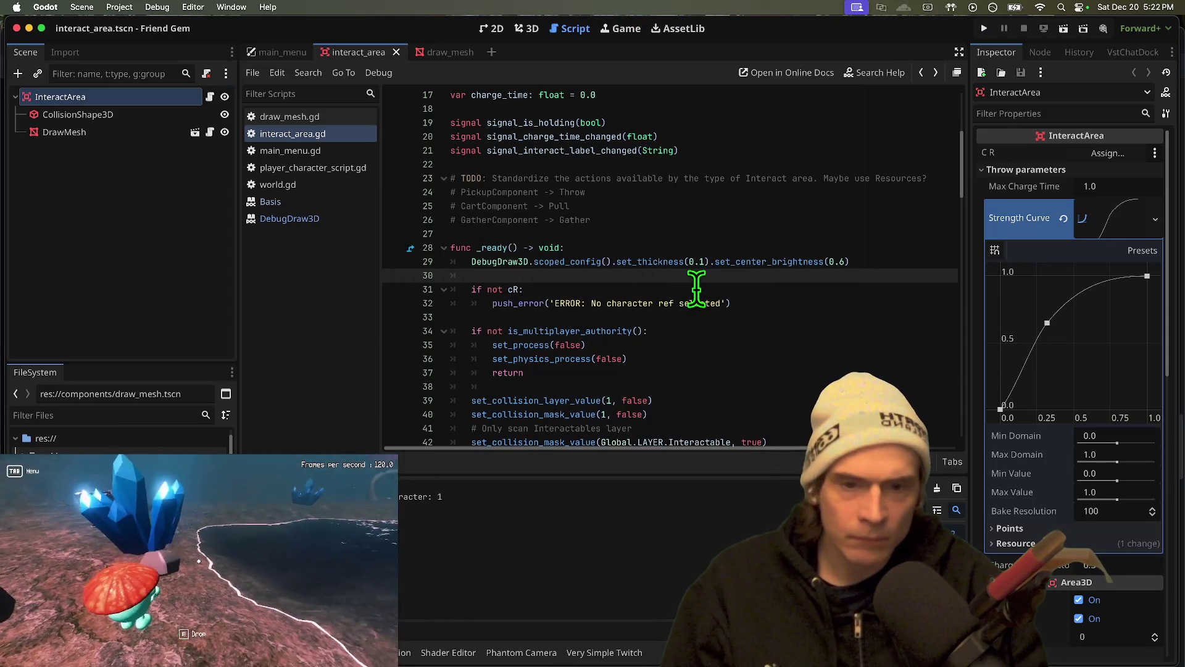
double_click(670, 261)
scroll(670, 261, "down", 10)
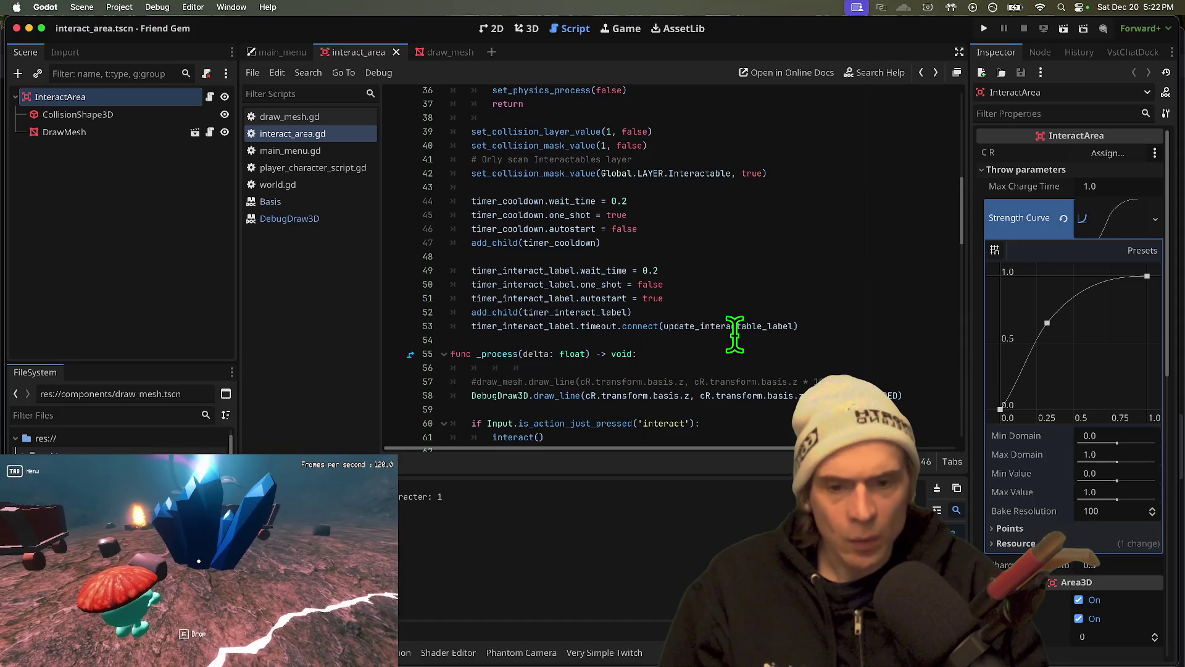
scroll(645, 333, "down", 5)
scroll(629, 334, "up", 5)
right_click(623, 337)
key("Escape")
left_click(614, 223)
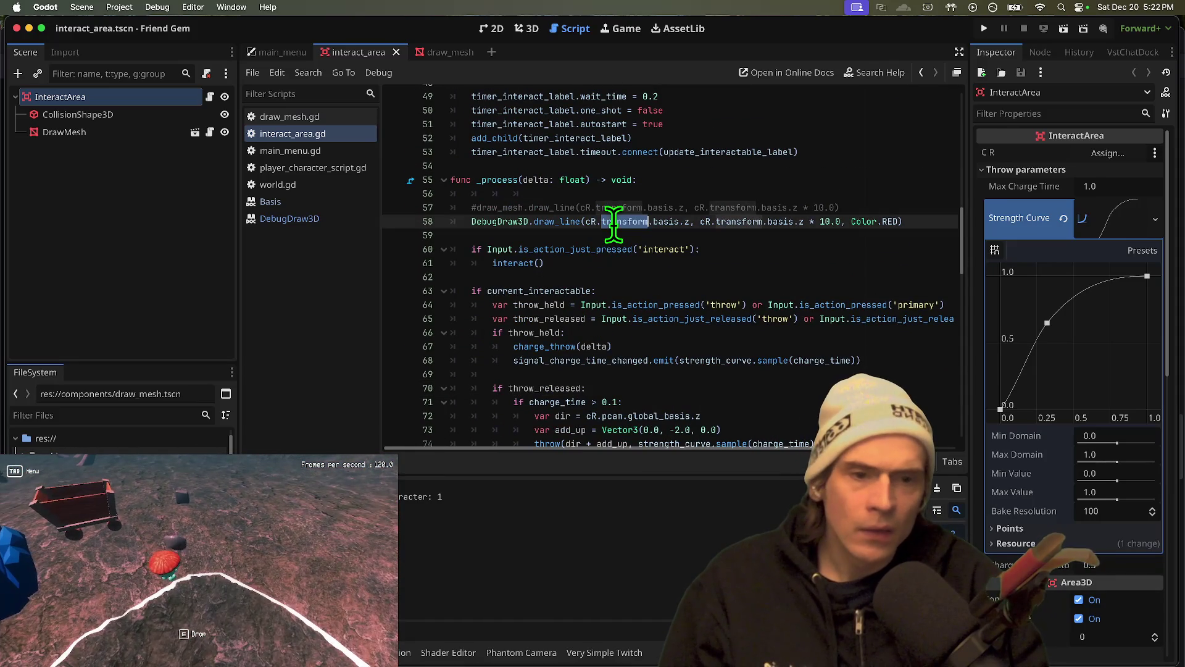
key("super+Tab")
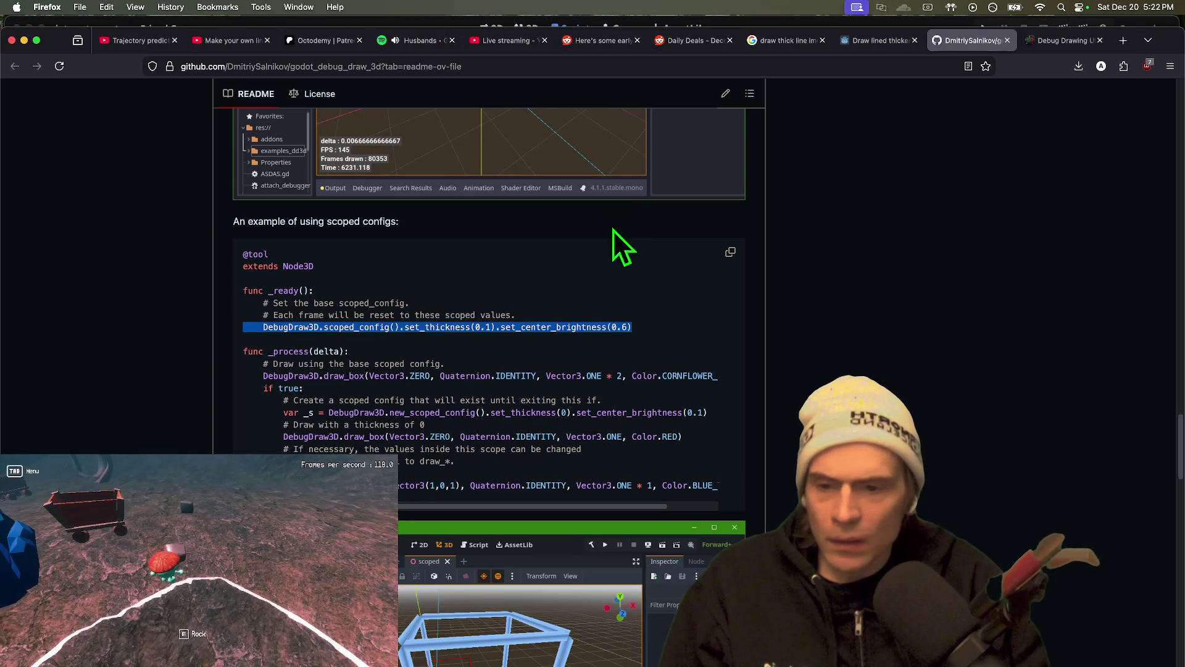
scroll(1164, 472, "down", 10)
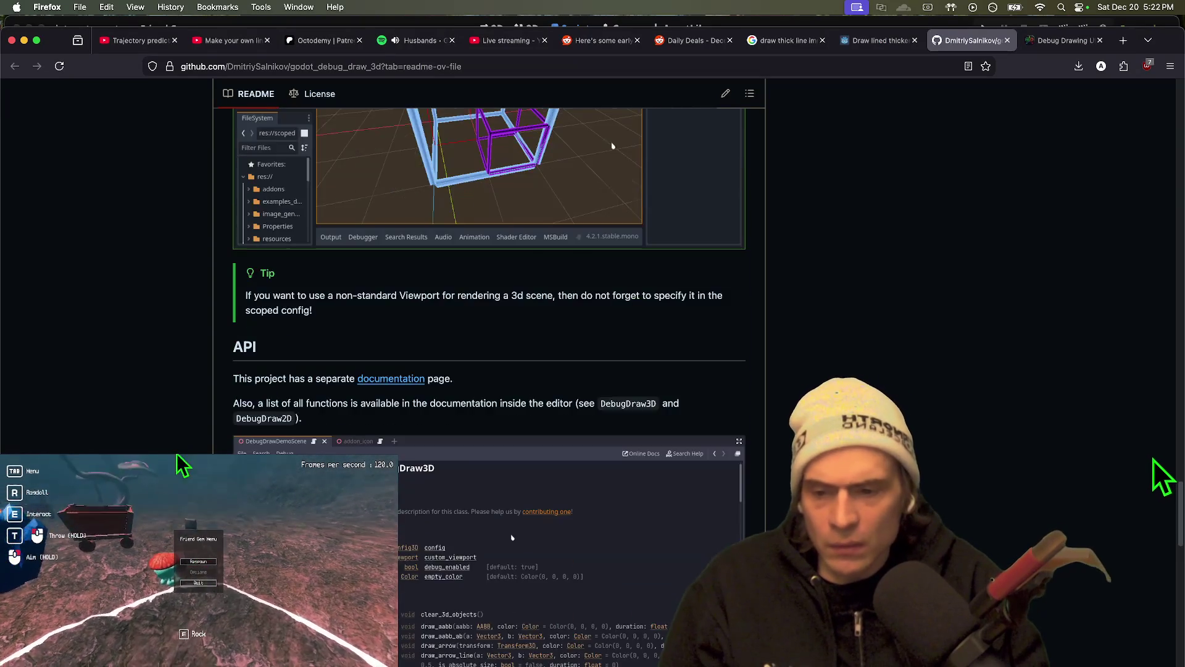
scroll(1149, 460, "down", 15)
scroll(1133, 457, "up", 15)
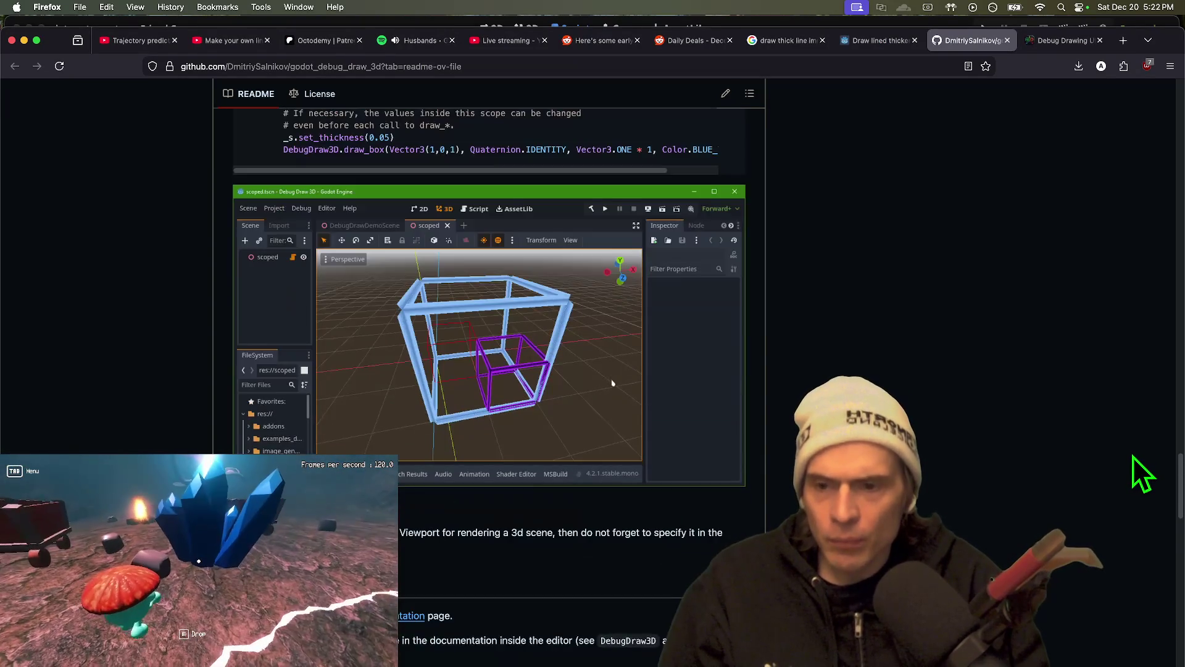
scroll(1133, 457, "up", 10)
key("super+Tab")
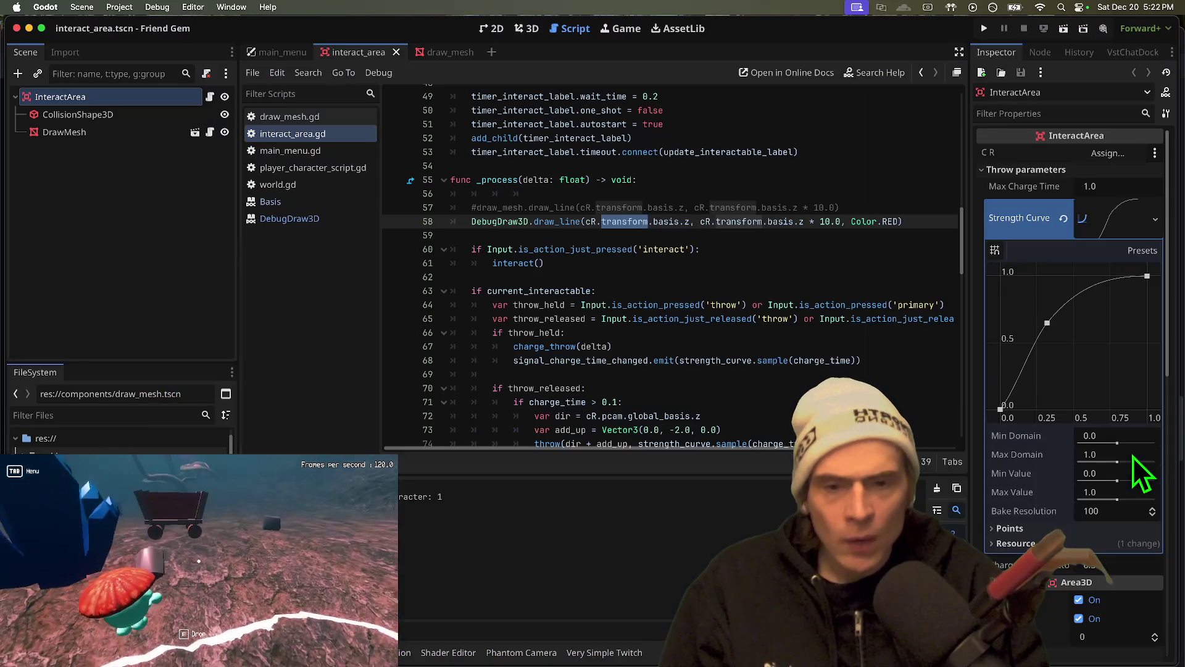
Check the DebugDraw3D draw_line docs, then add 0.1 after Color.RED on line 58
left_click(500, 222)
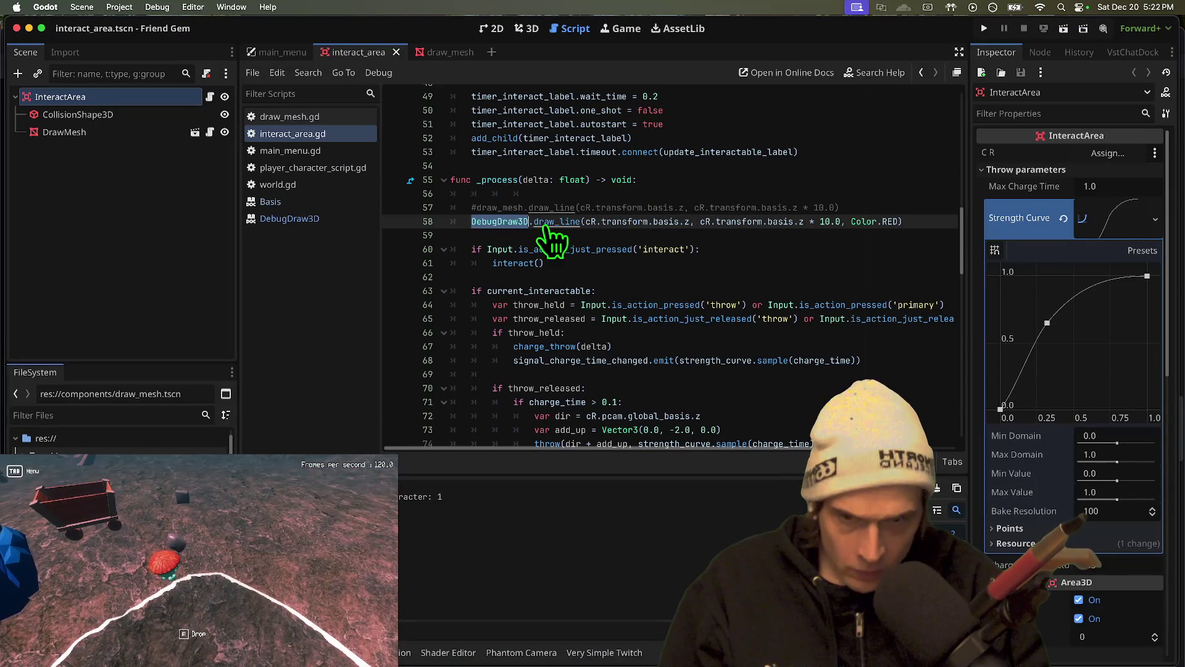
left_click(546, 226, "super")
key("alt+Left")
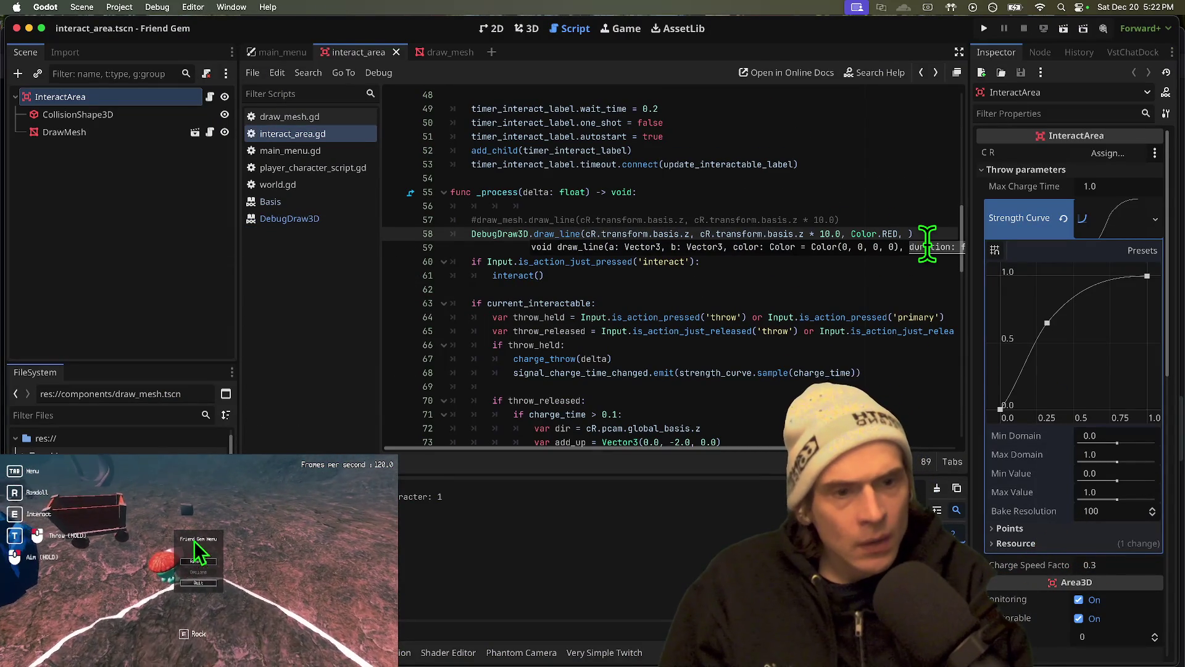
type("0.1")
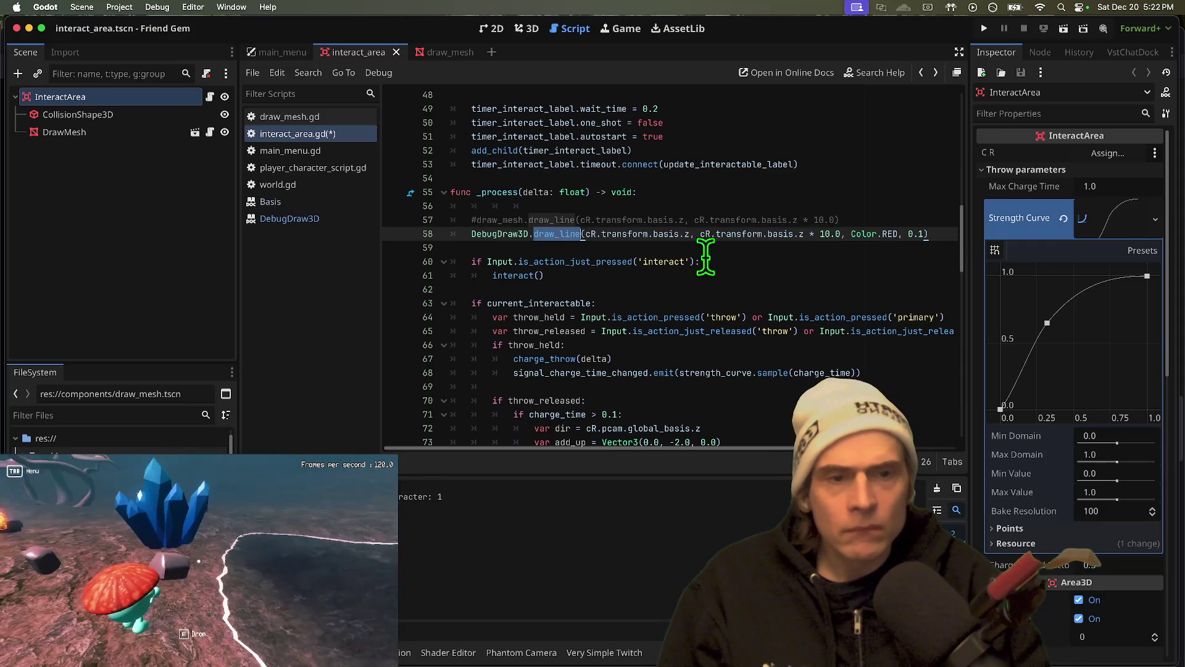
Comment out the scoped_config line 29 and run the game to compare the red line's thickness
scroll(706, 256, "up", 8)
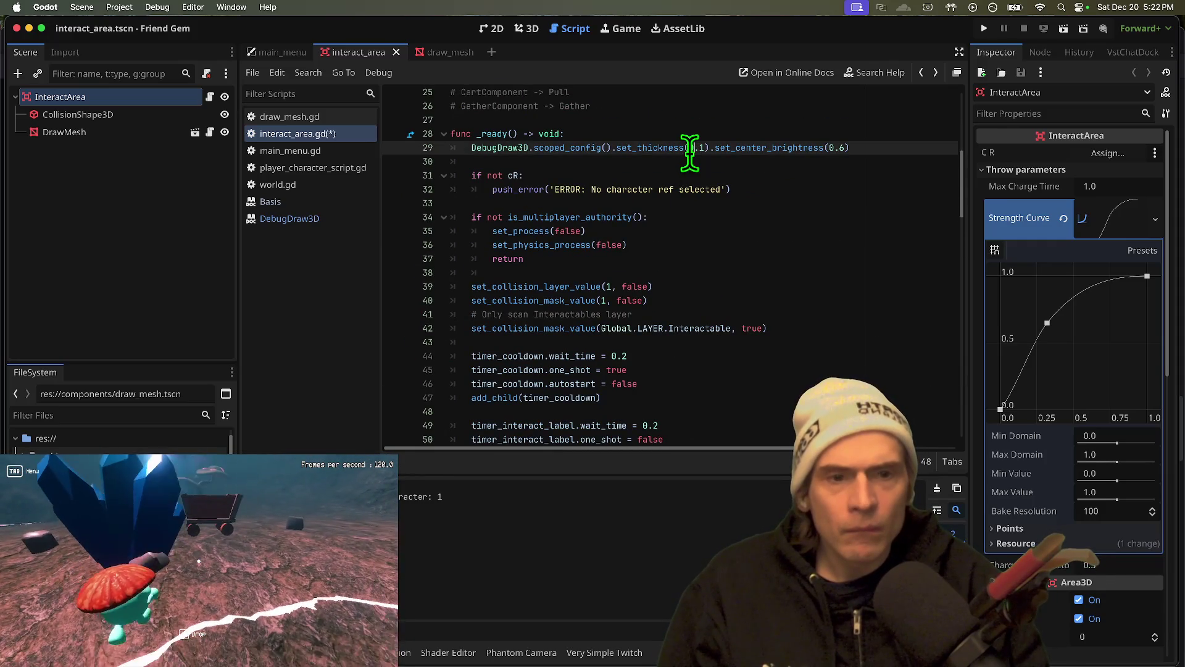
key("super+k")
key("super+b")
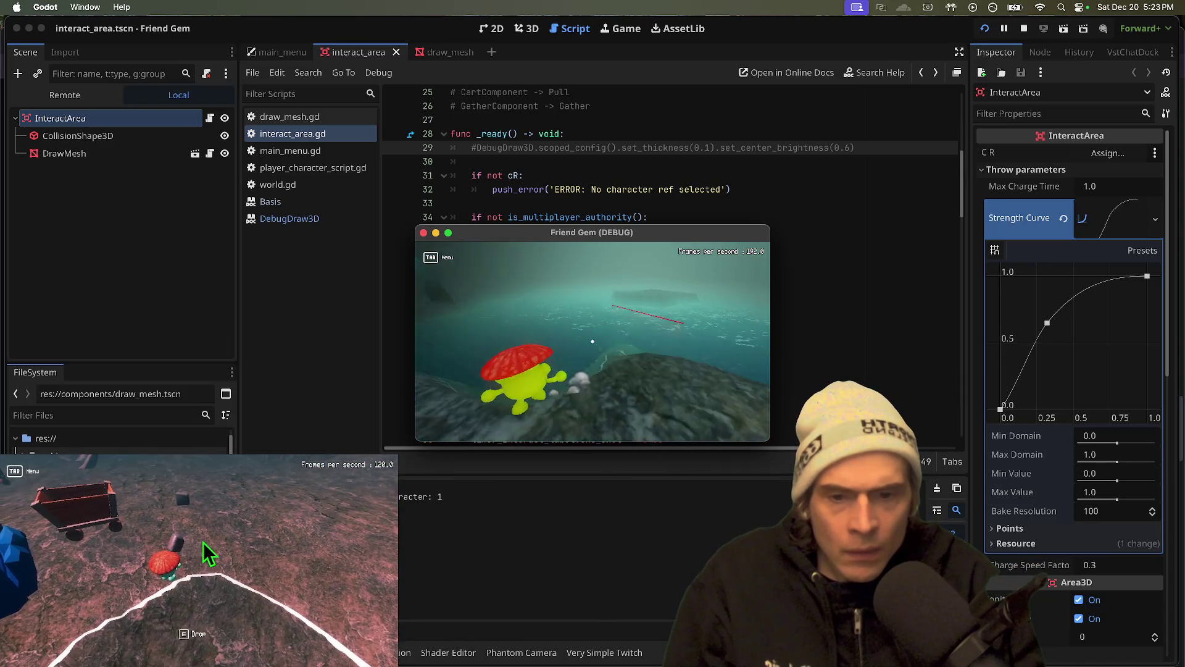
key("super+Tab")
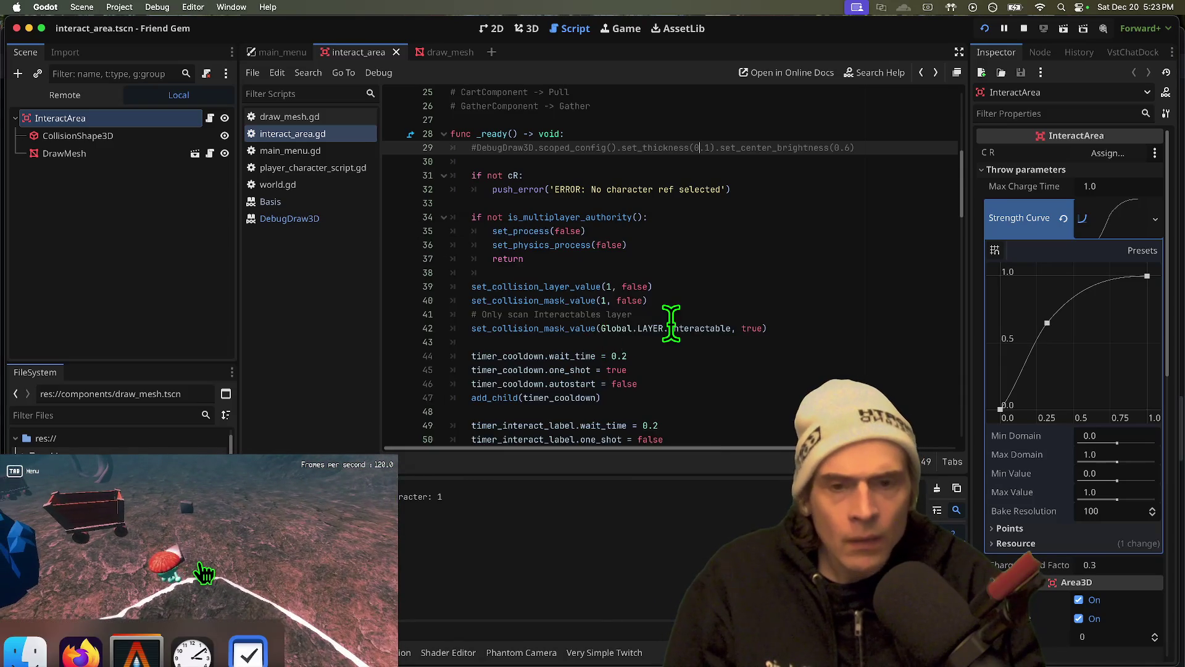
scroll(671, 321, "down", 8)
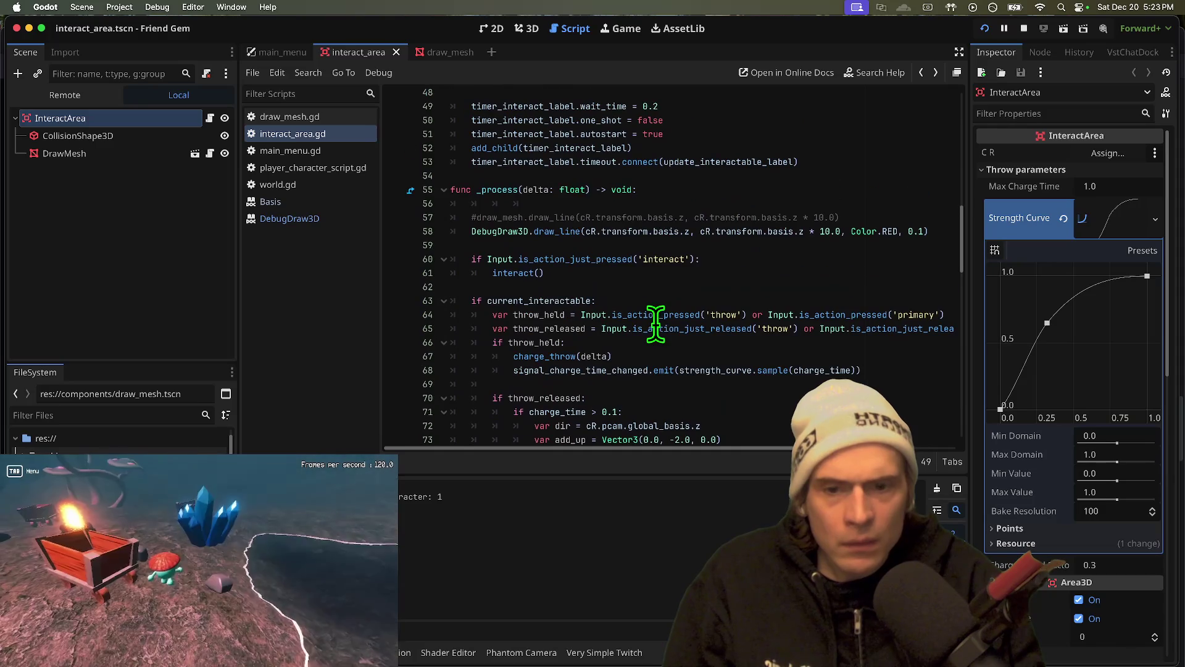
left_click(643, 218)
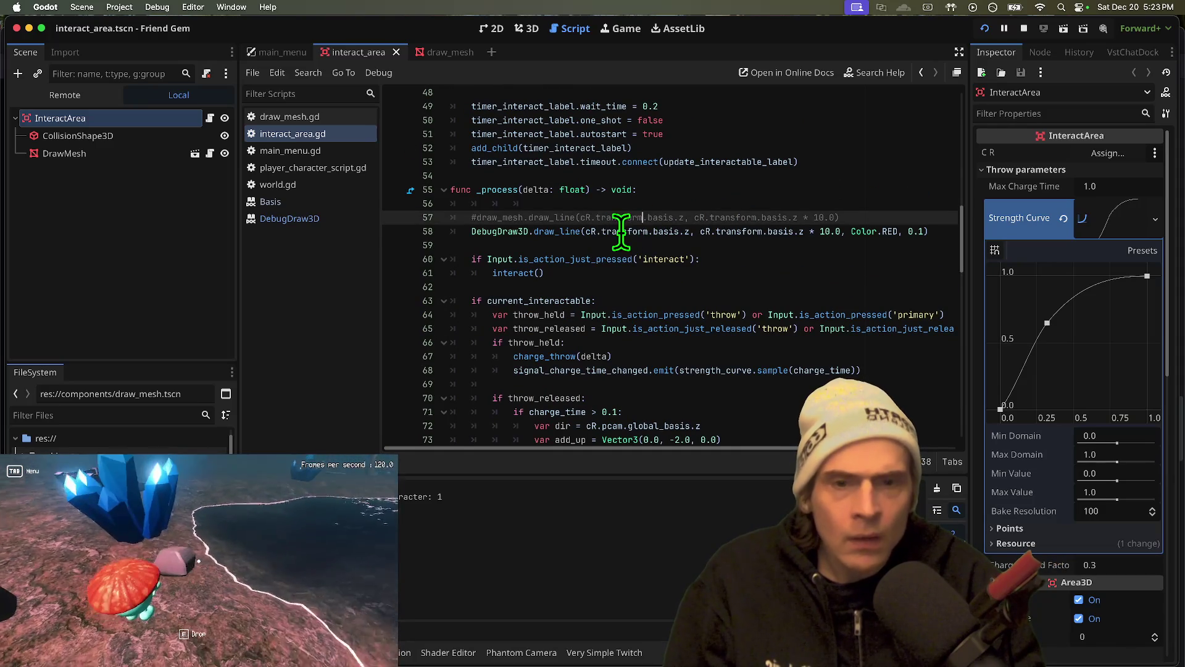
Change both transform references on line 58 to global_transform and test-run the game
double_click(624, 232)
key("ctrl+d")
type("glo")
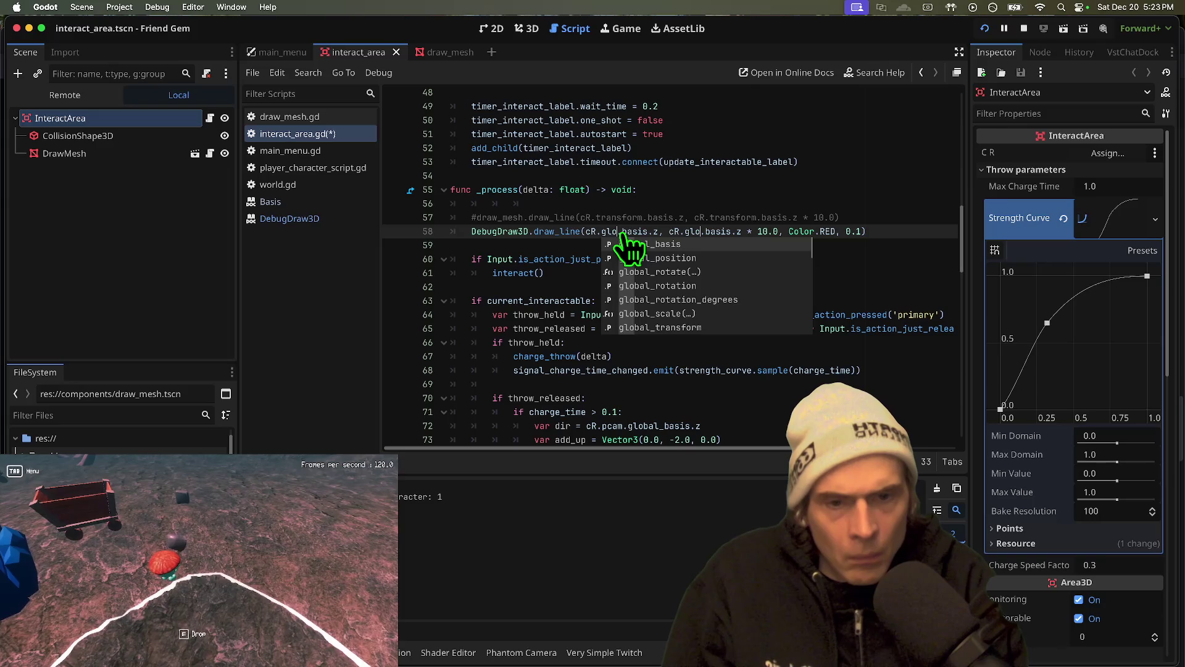
key("Return")
key("super+b")
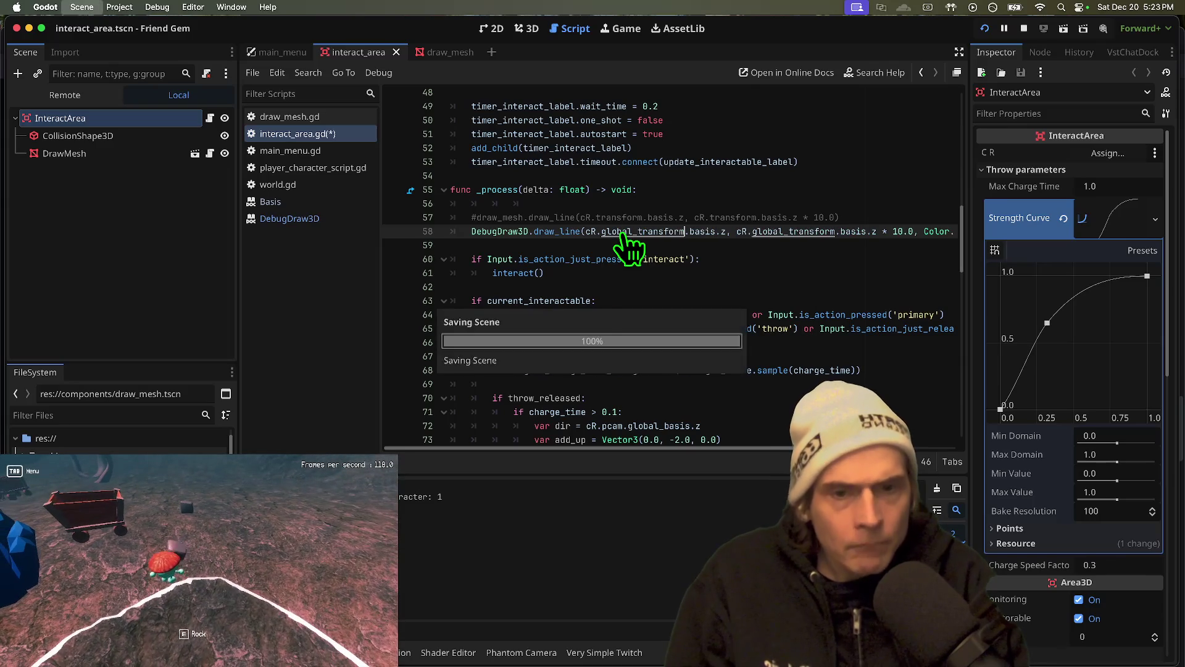
key("super+b")
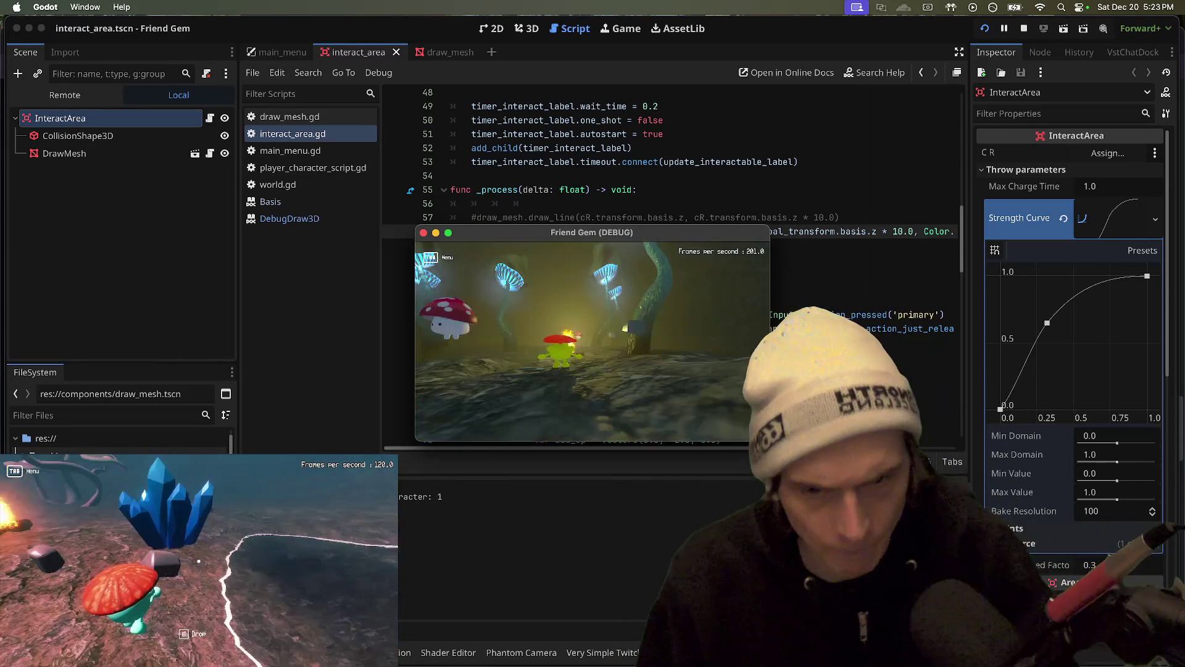
key("super+period")
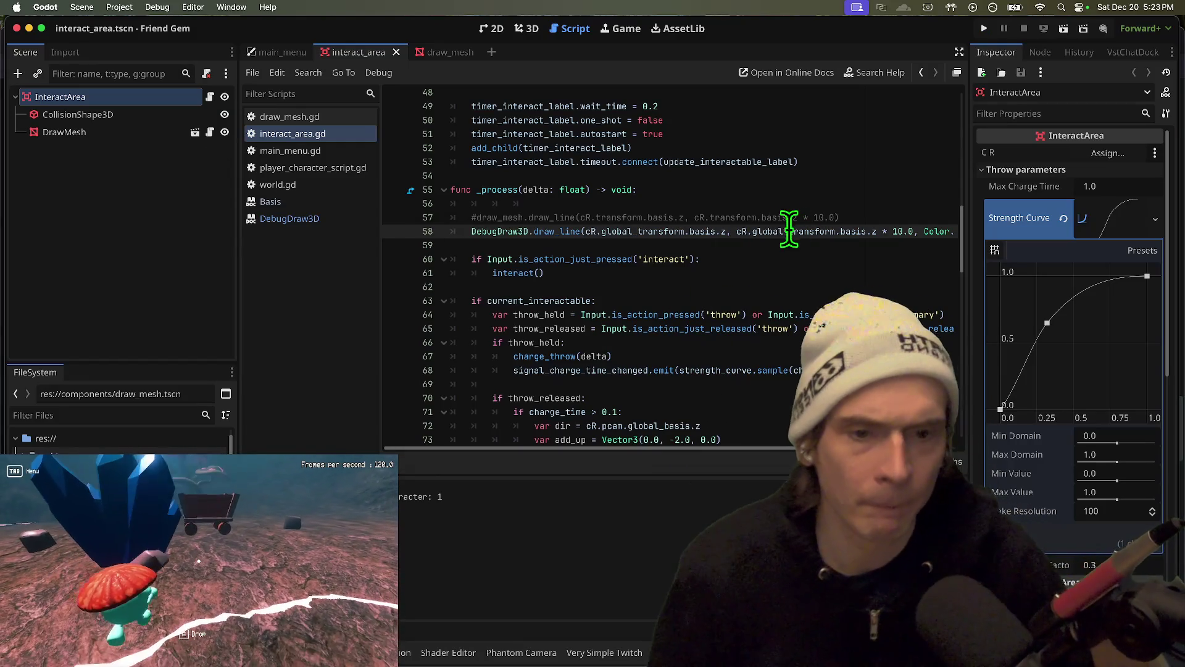
Change draw_line's final argument to 0.05 and run the game again
double_click(606, 232)
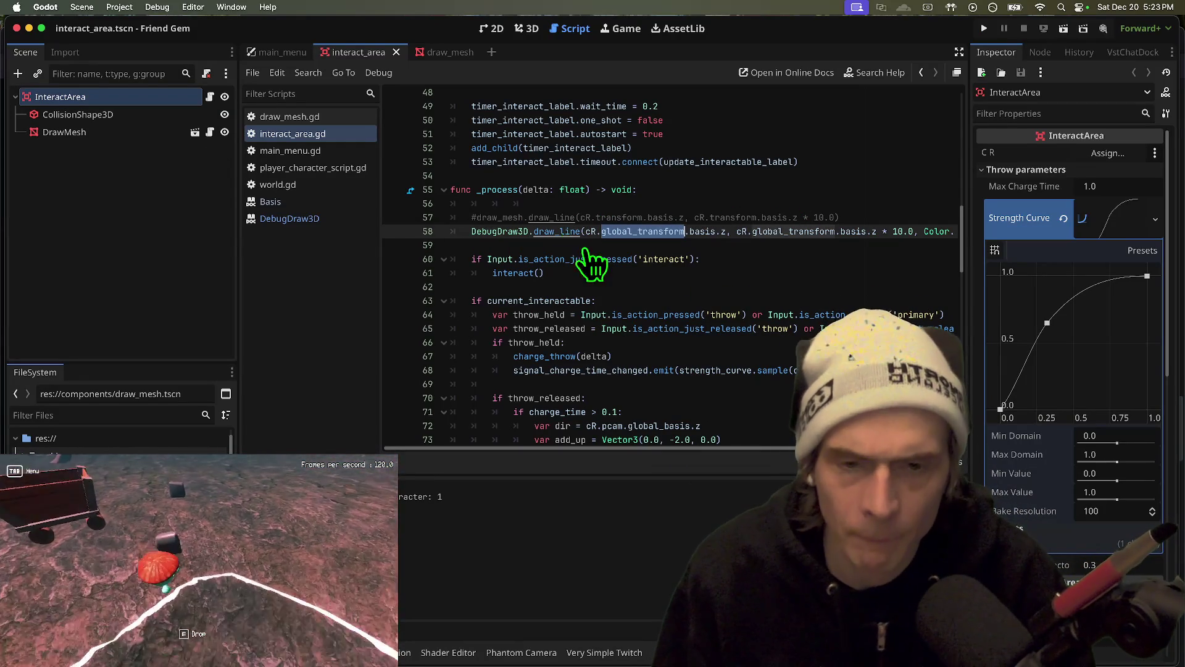
scroll(507, 458, "right", 3)
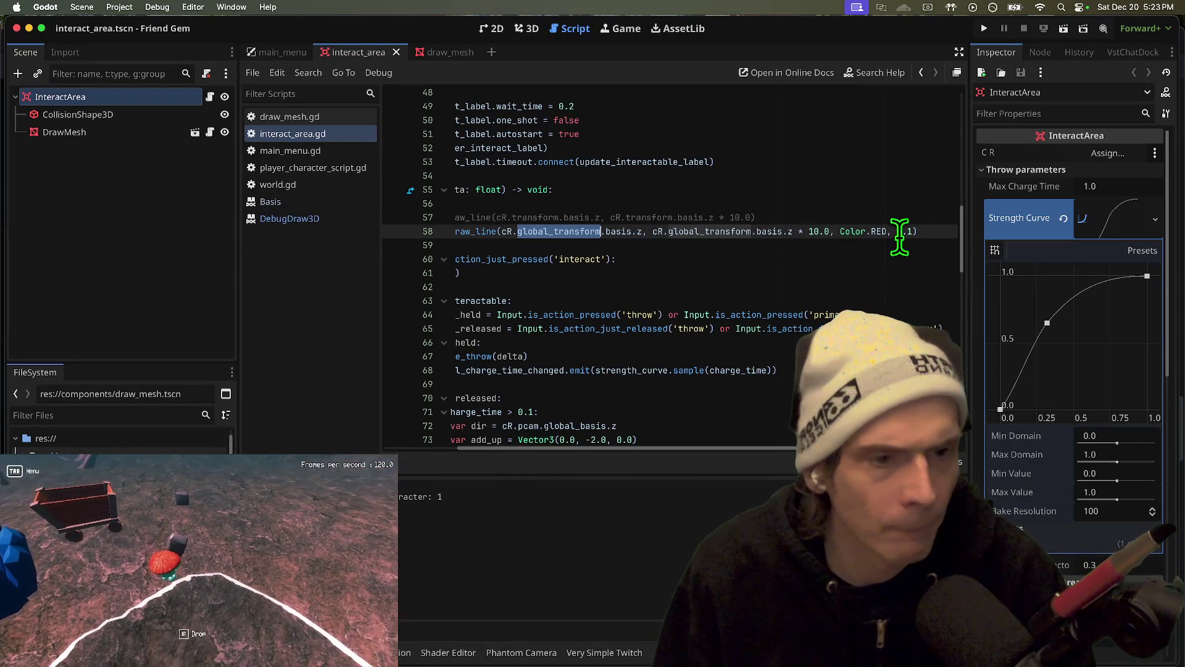
key("BackSpace")
type("0")
type("5")
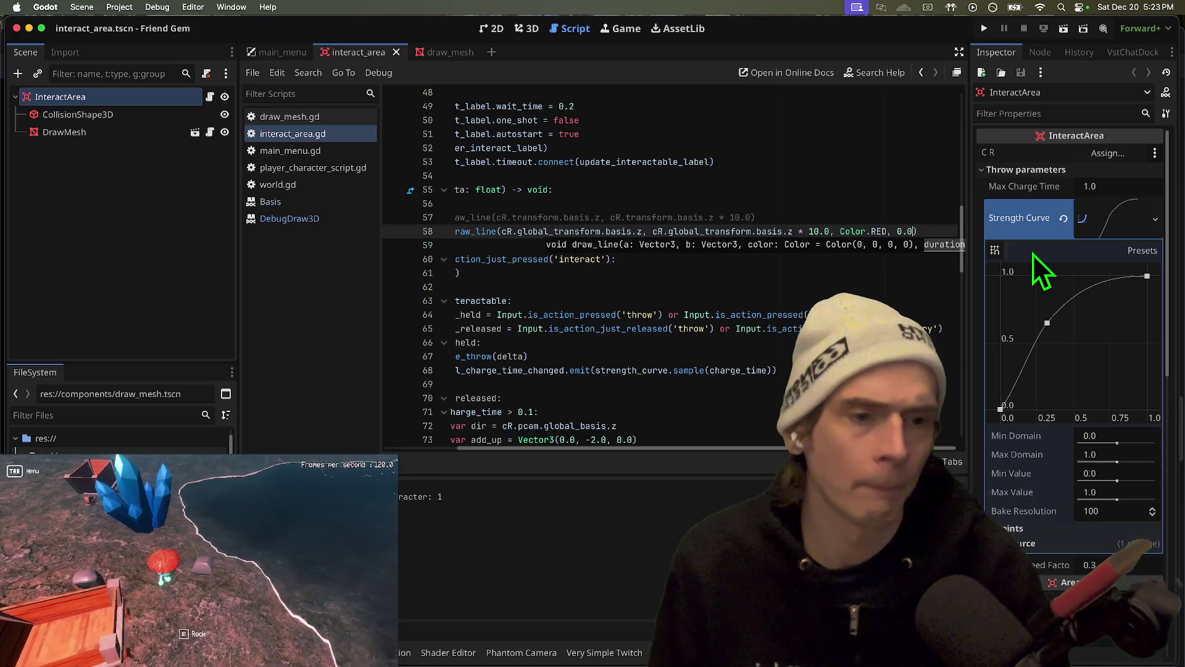
key("super+b")
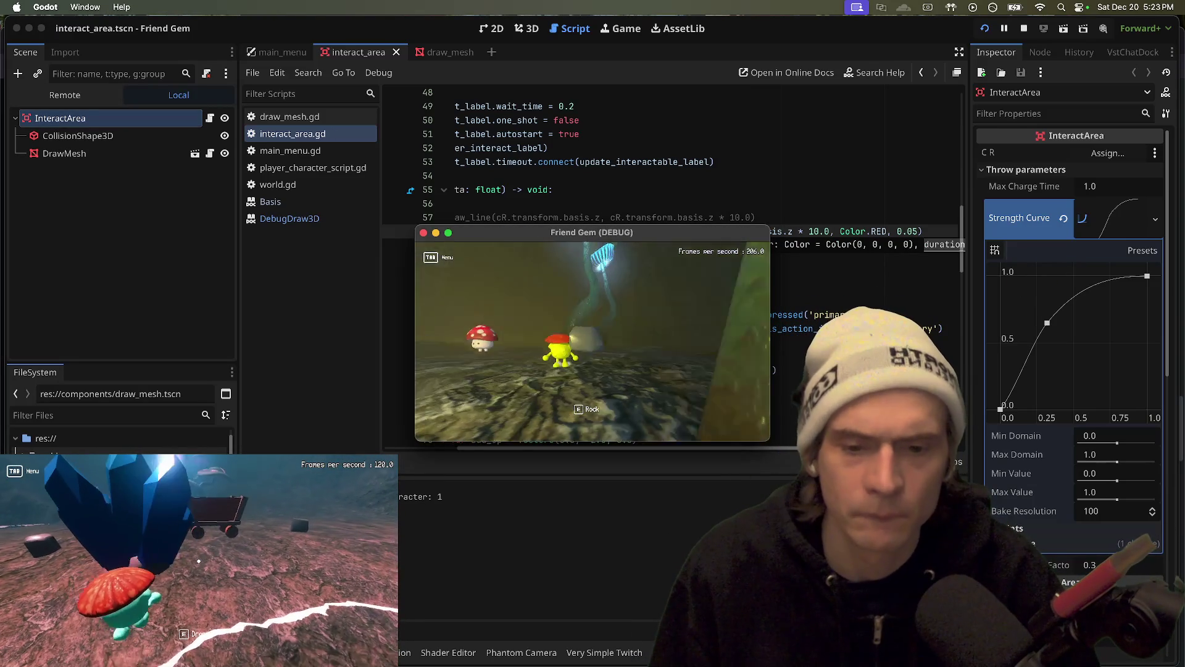
key("super+q")
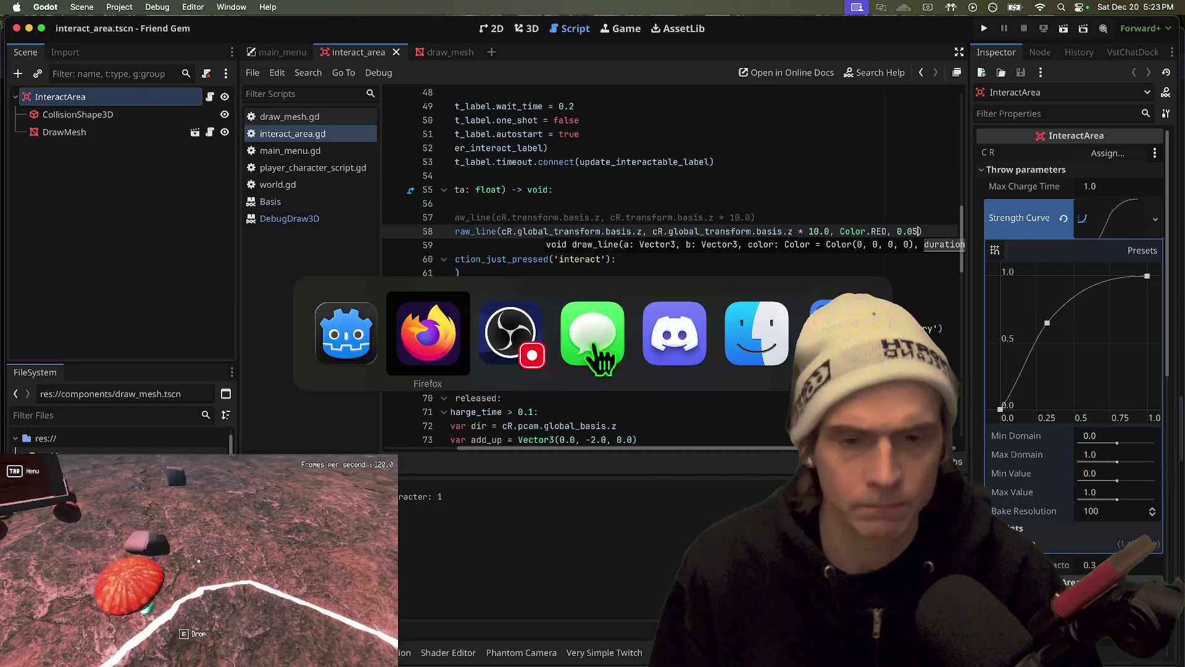
Fly the Debug Drawing demo camera with WASD around its Lines, Paths and Boxes examples
key("super+Tab")
key("ctrl+shift+Tab")
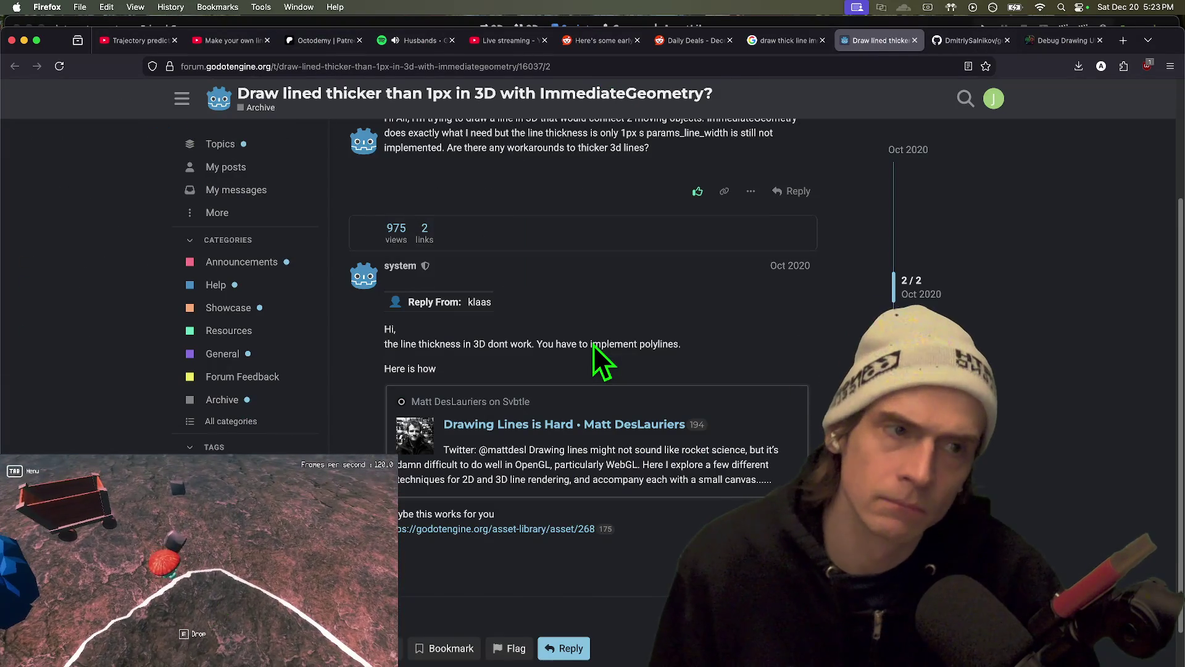
key("ctrl+Tab")
key("ctrl+Tab")
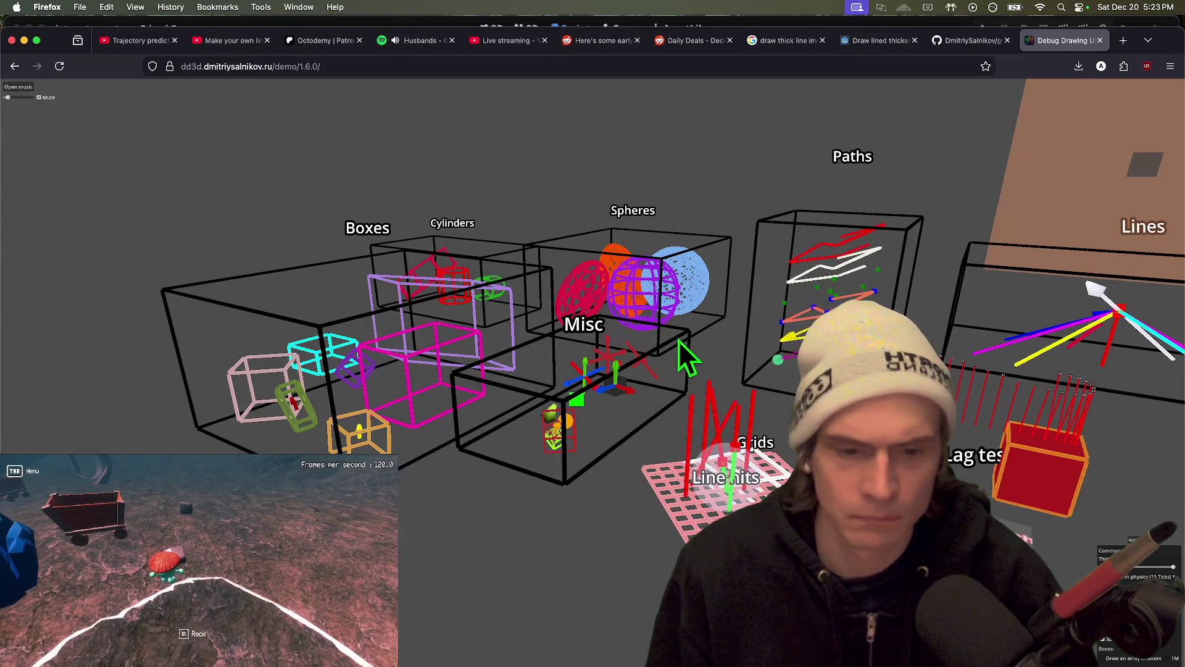
key("w")
key("d")
key("s")
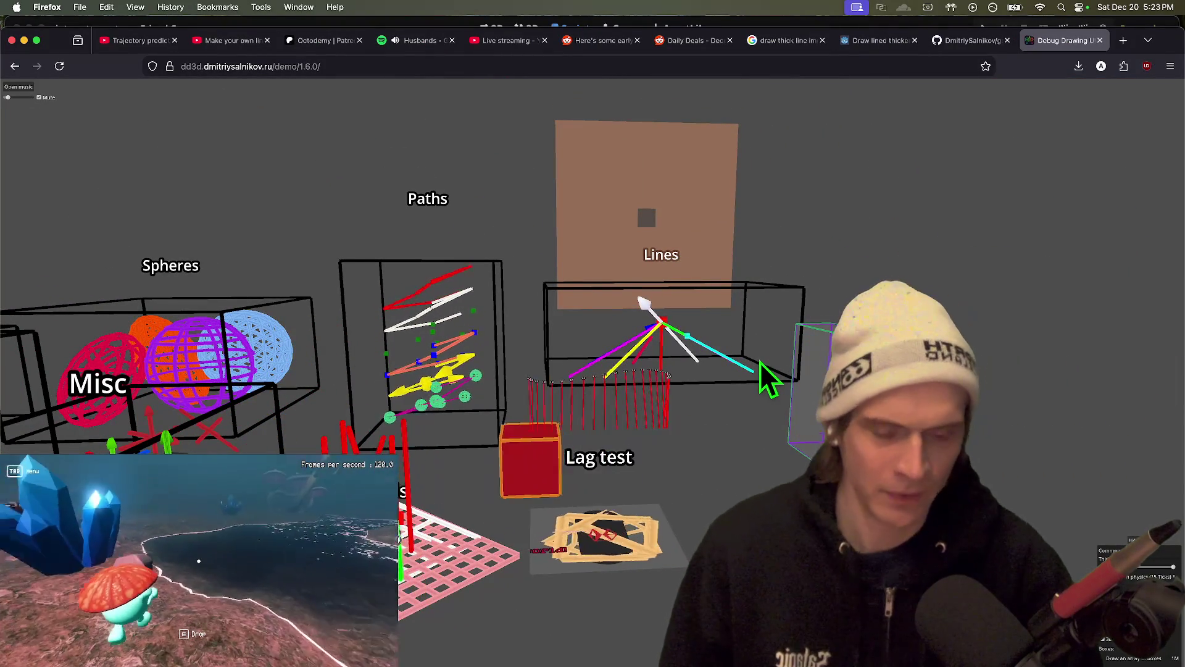
key("s")
key("w")
key("d")
key("a")
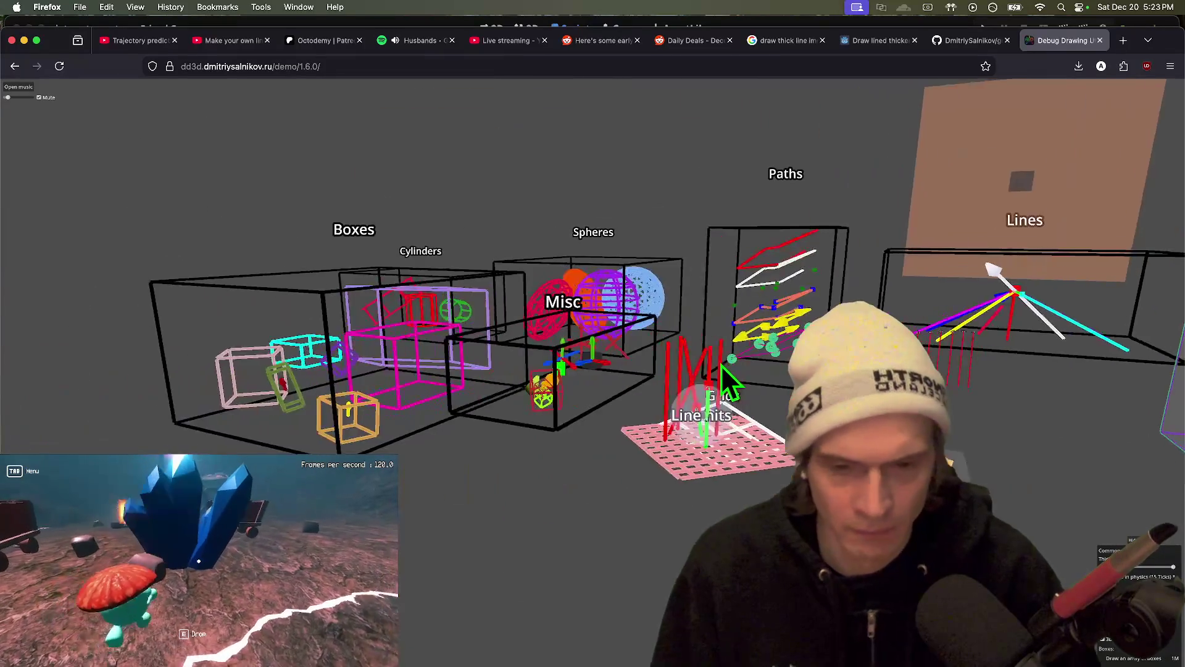
key("w")
key("s")
key("d")
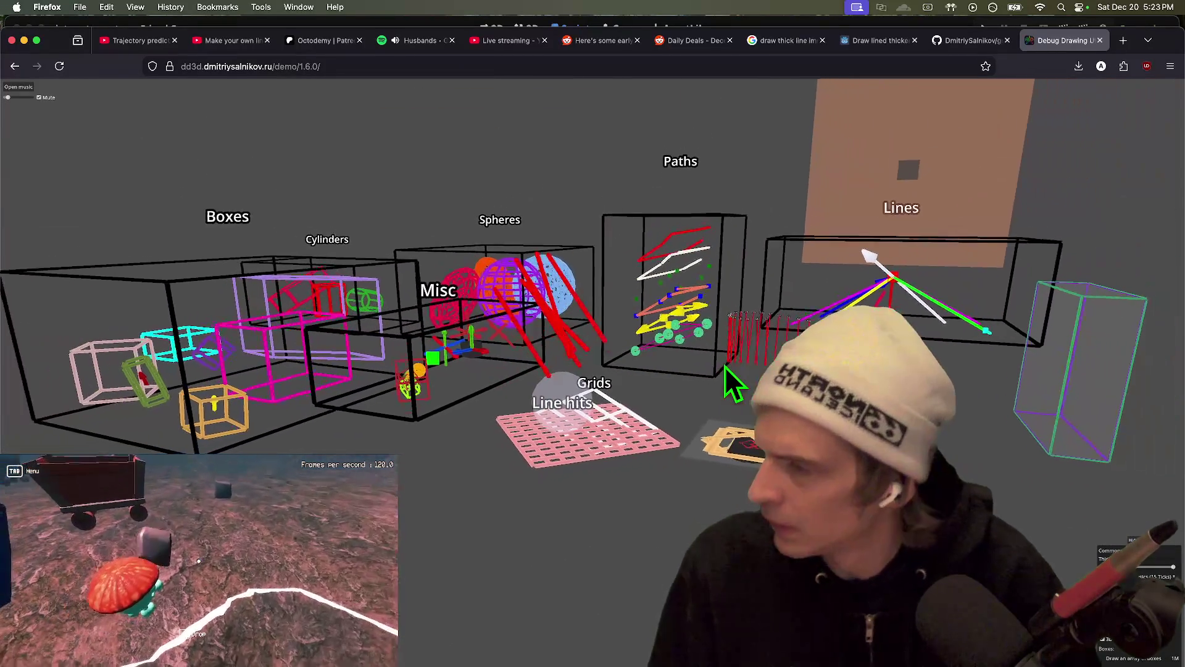
key("s")
key("super+Tab")
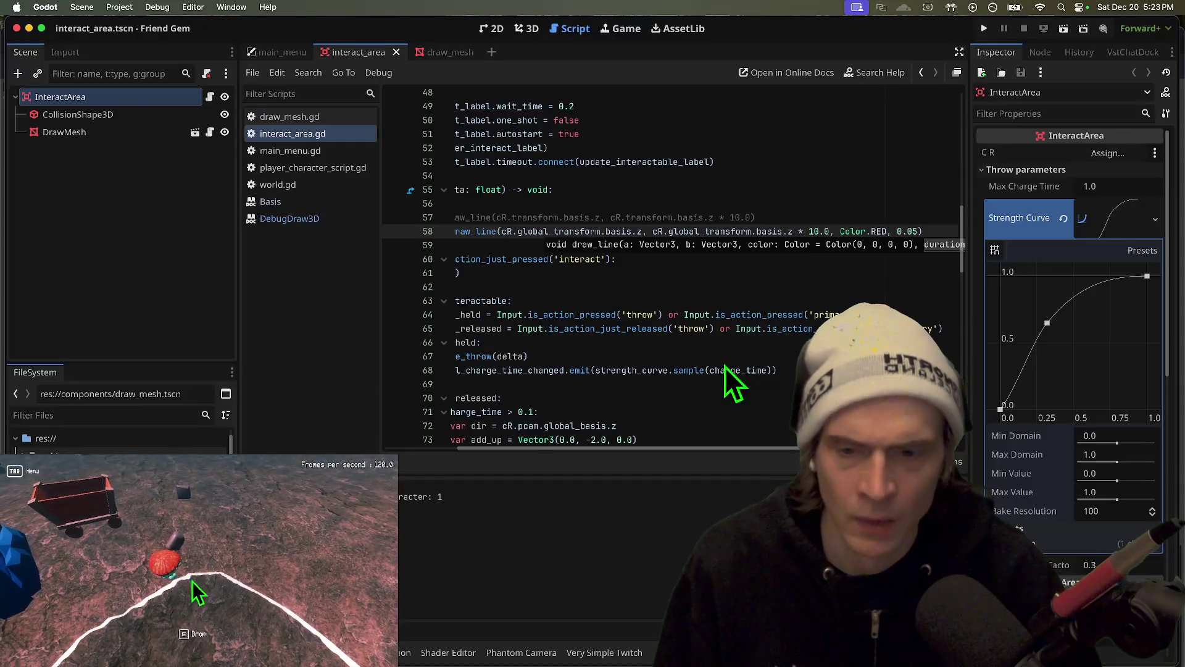
Open the DebugDraw3D class reference from the script and scroll through its draw methods and scoped config functions
key("super+Tab")
key("super+Tab")
key("super+Tab")
key("super+Tab")
left_click(772, 244)
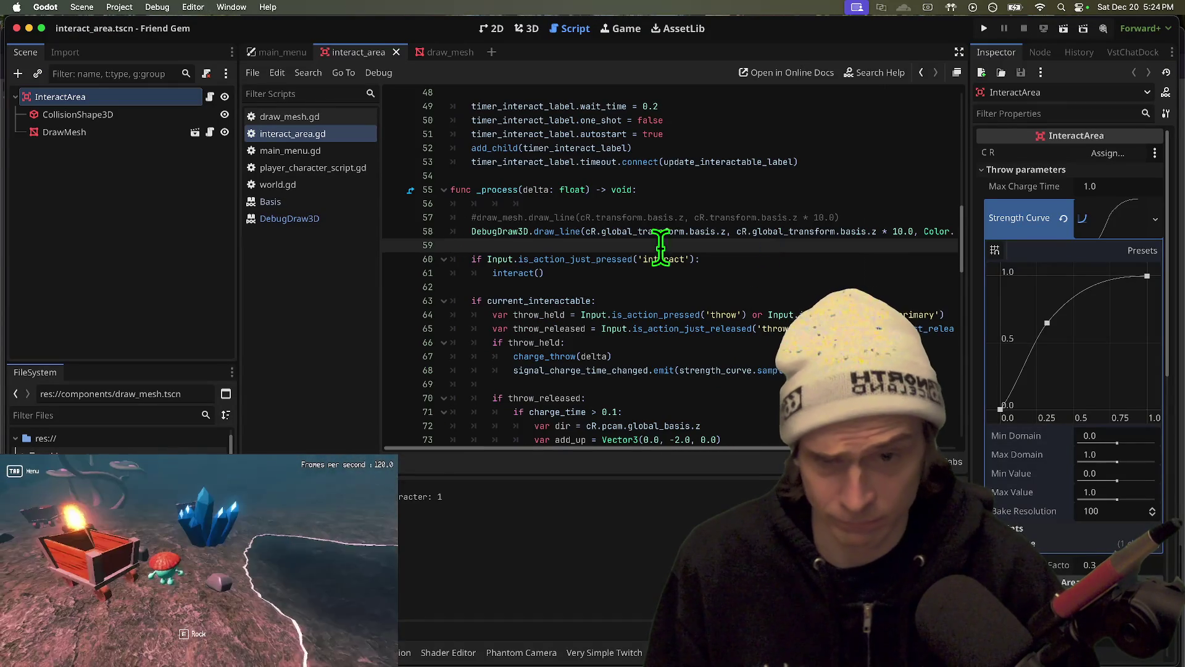
left_click(492, 233, "ctrl")
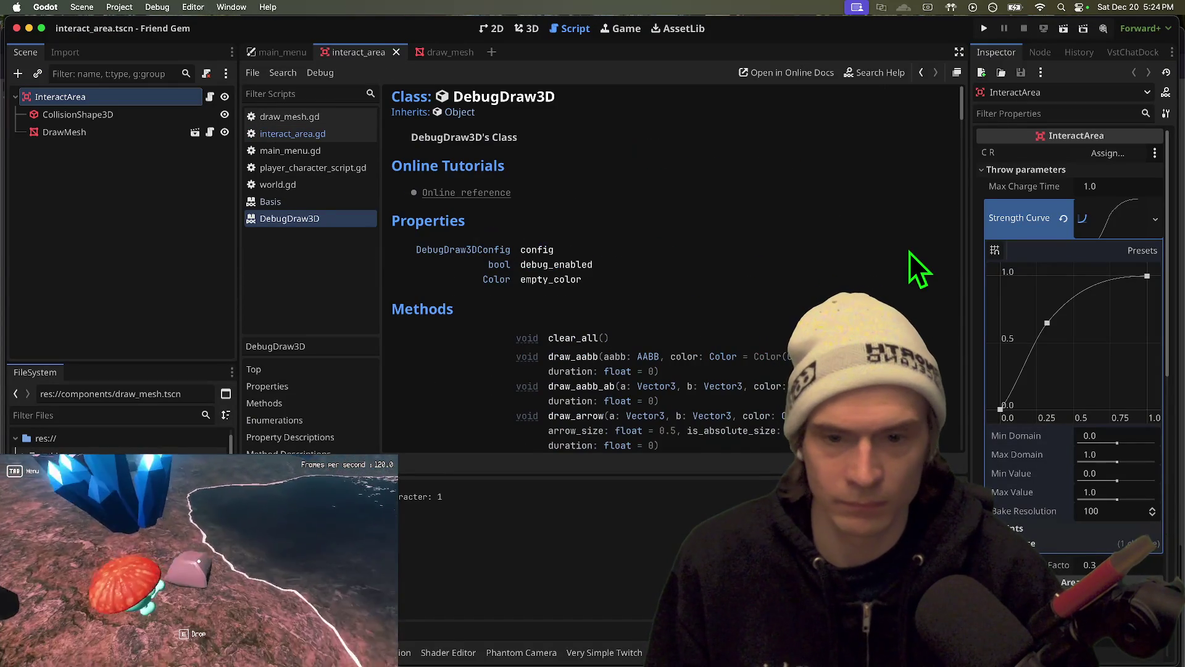
scroll(918, 269, "down", 2)
scroll(745, 190, "down", 1)
left_click_drag(560, 256, 554, 274)
scroll(654, 275, "down", 10)
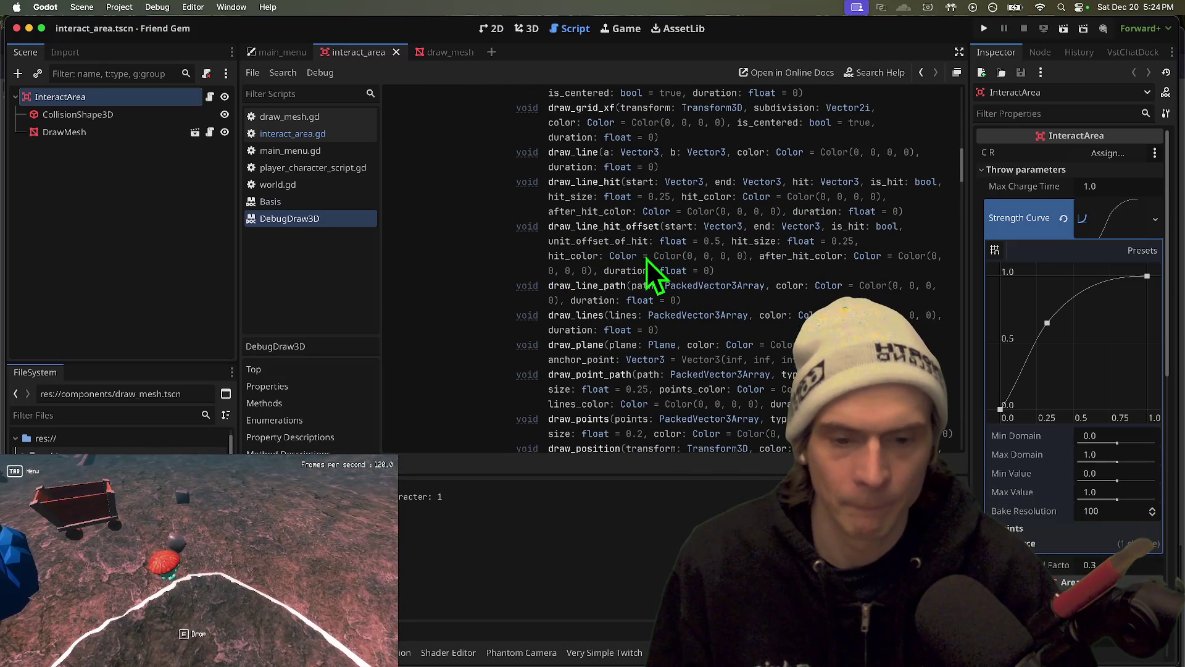
scroll(648, 271, "down", 10)
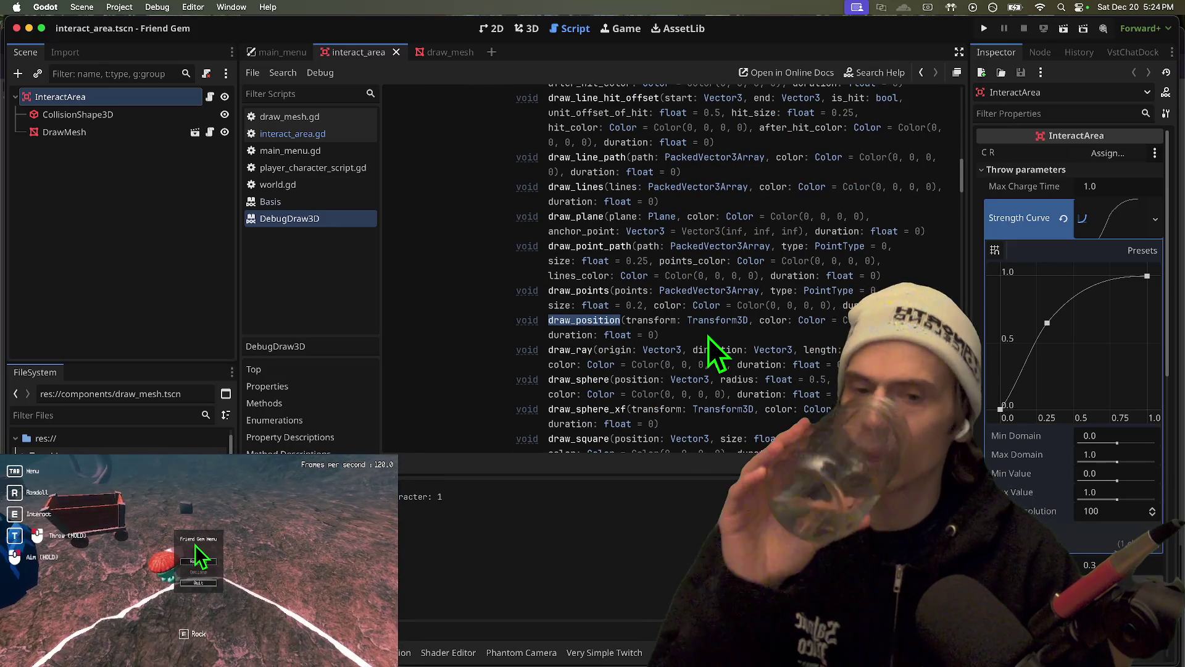
scroll(708, 338, "down", 15)
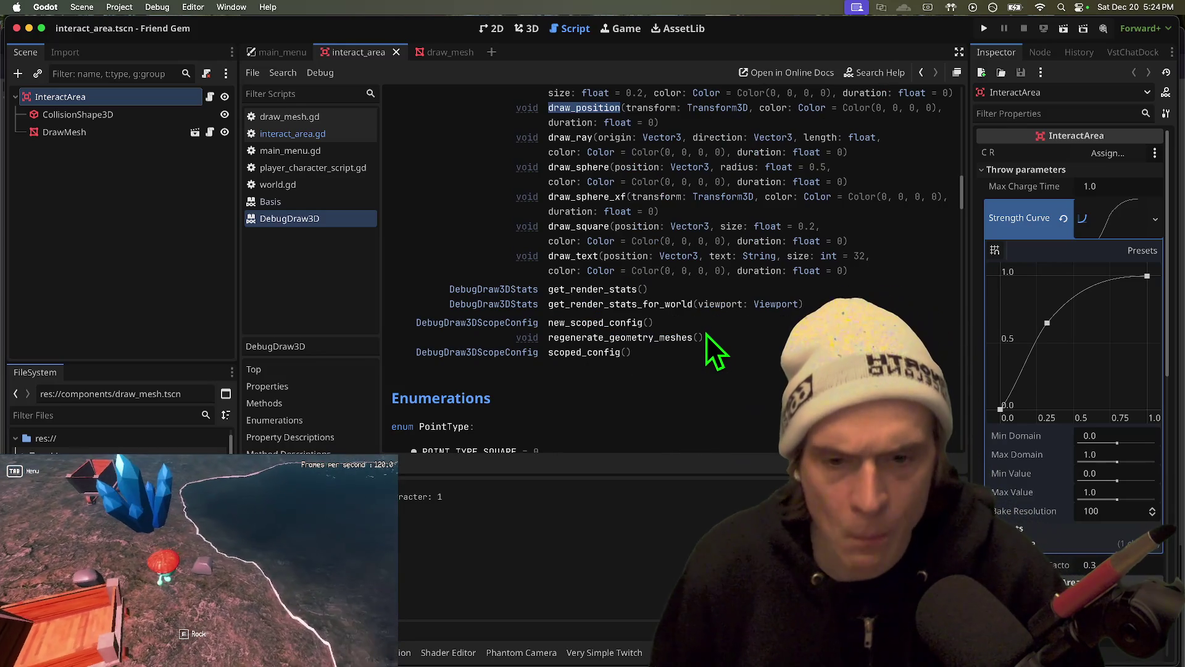
scroll(715, 351, "down", 15)
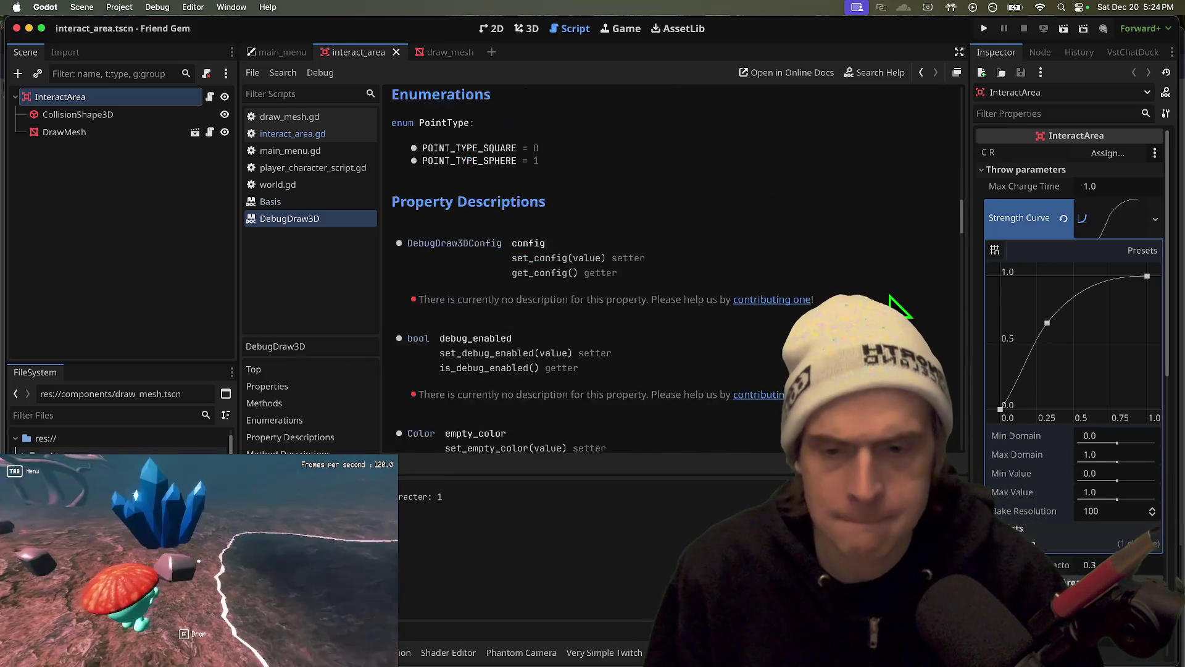
scroll(889, 296, "down", 20)
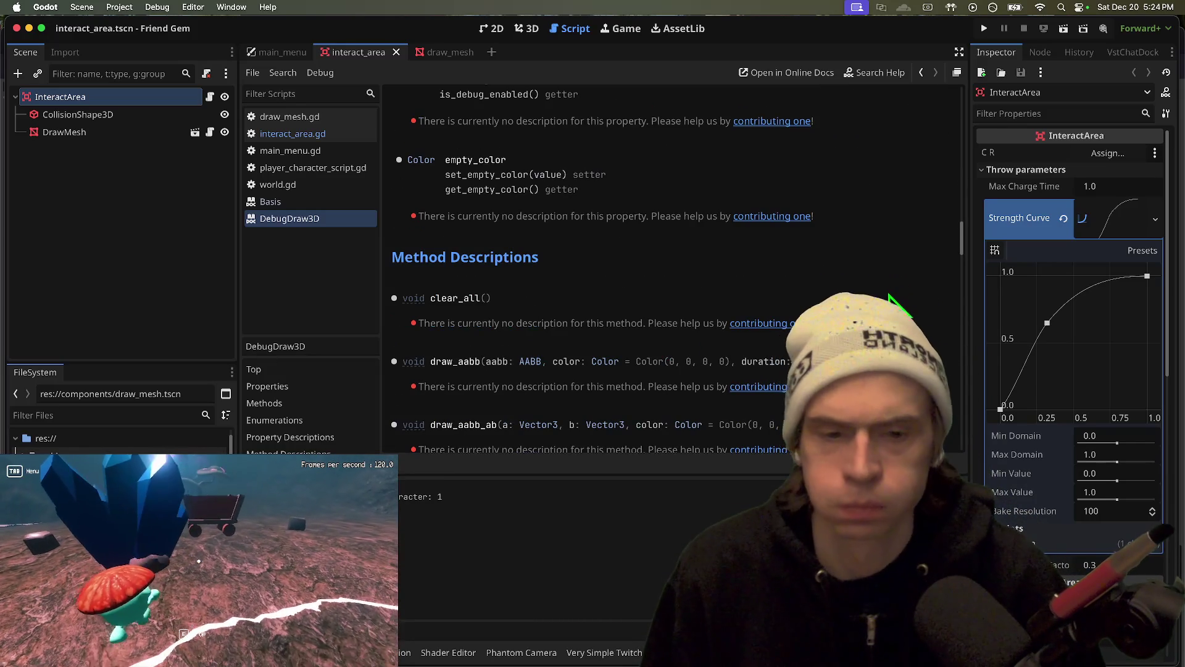
key("super+Tab")
Reread the README's scoped-config example, then move to the dd3d Debug Drawing demo tab
key("ctrl+shift+Tab")
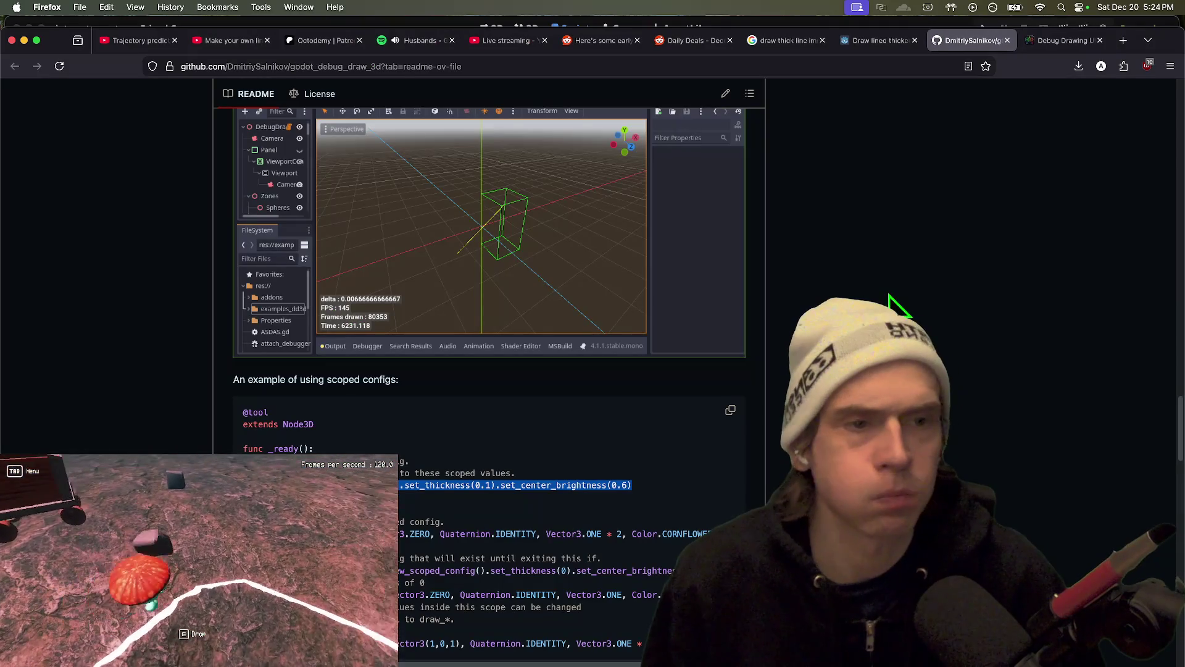
scroll(889, 297, "up", 3)
scroll(889, 296, "down", 5)
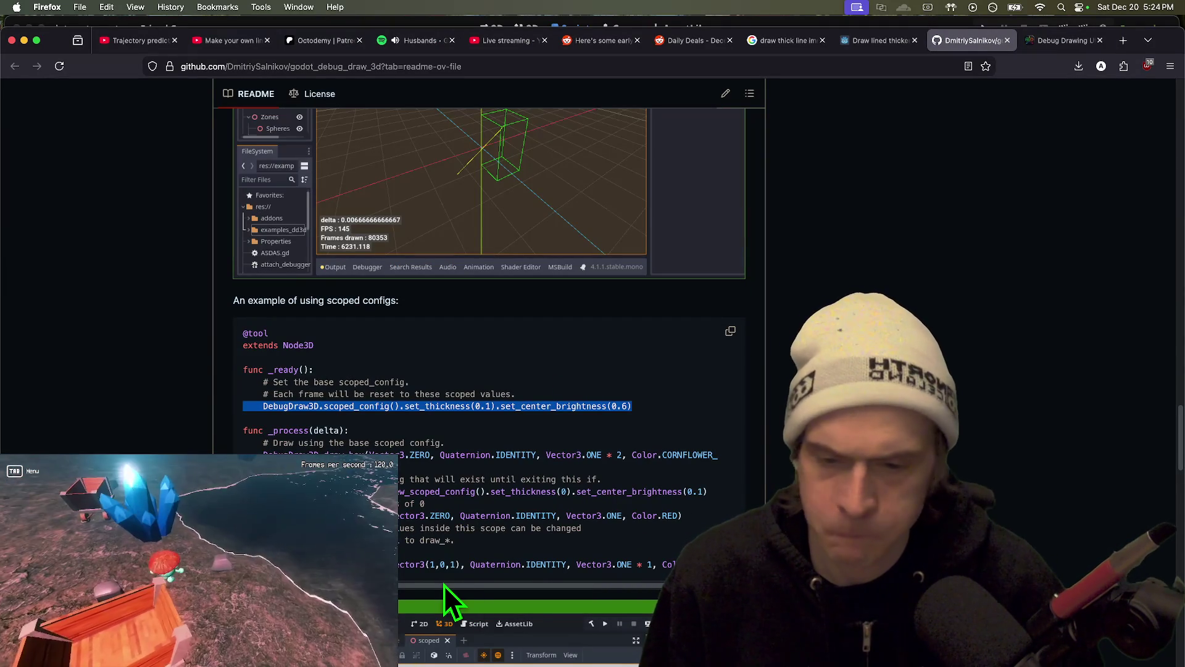
scroll(443, 584, "down", 1)
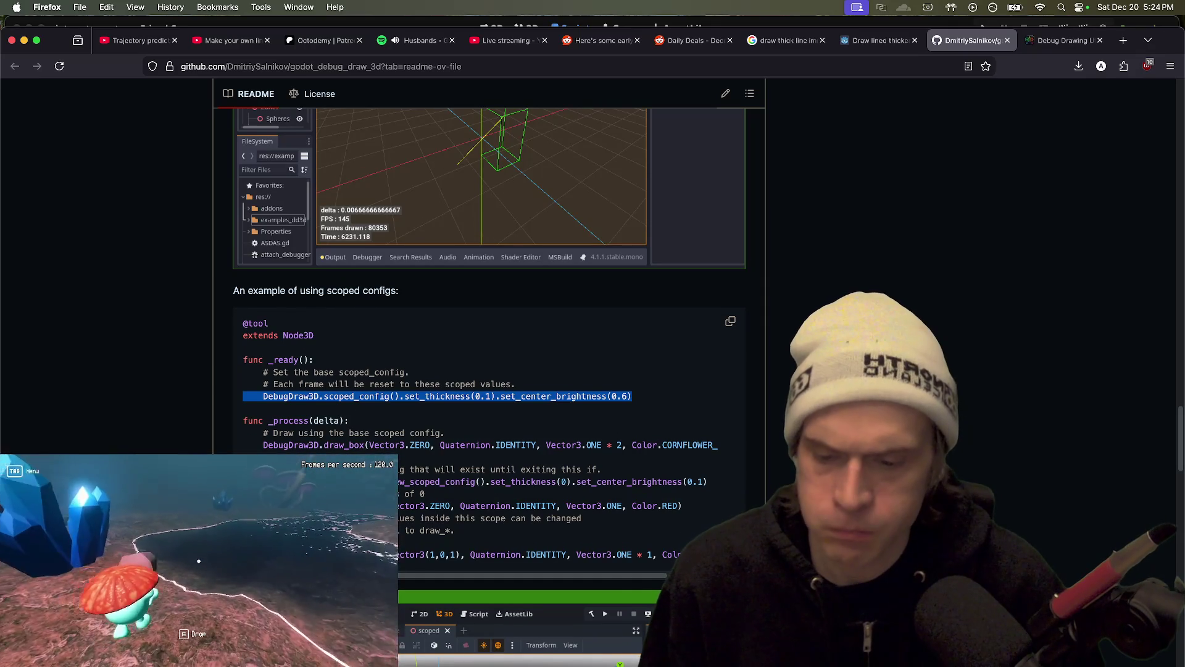
scroll(592, 583, "down", 10)
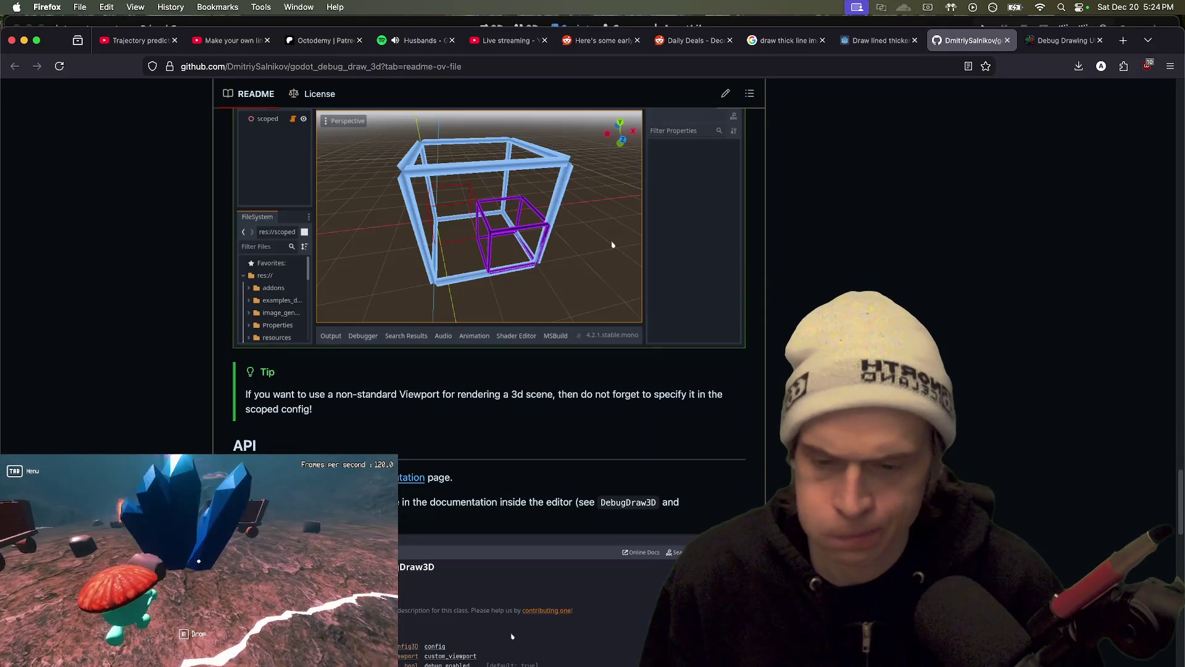
scroll(489, 308, "down", 10)
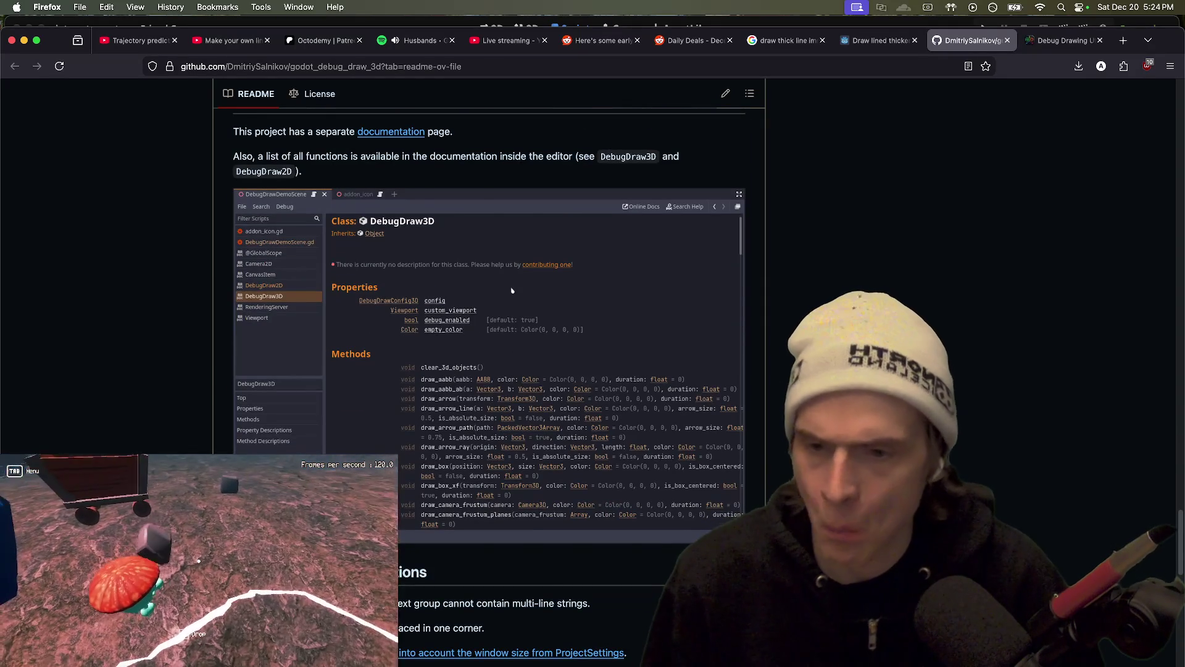
scroll(512, 290, "down", 15)
key("Home")
key("ctrl+Tab")
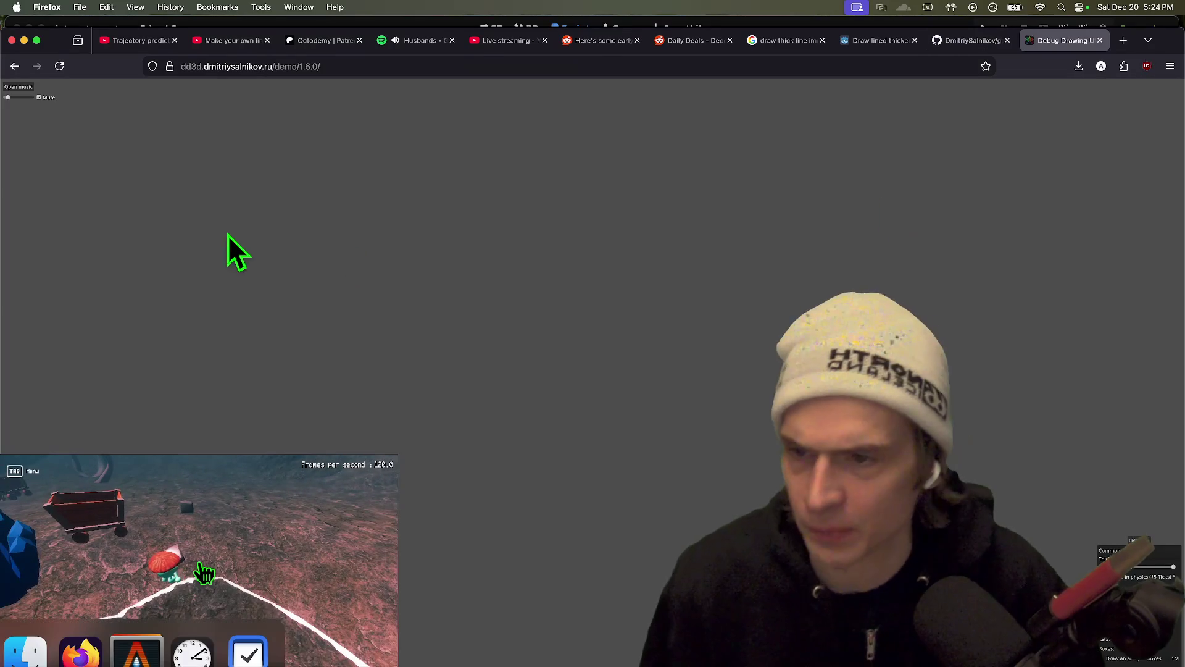
Return to the Debug Draw 3D docs and scroll the Examples page through scope configs and project settings
key("super+Left")
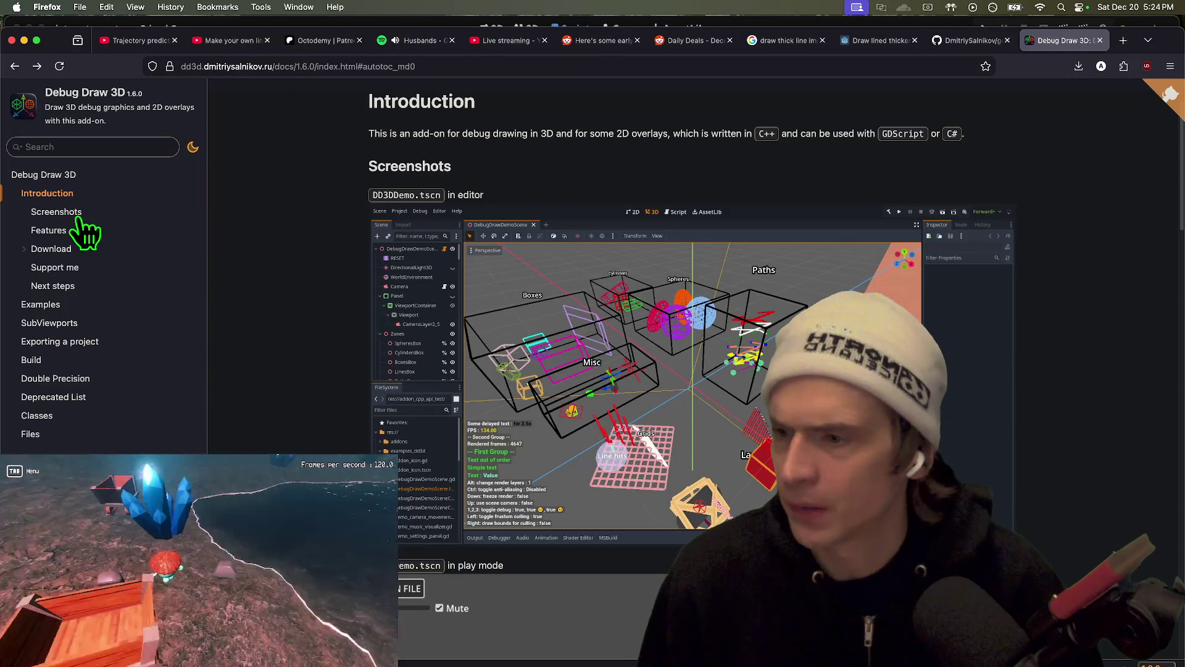
left_click(51, 231)
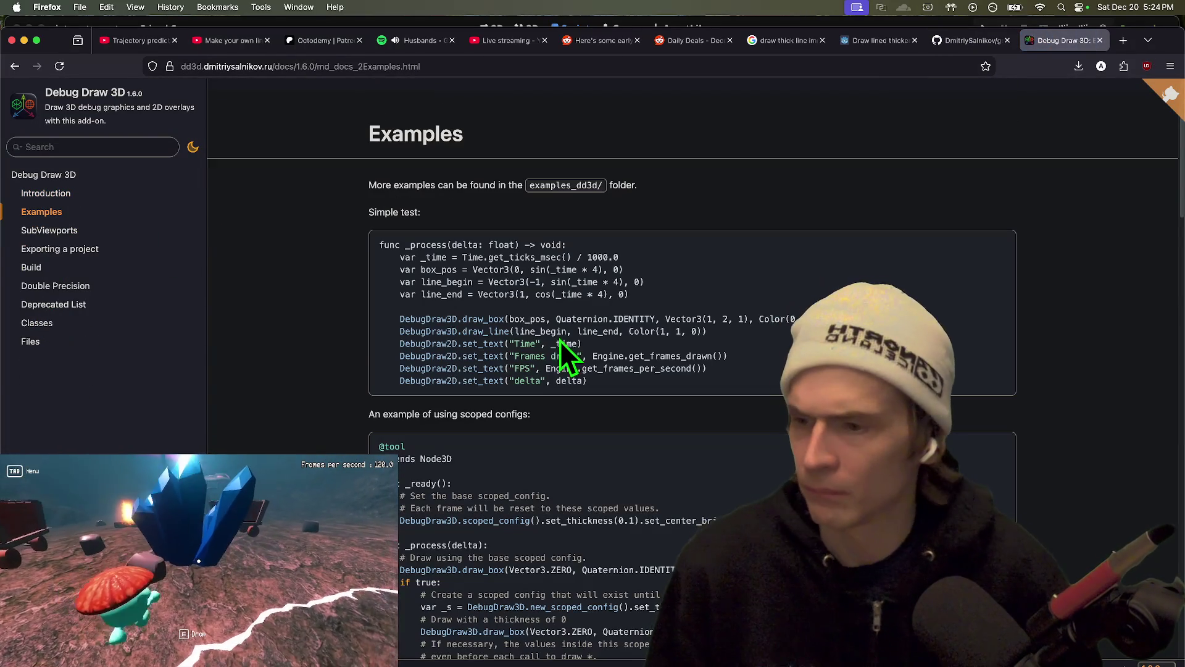
scroll(679, 309, "down", 3)
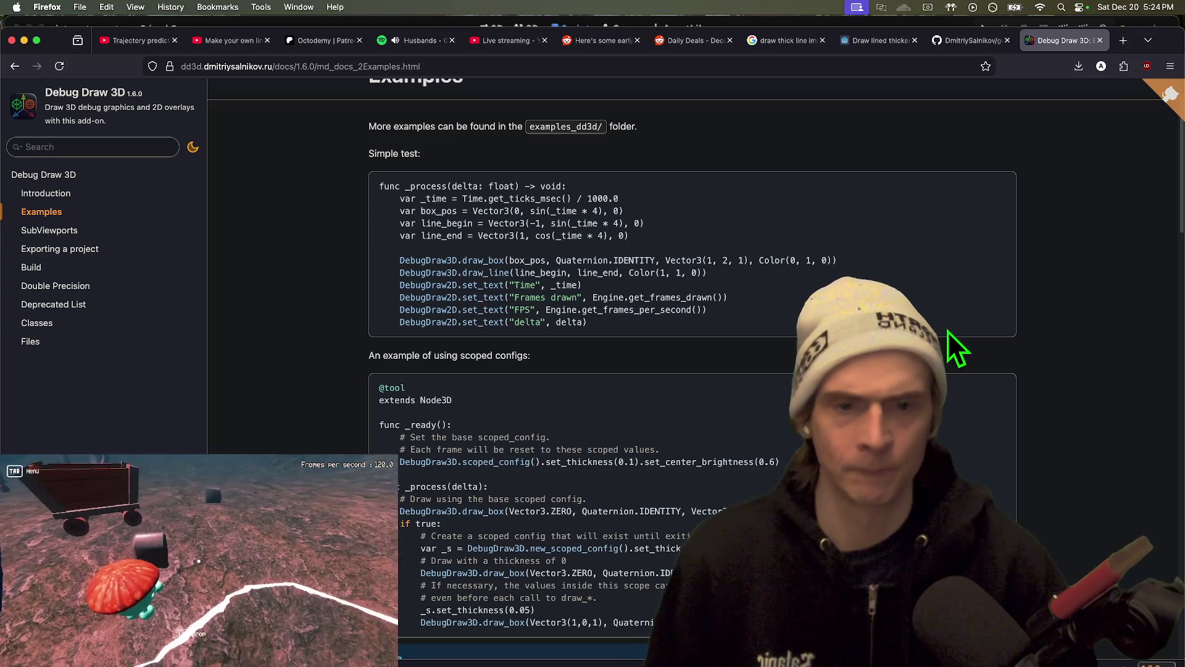
scroll(679, 370, "down", 4)
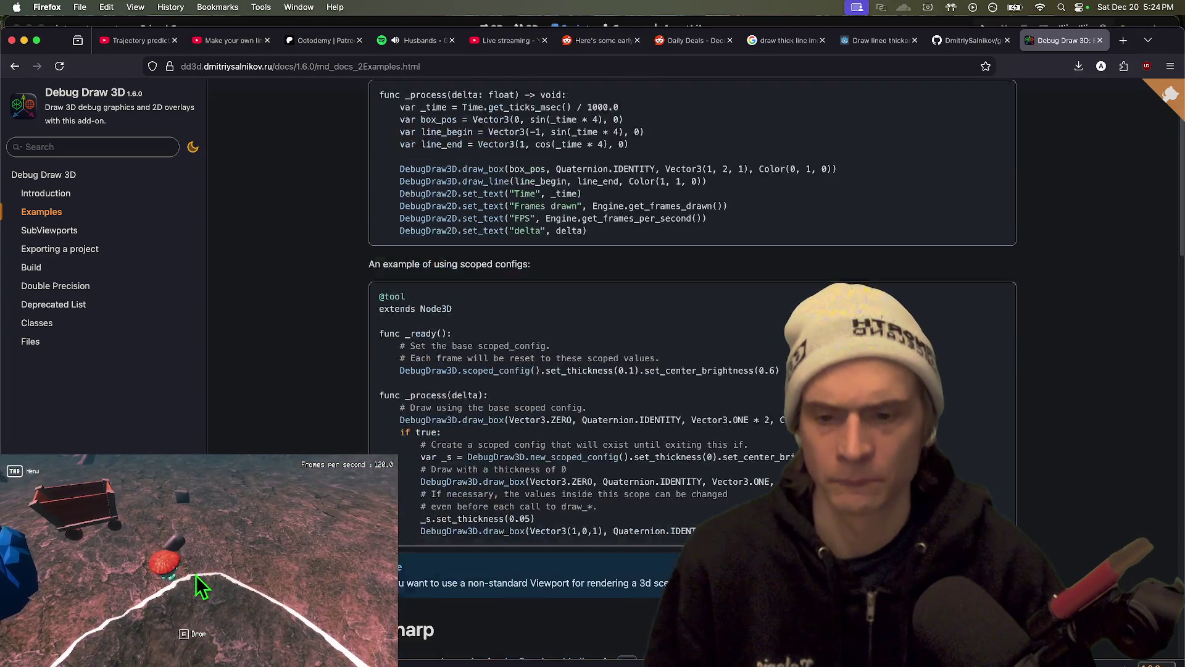
scroll(991, 423, "down", 10)
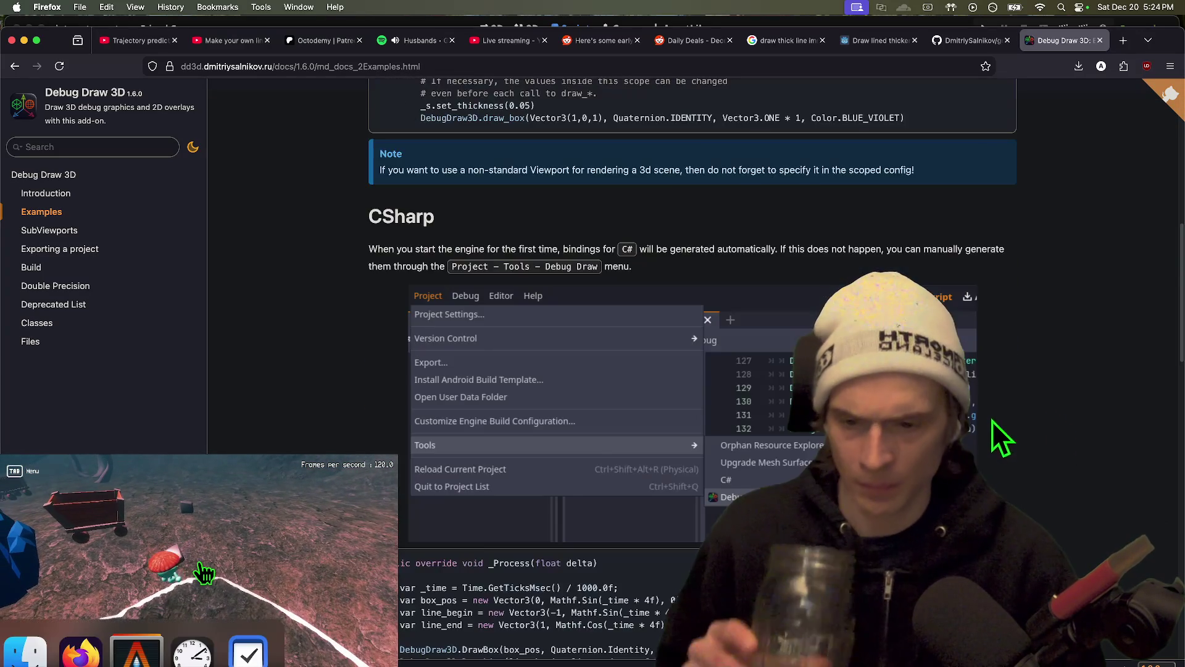
scroll(1106, 408, "down", 5)
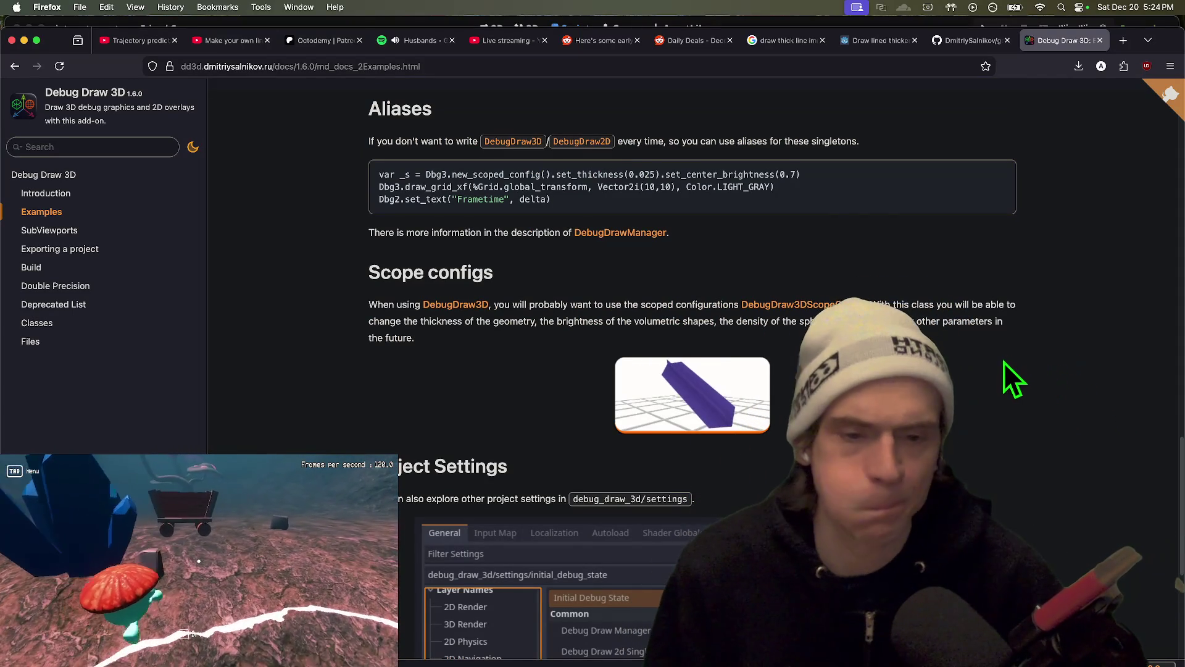
scroll(1001, 361, "down", 5)
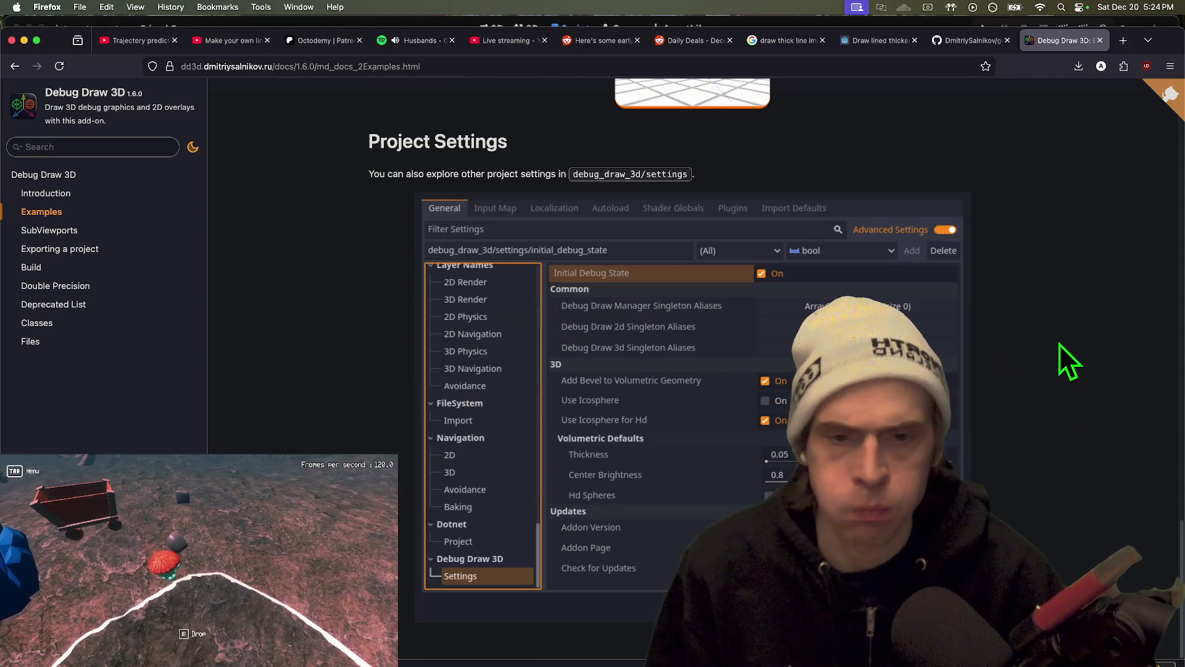
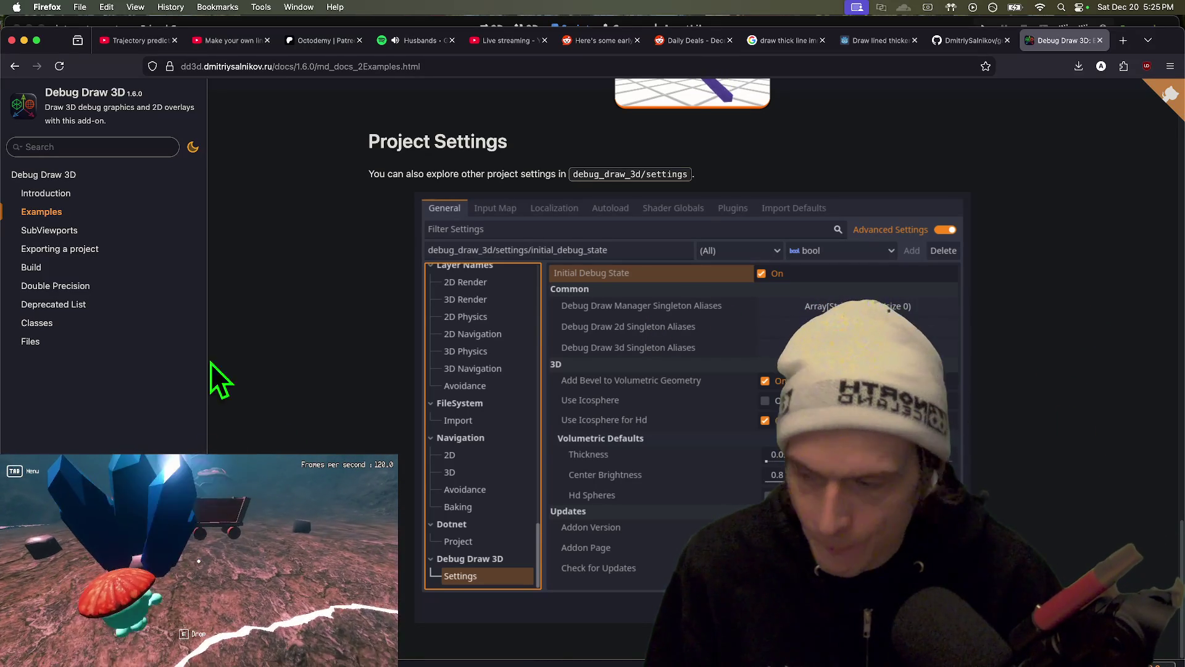
Browse the Debug Draw 3D docs' Build and File List pages, then return to Examples and select 'examples_dd3d/'
left_click(62, 248)
left_click(28, 267)
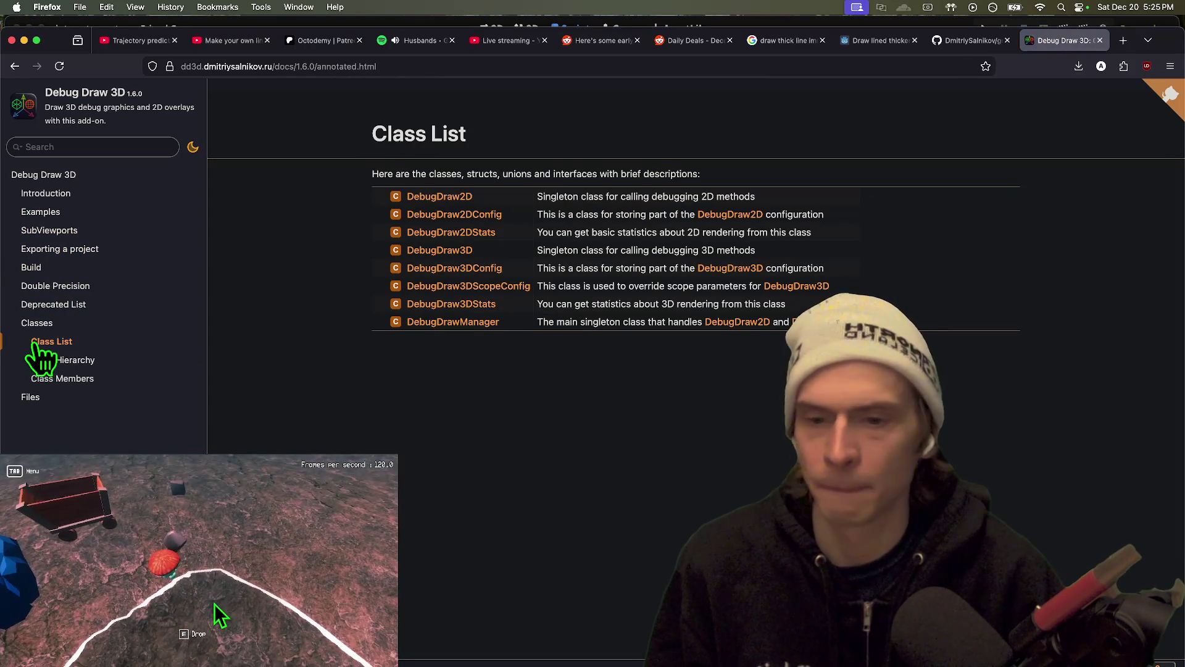
left_click(31, 397)
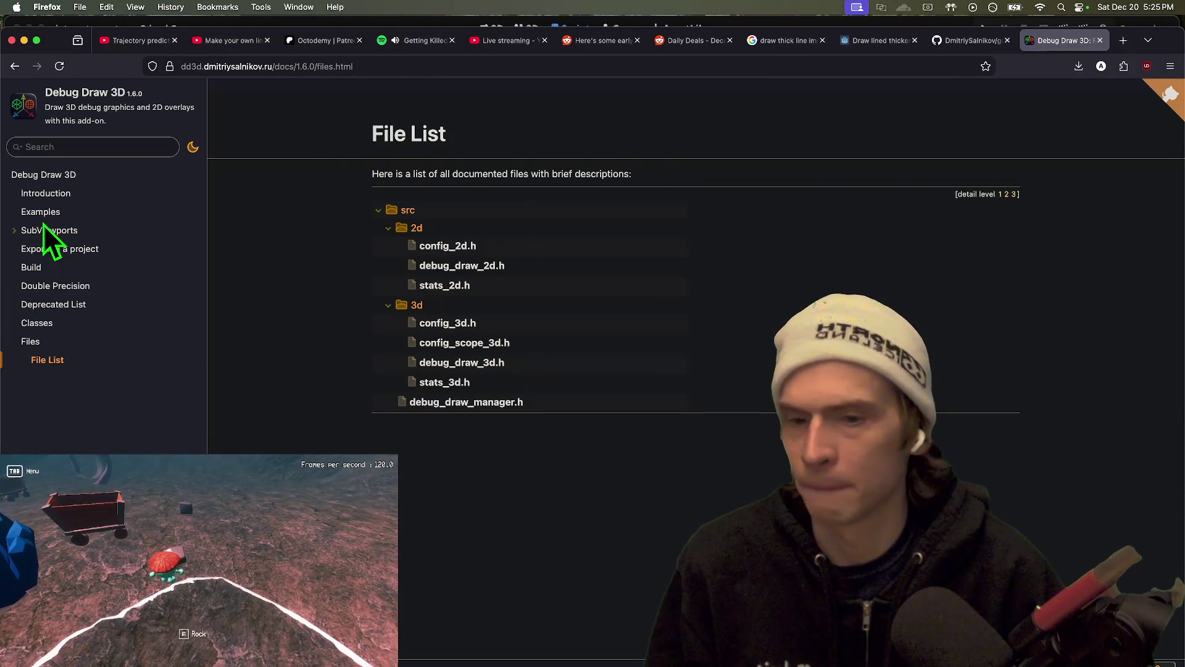
left_click(42, 211)
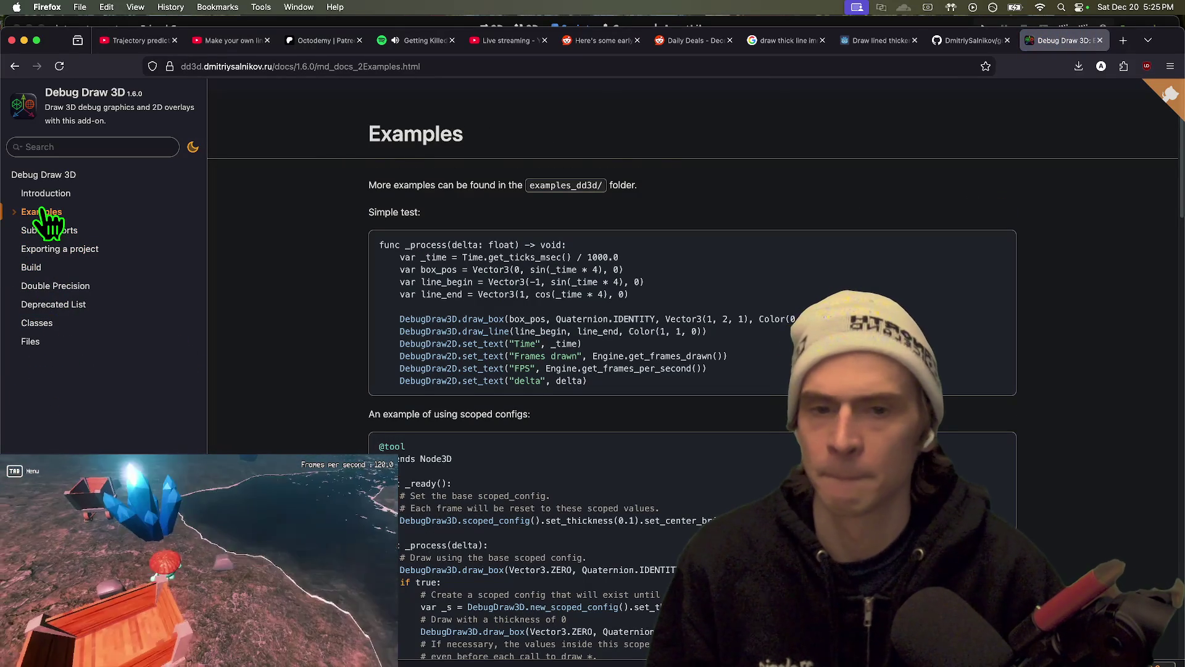
double_click(569, 185)
key("super+Tab")
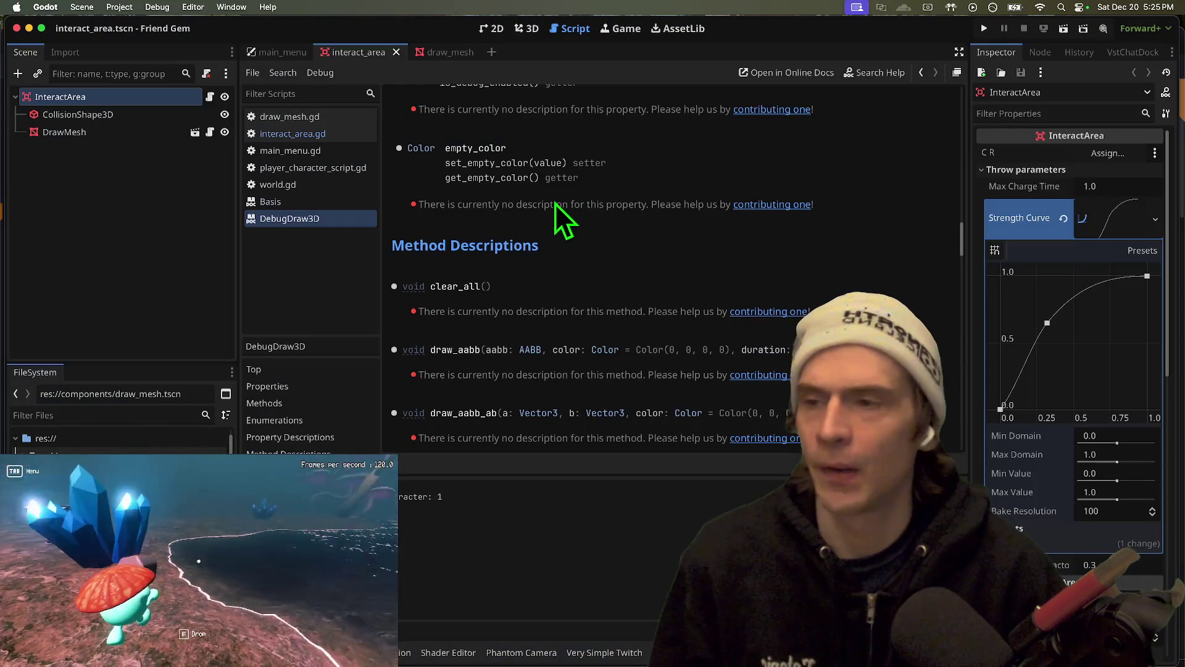
Browse the Godot FileSystem to the addons folder, then return to the GitHub repository's examples_dd3d folder
left_click(78, 450)
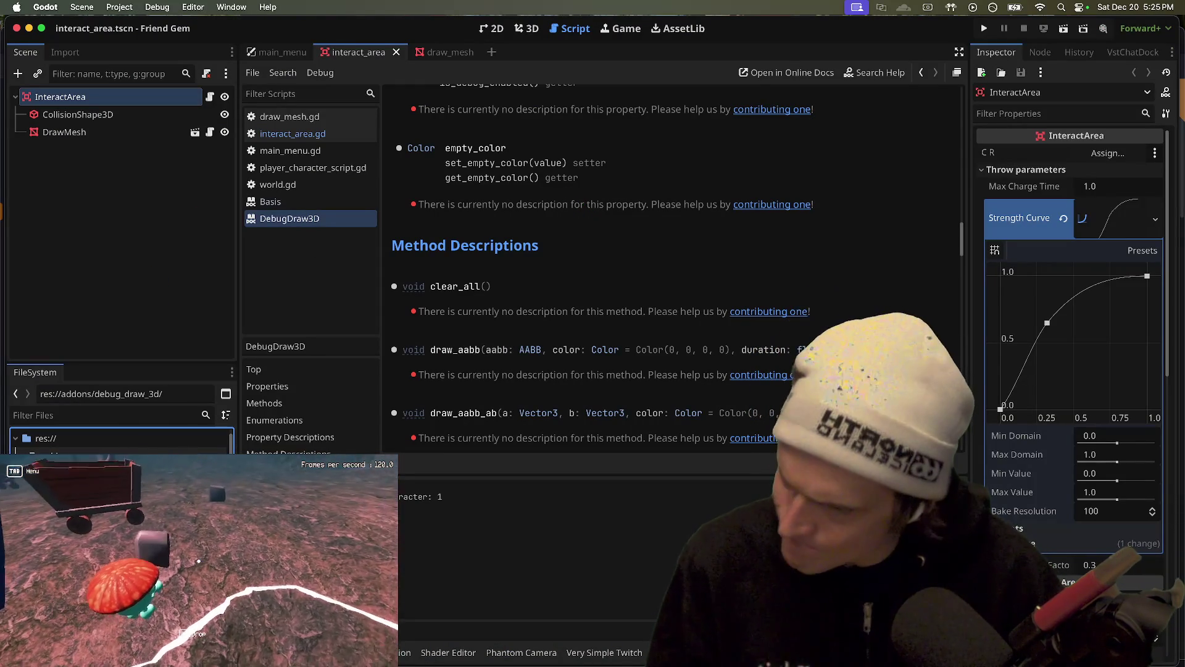
key("super+Tab")
key("ctrl+shift+Tab")
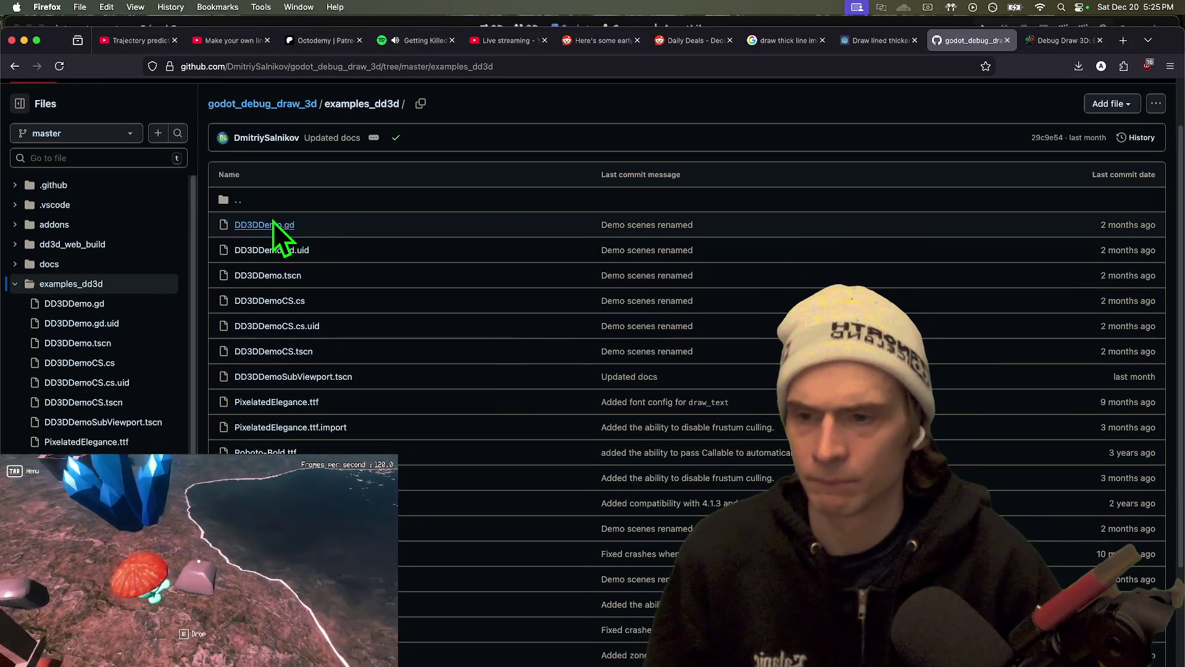
Open the DD3DDemo.gd example script on GitHub and scroll through it
left_click(265, 226, "super")
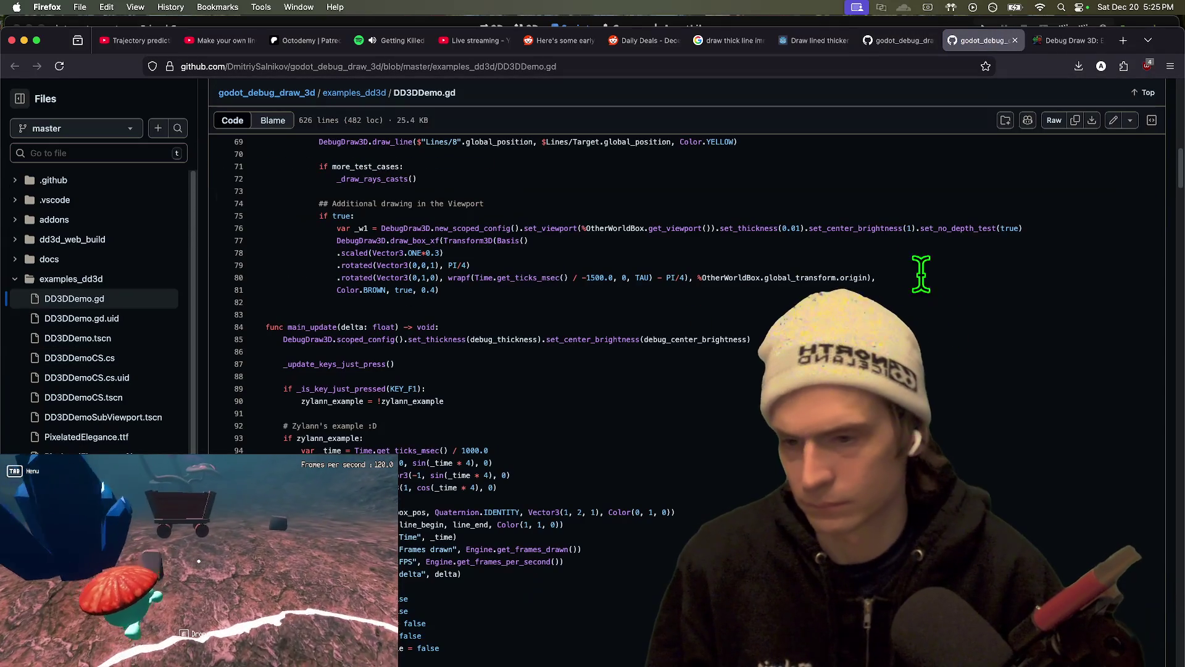
scroll(678, 389, "down", 2)
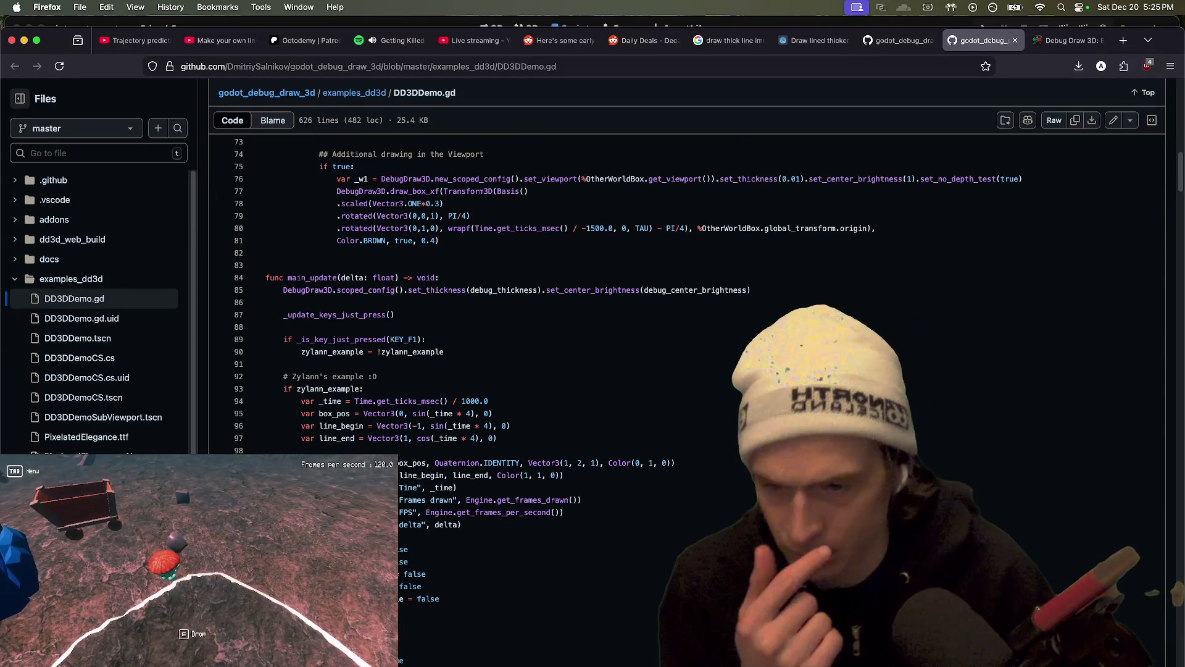
scroll(679, 390, "down", 2)
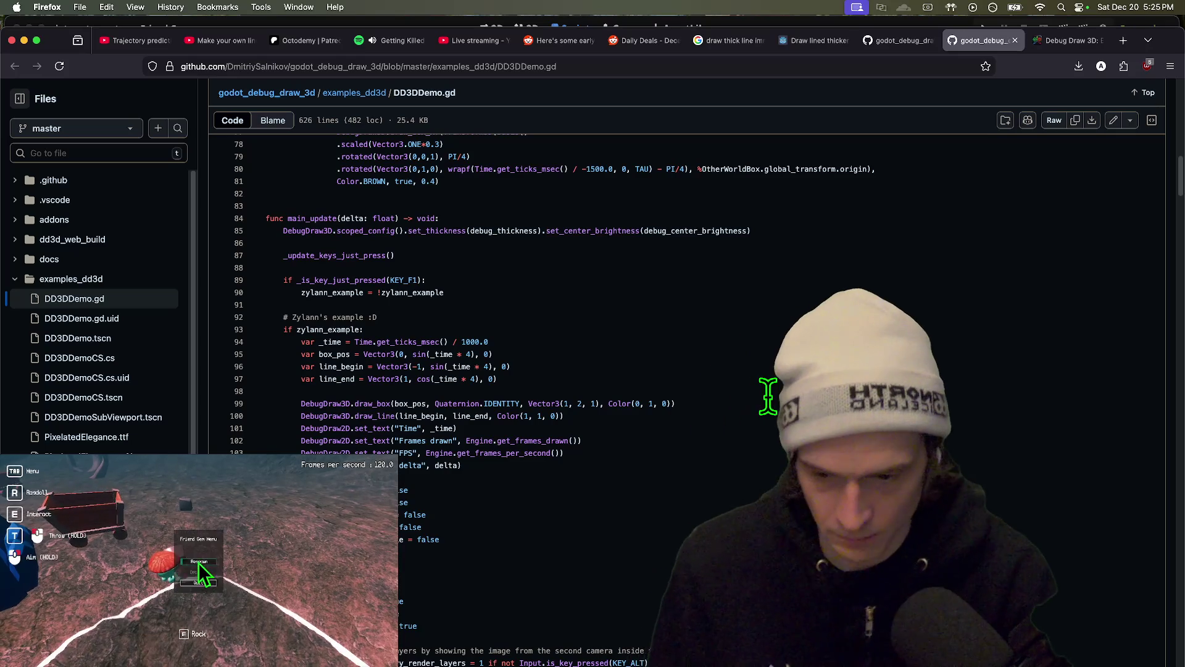
Search the script for 'clear' to find the clear keys code near _draw_local_xf_box
key("super+f")
type("clear")
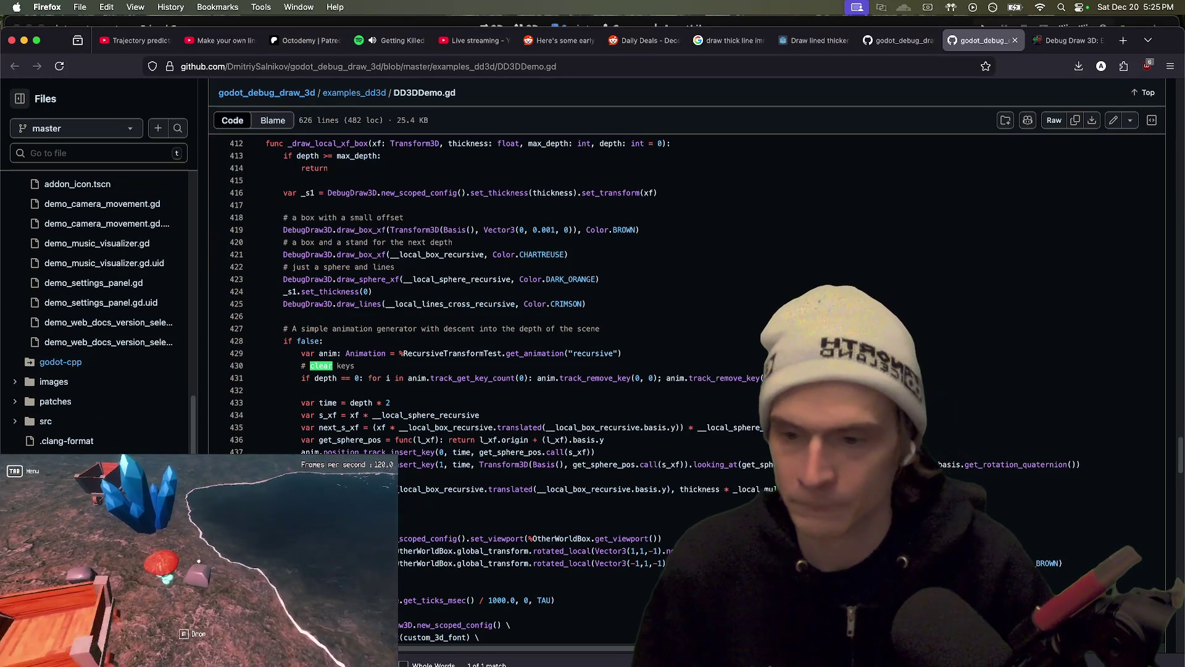
key("Return")
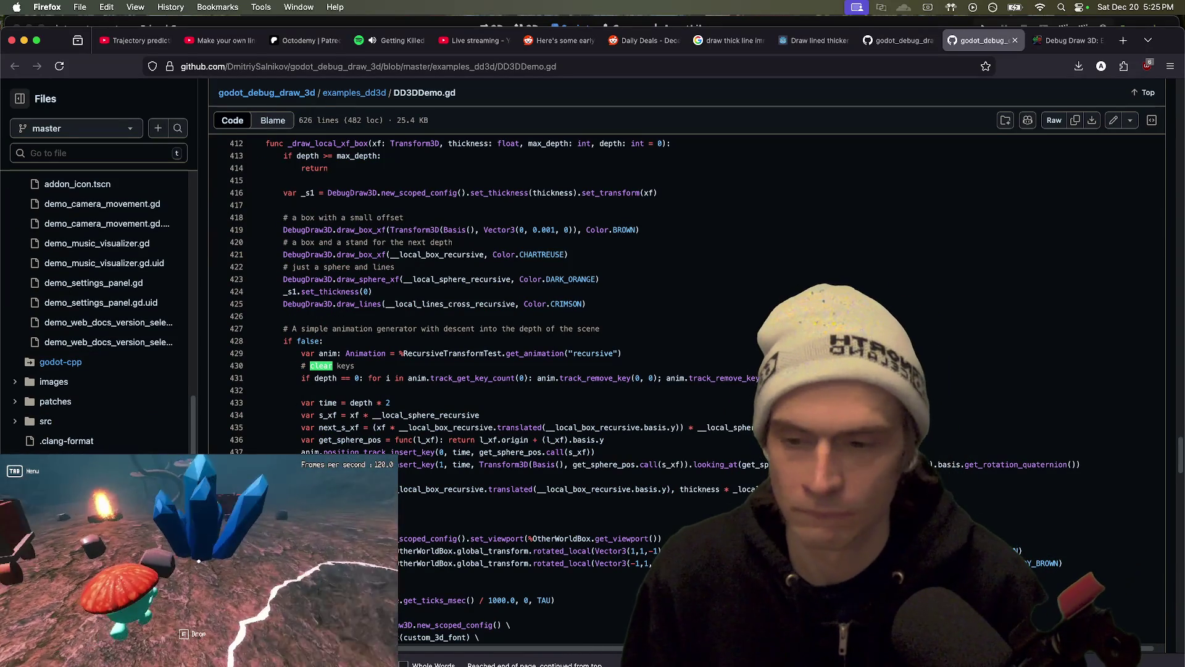
key("Escape")
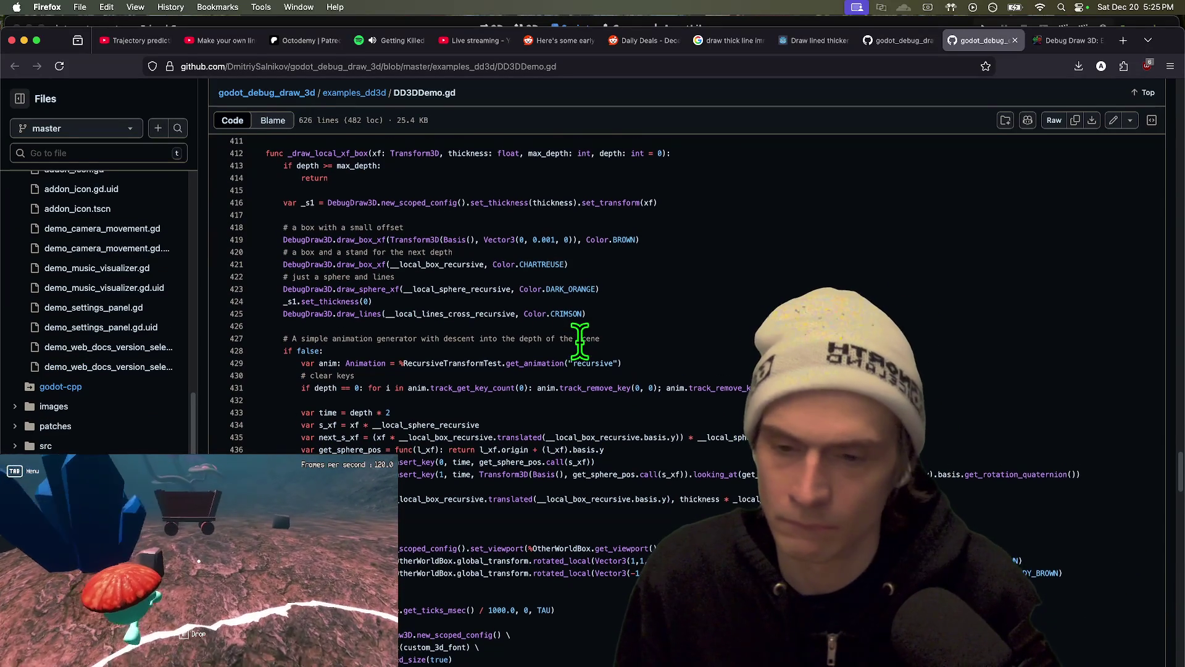
right_click(748, 339)
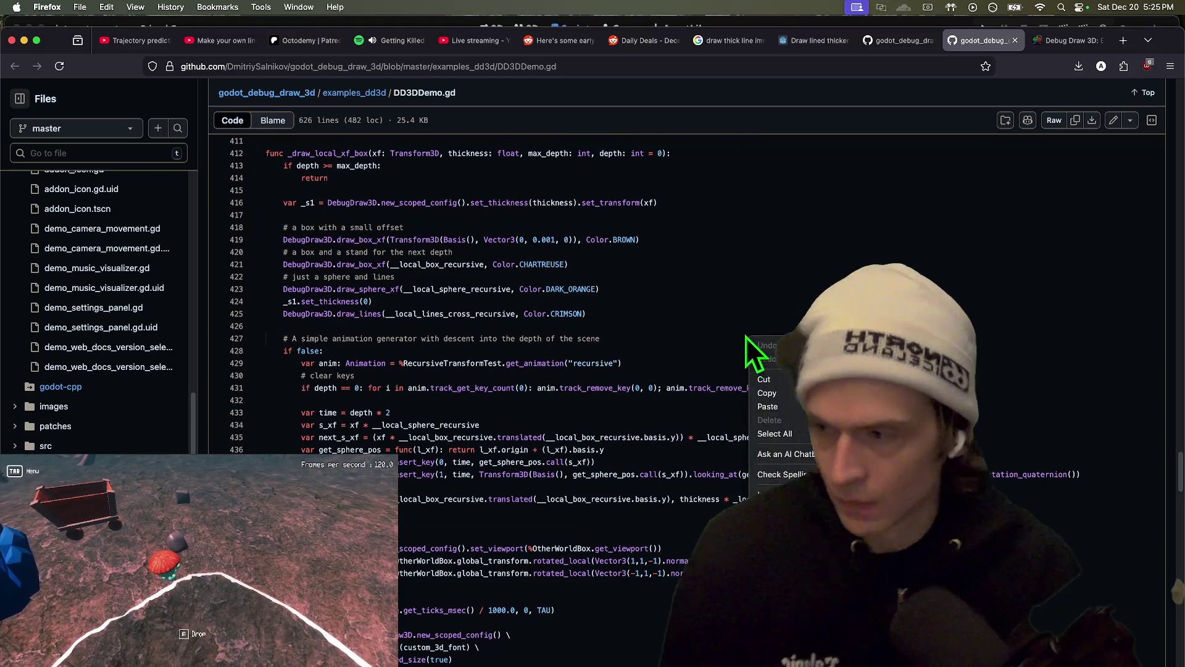
left_click(494, 240)
scroll(710, 241, "up", 3)
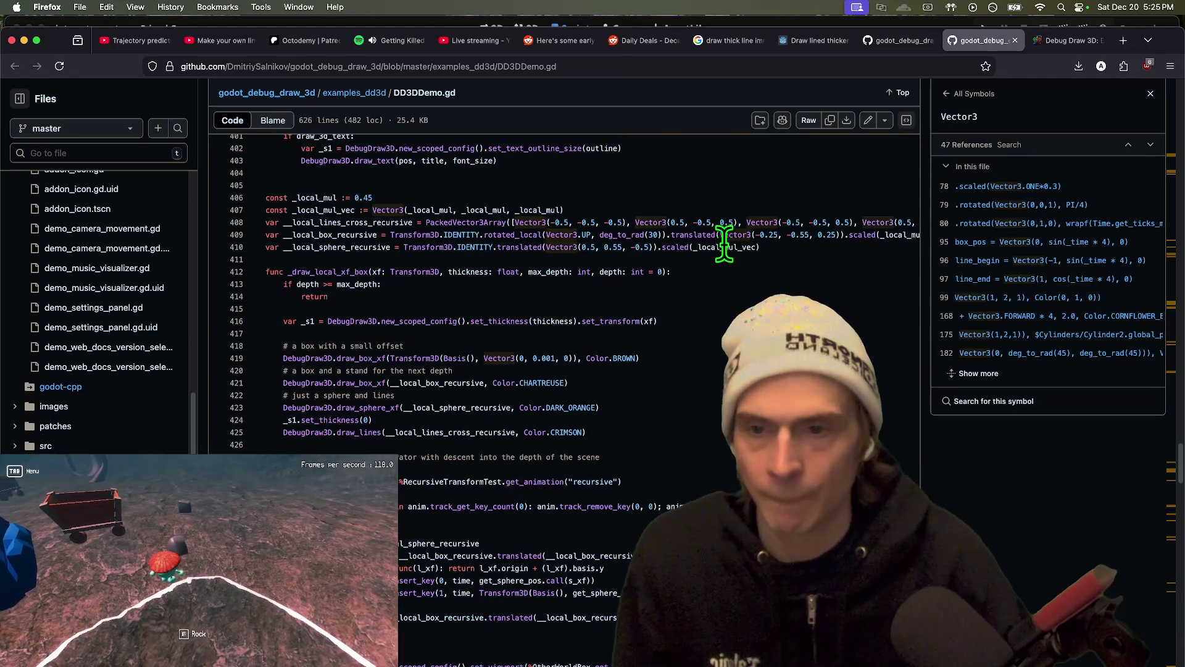
scroll(753, 287, "down", 2)
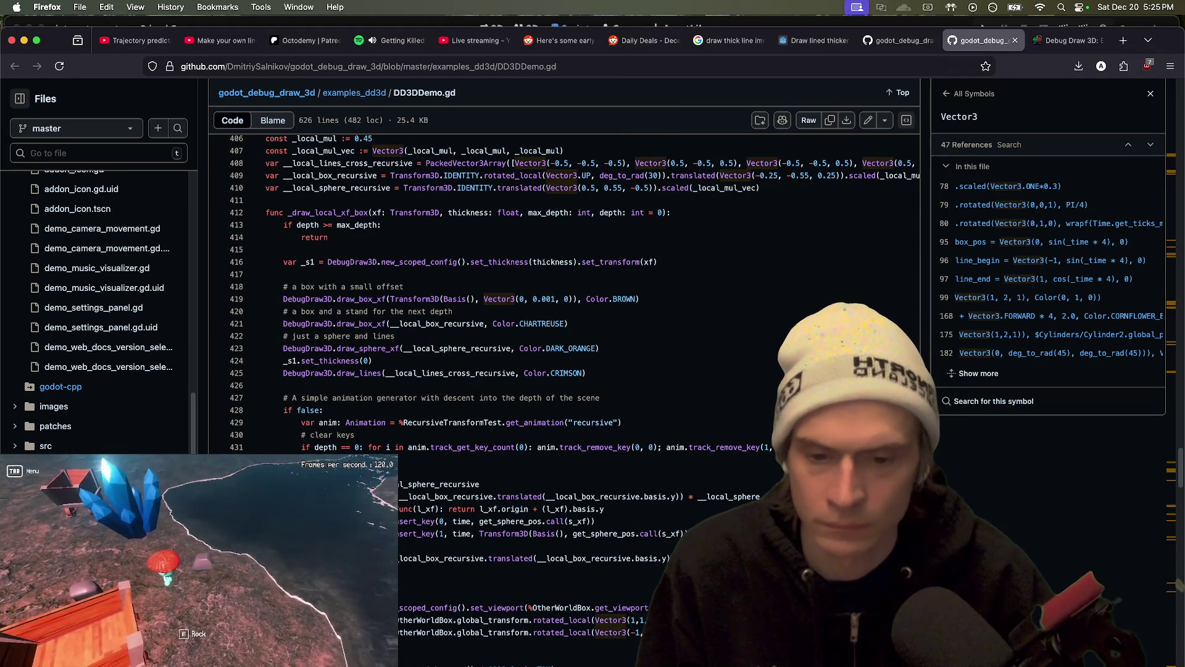
scroll(555, 290, "down", 5)
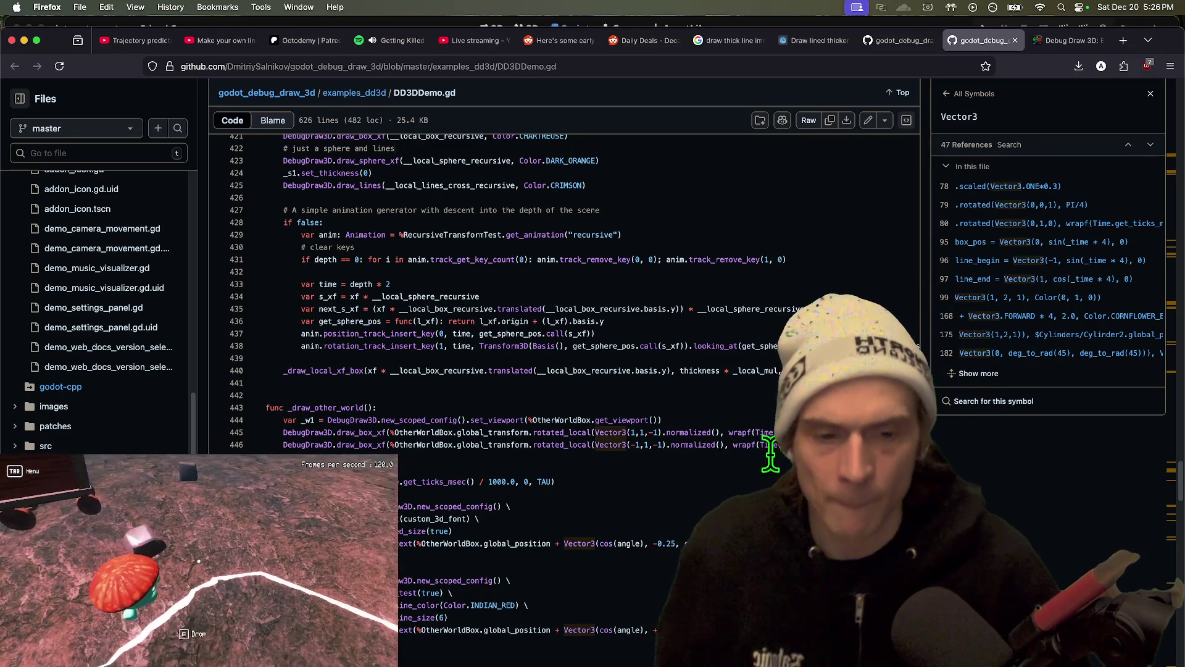
scroll(740, 489, "down", 10)
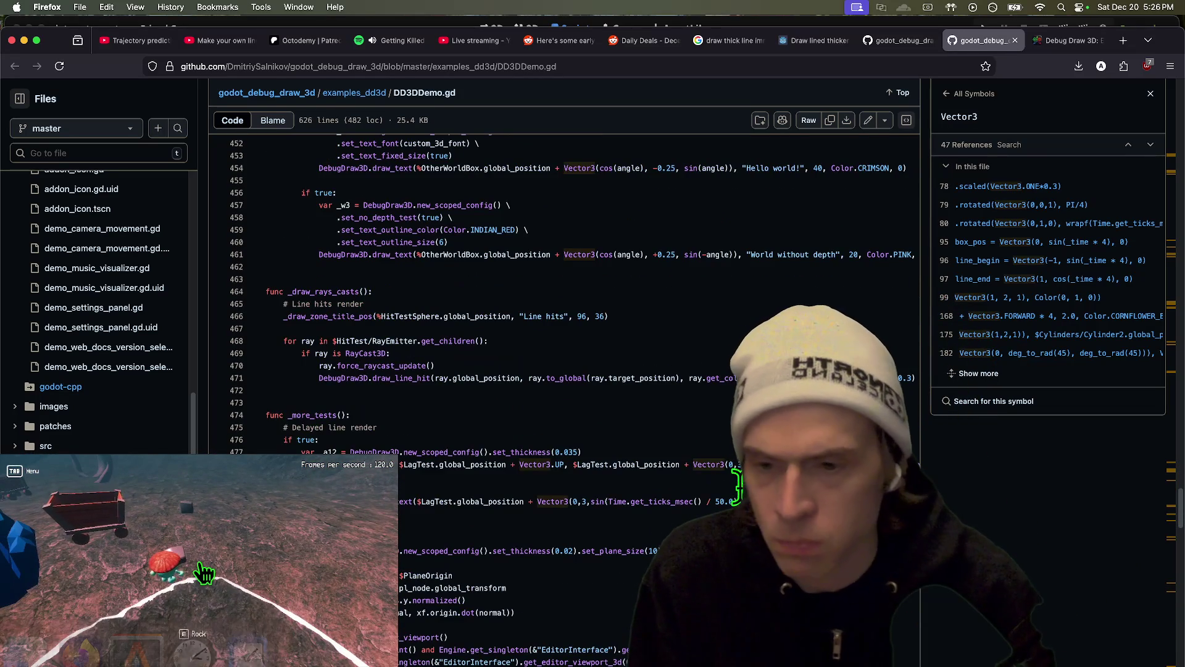
scroll(603, 516, "down", 2)
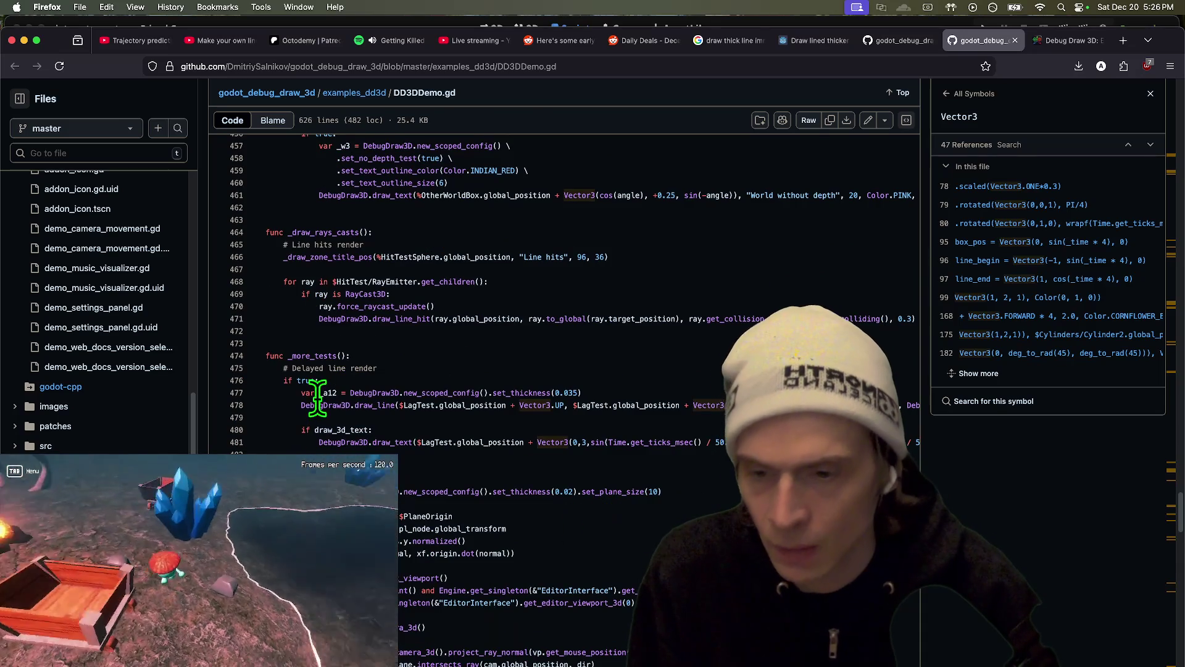
scroll(642, 408, "down", 3)
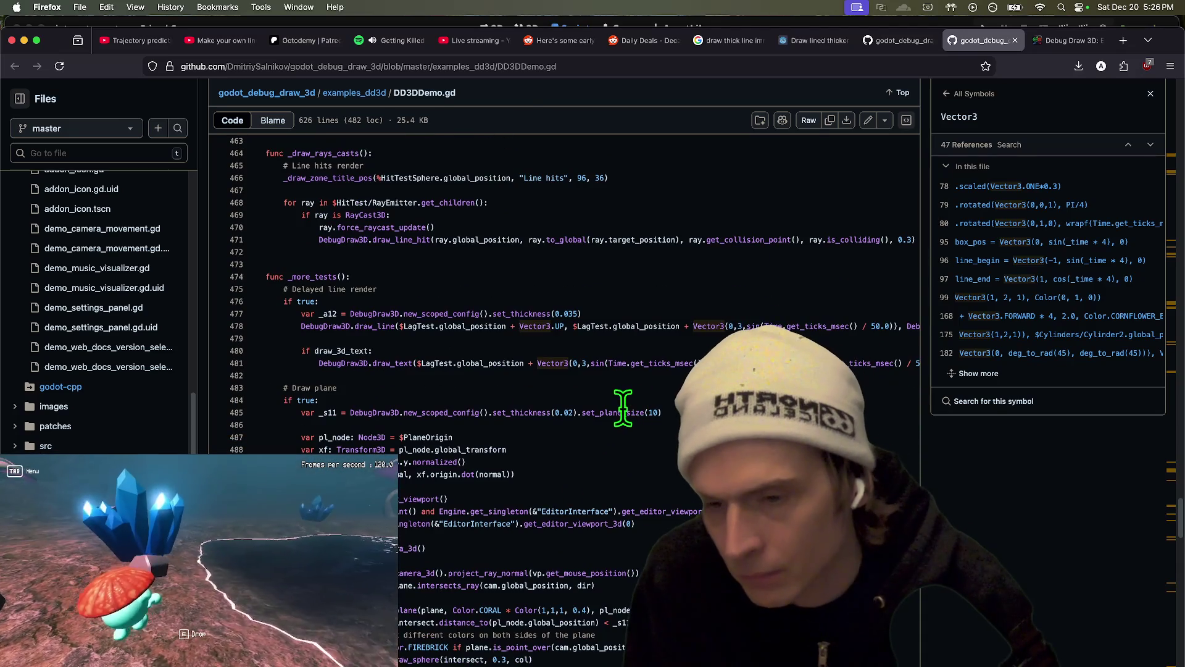
scroll(623, 340, "up", 5)
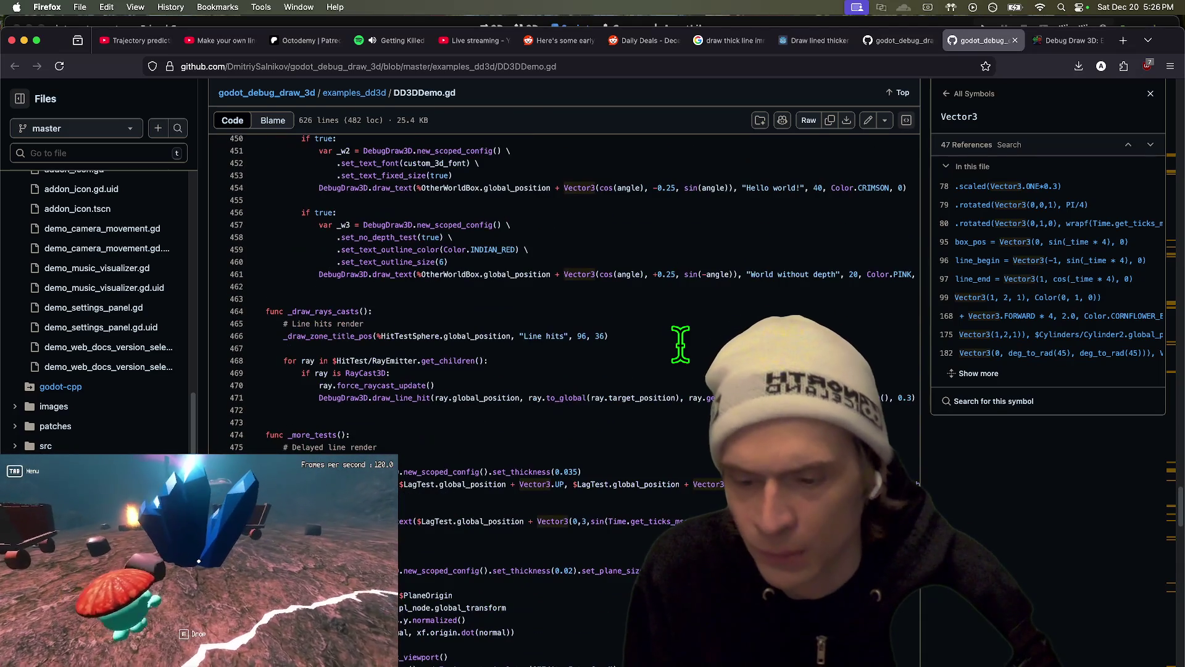
mouse_move(498, 521)
left_mouse_down()
mouse_move(1016, 516)
mouse_move(377, 520)
left_mouse_up()
scroll(420, 493, "down", 10)
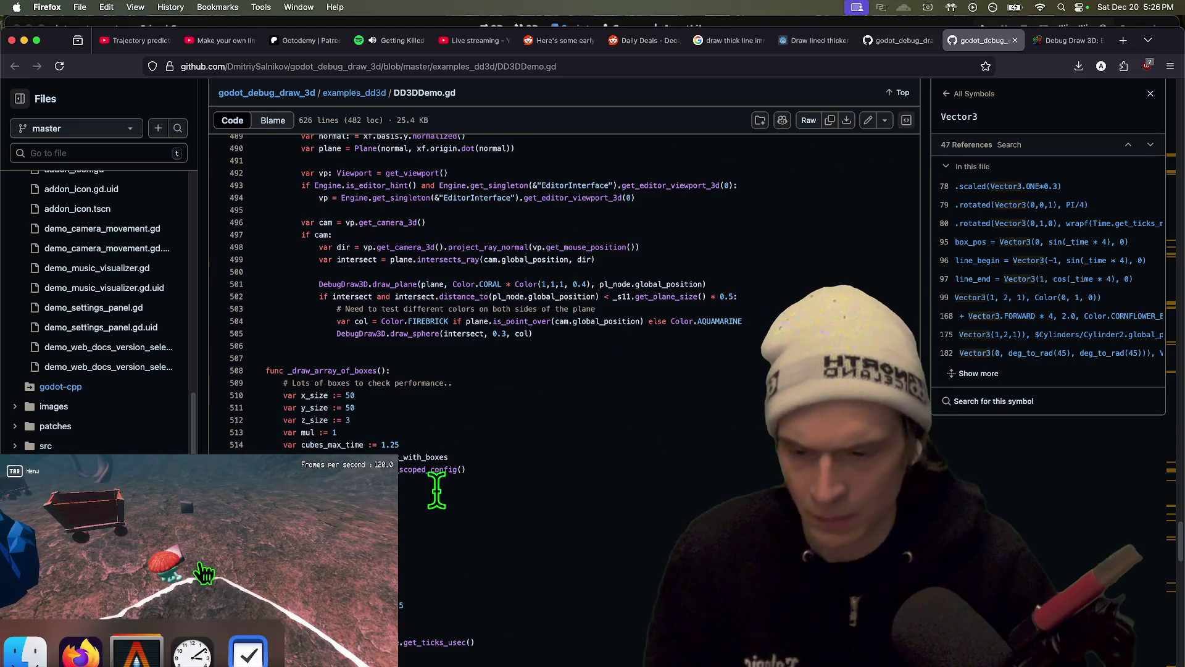
scroll(472, 432, "down", 9)
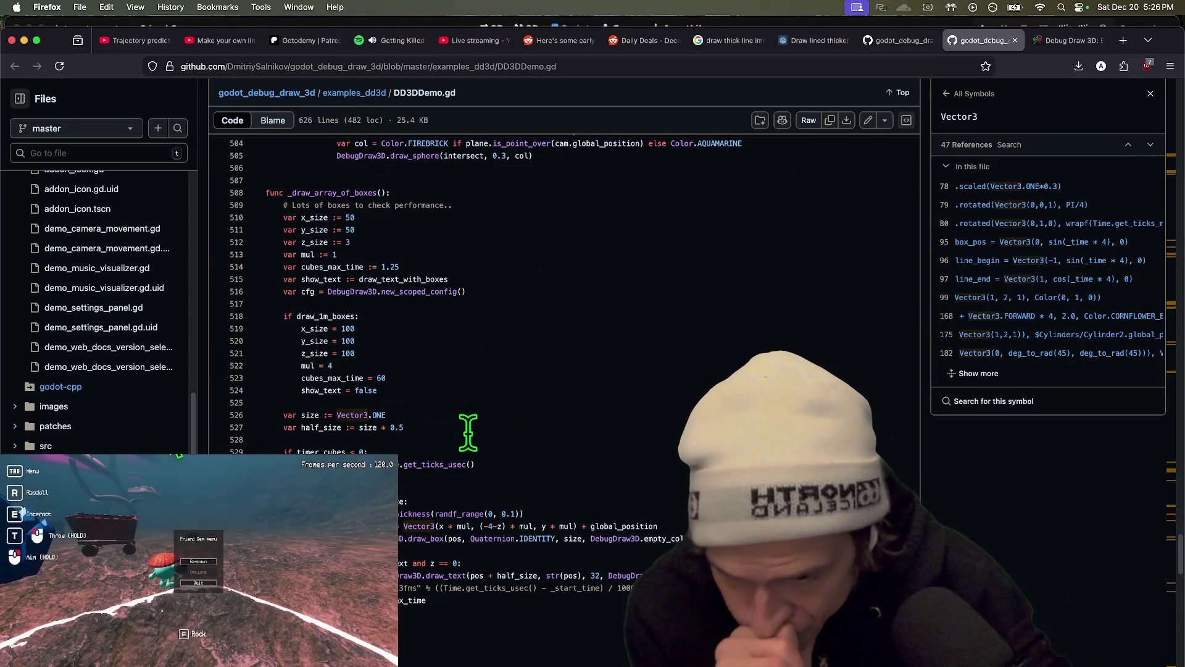
scroll(467, 432, "down", 7)
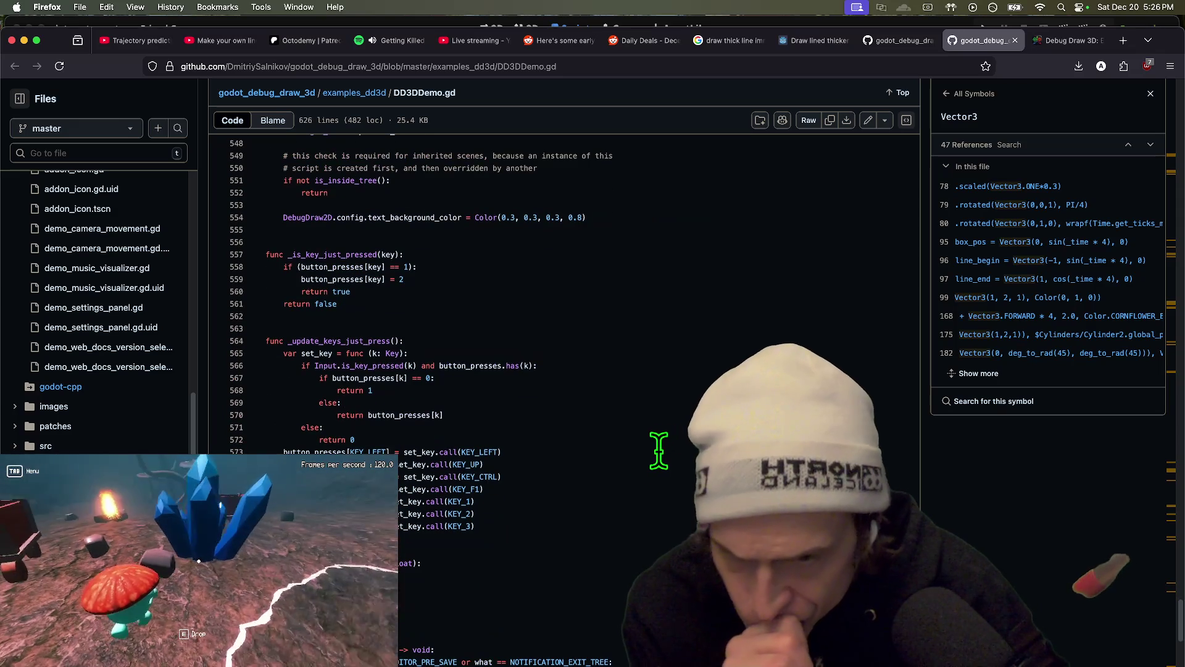
scroll(586, 411, "down", 2)
scroll(569, 405, "down", 5)
scroll(564, 296, "down", 5)
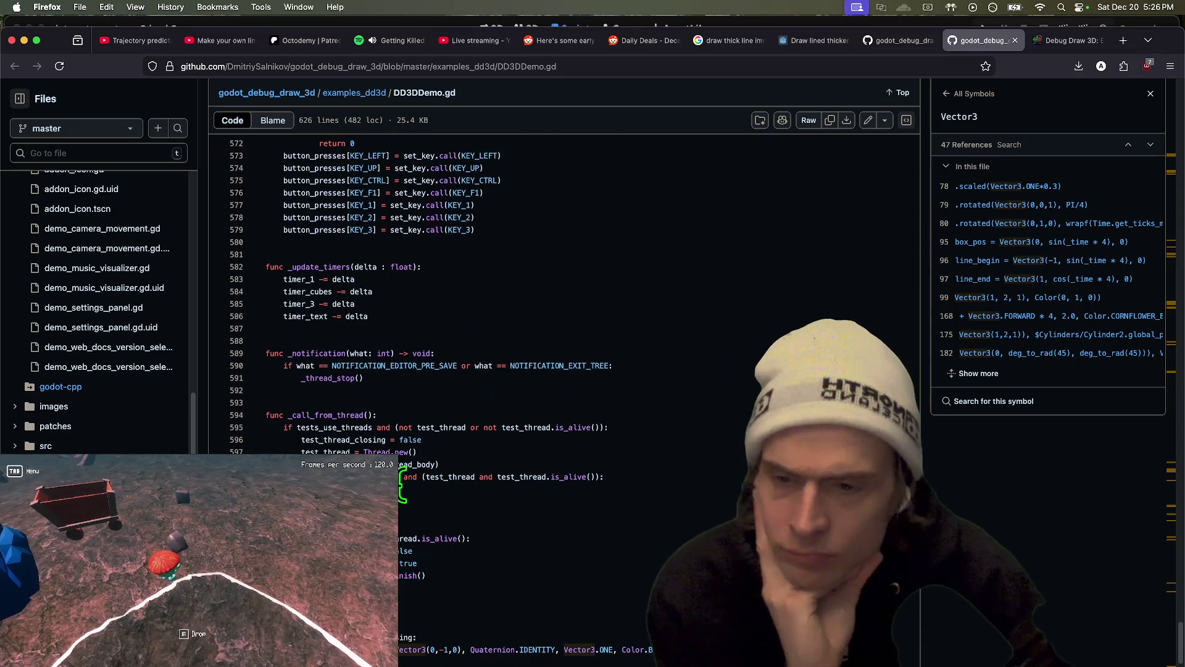
scroll(590, 494, "down", 6)
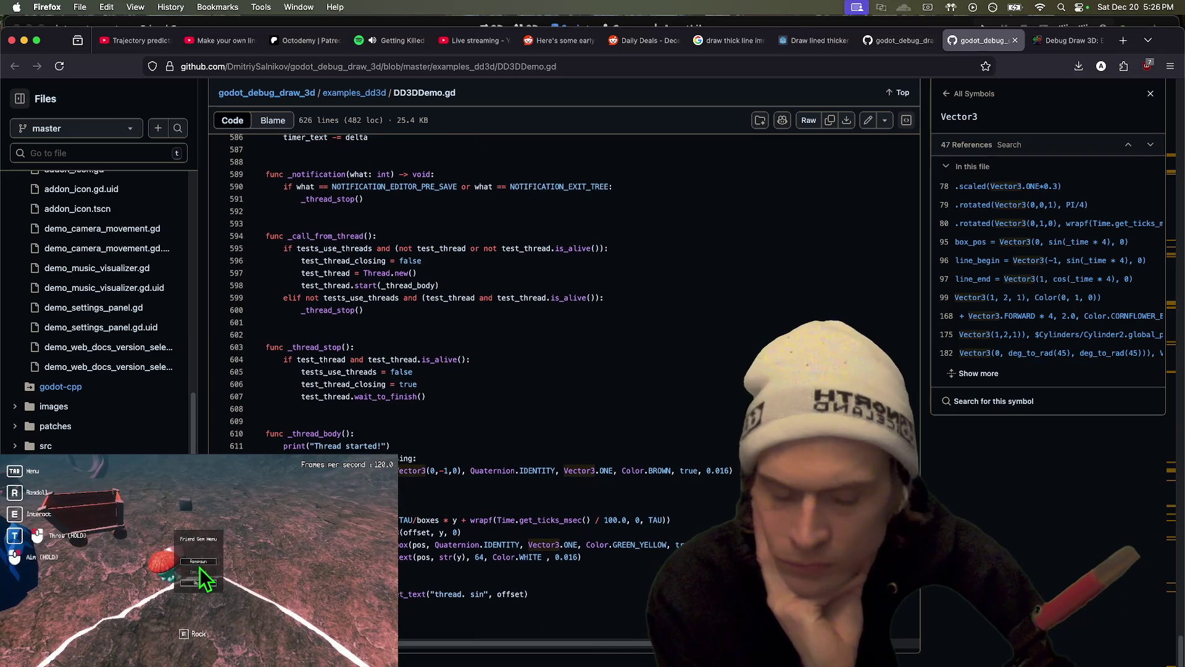
scroll(586, 493, "up", 14)
scroll(564, 297, "up", 20)
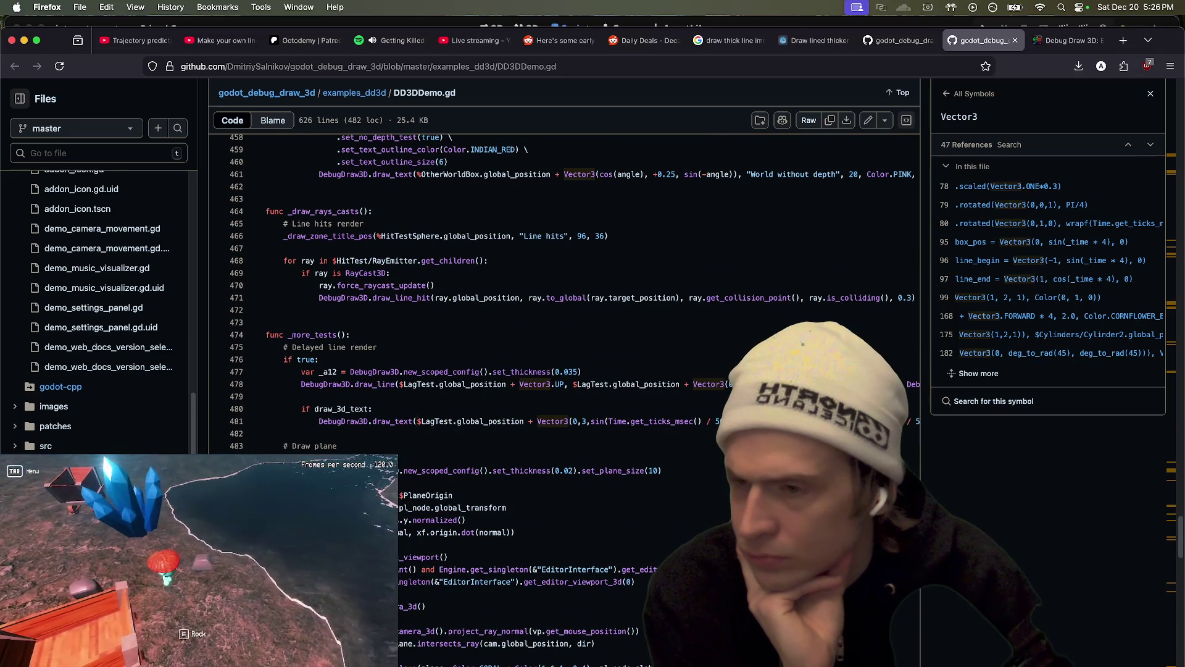
scroll(99, 309, "up", 5)
scroll(123, 308, "up", 5)
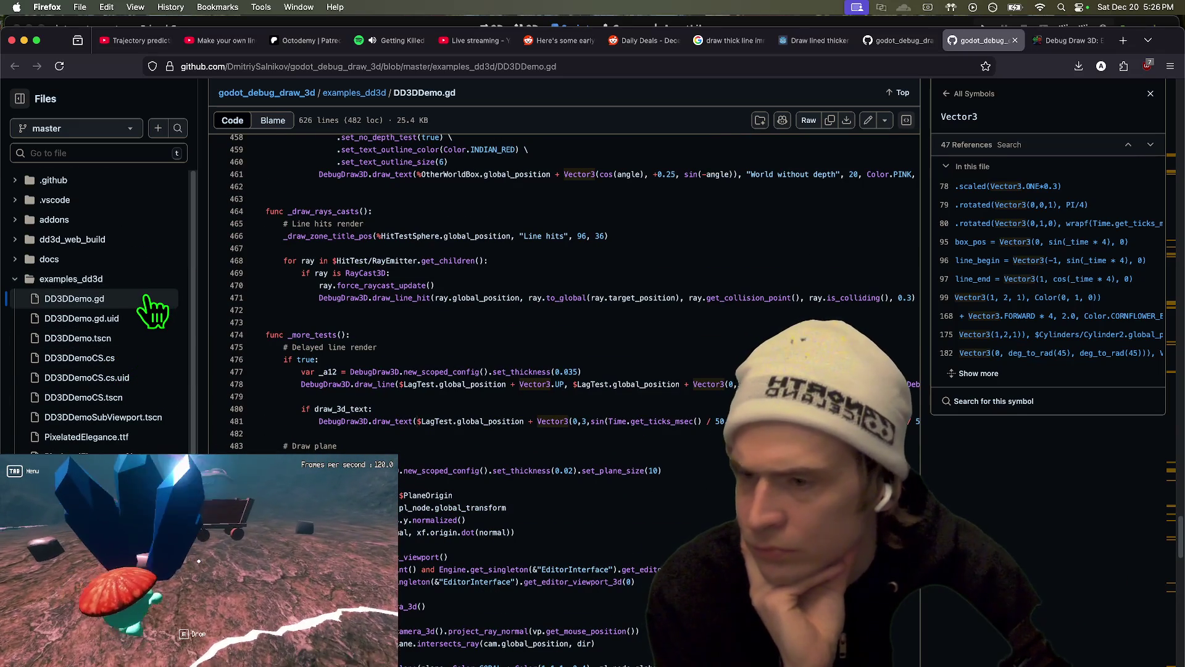
scroll(152, 309, "down", 3)
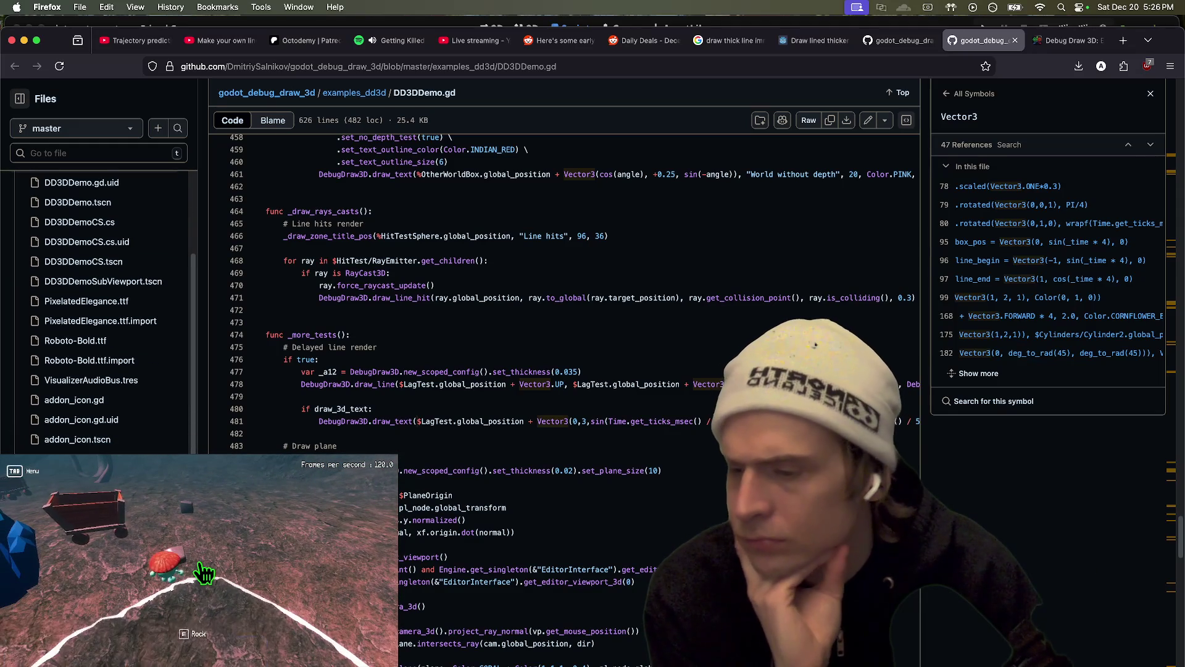
Skim demo_music_visualizer.gd, then open demo_settings_panel.gd and scroll into it
left_click(178, 476)
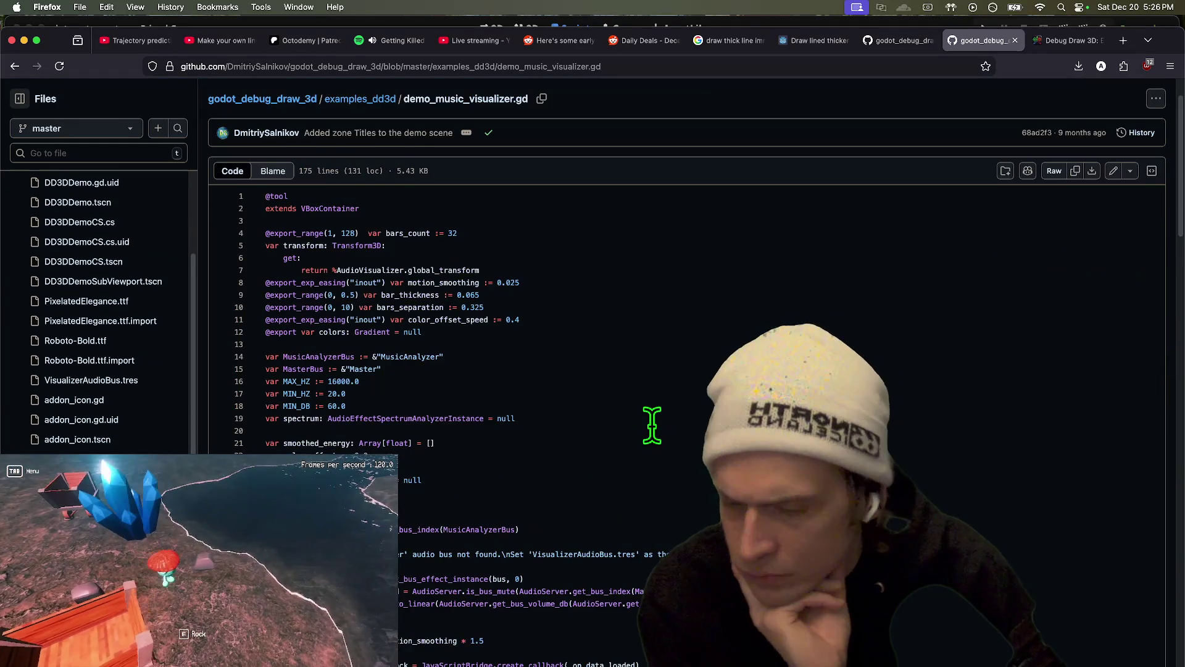
scroll(651, 425, "down", 5)
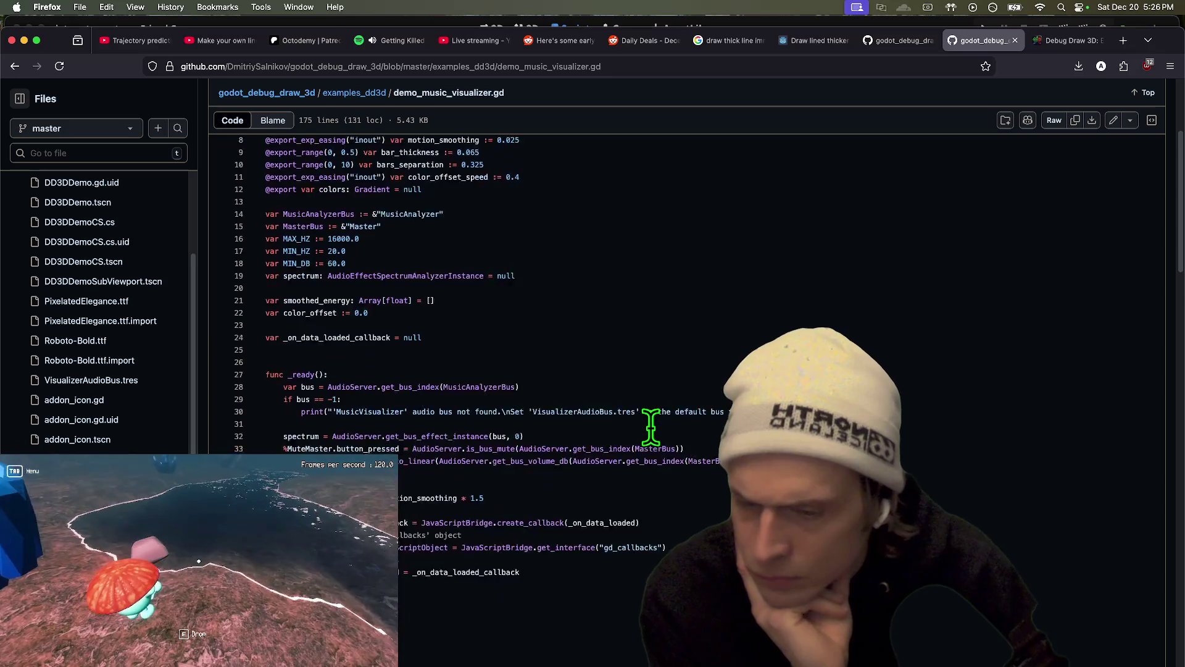
scroll(650, 426, "down", 6)
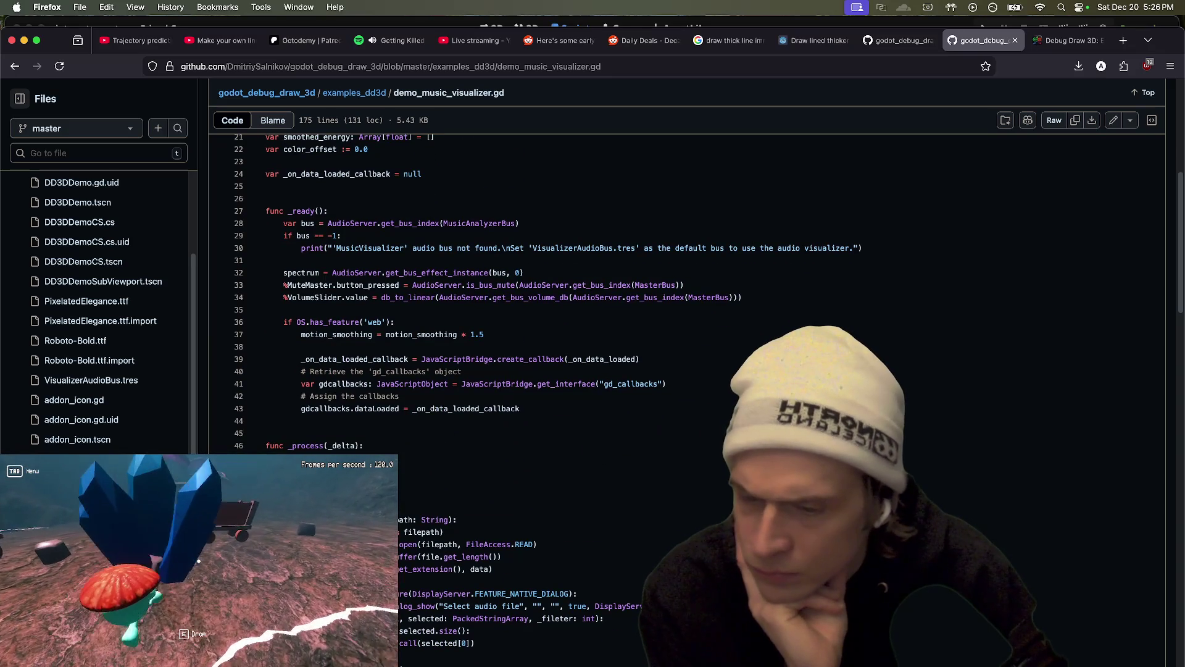
scroll(636, 454, "down", 7)
scroll(635, 454, "down", 7)
scroll(635, 454, "down", 5)
scroll(636, 453, "down", 2)
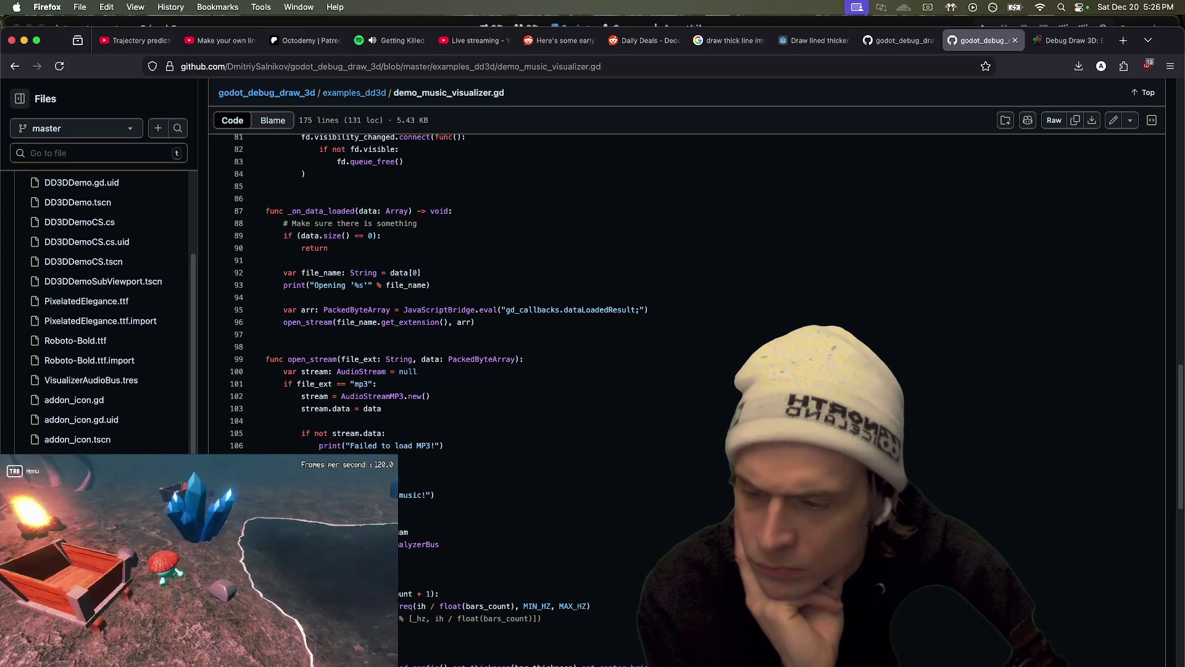
left_click(93, 538)
scroll(679, 371, "down", 7)
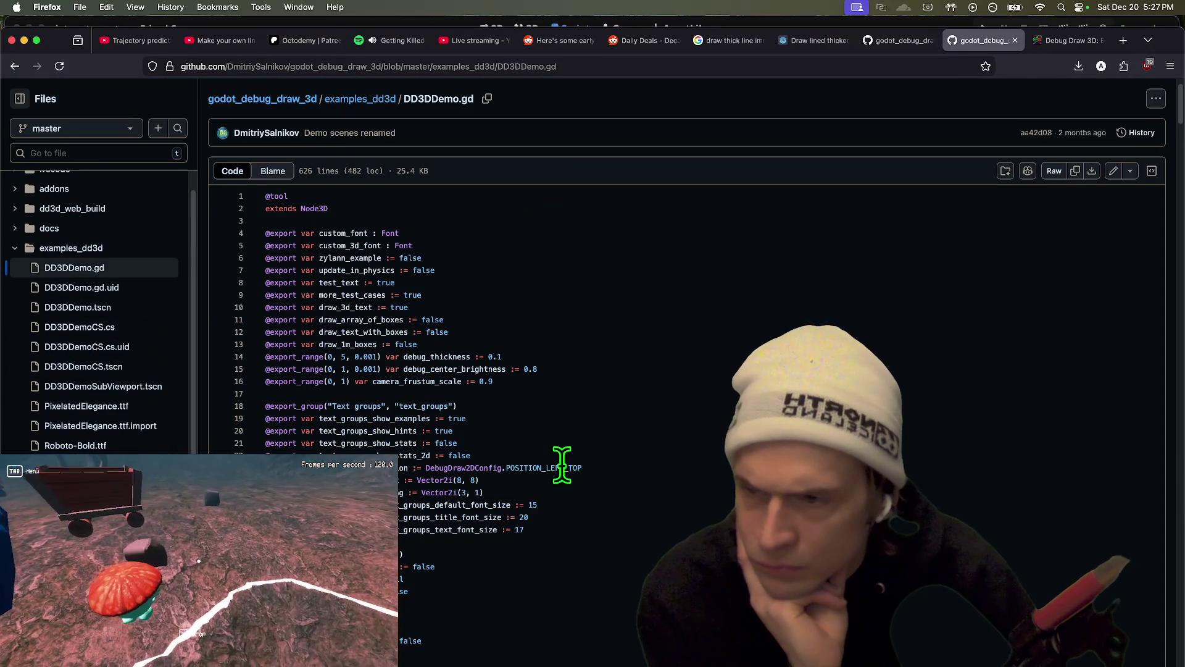
Scroll DD3DDemo.gd and search the file for 'frame'
scroll(677, 430, "up", 3)
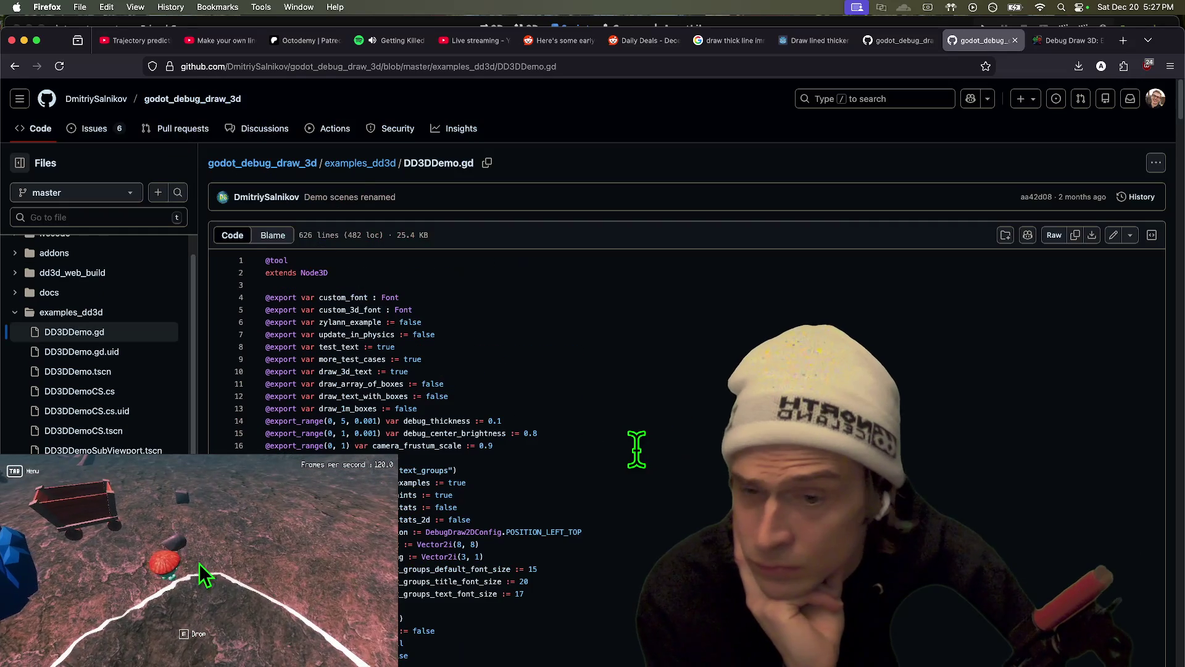
scroll(632, 447, "down", 3)
scroll(629, 447, "down", 5)
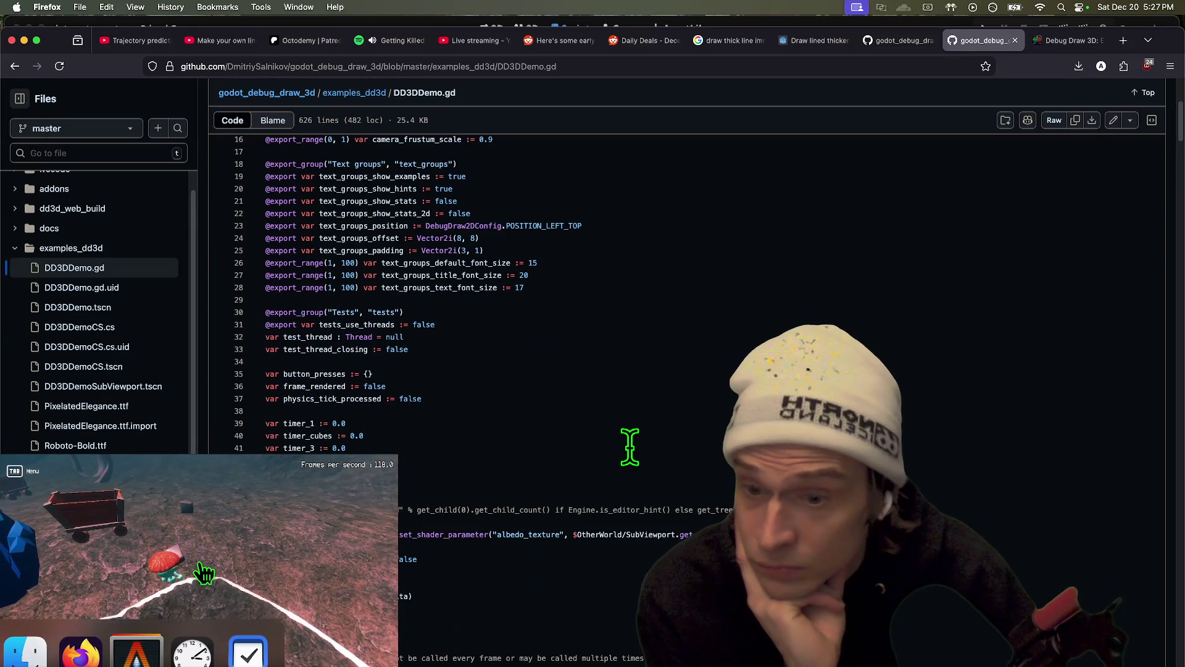
scroll(624, 445, "down", 2)
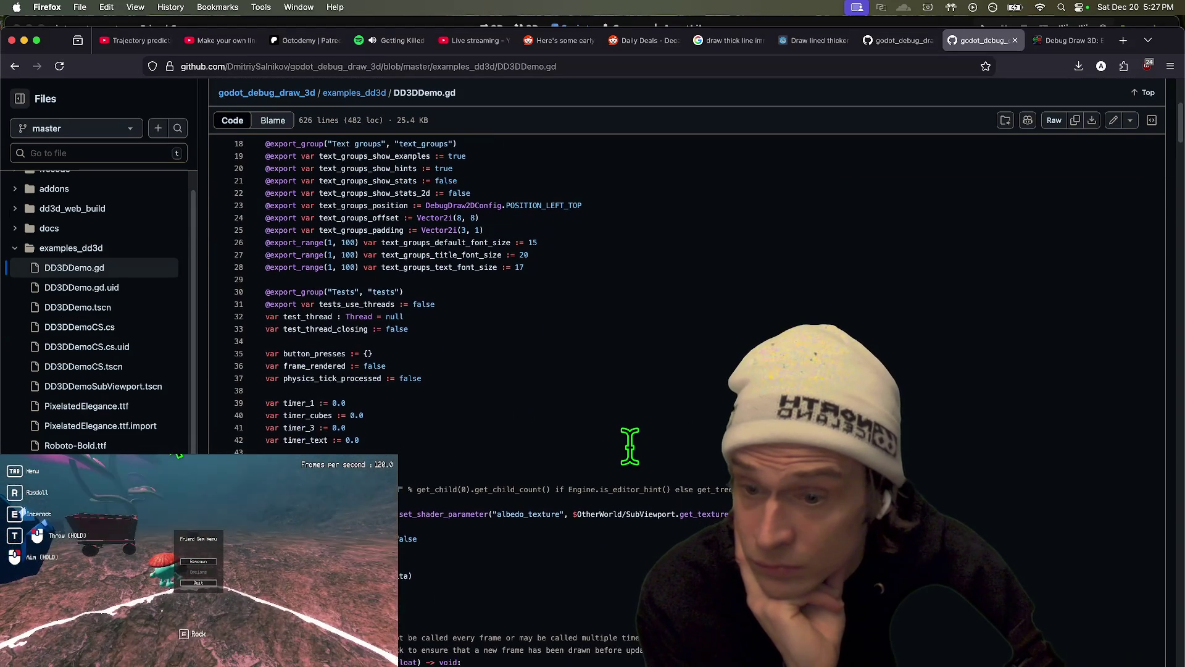
scroll(611, 440, "down", 1)
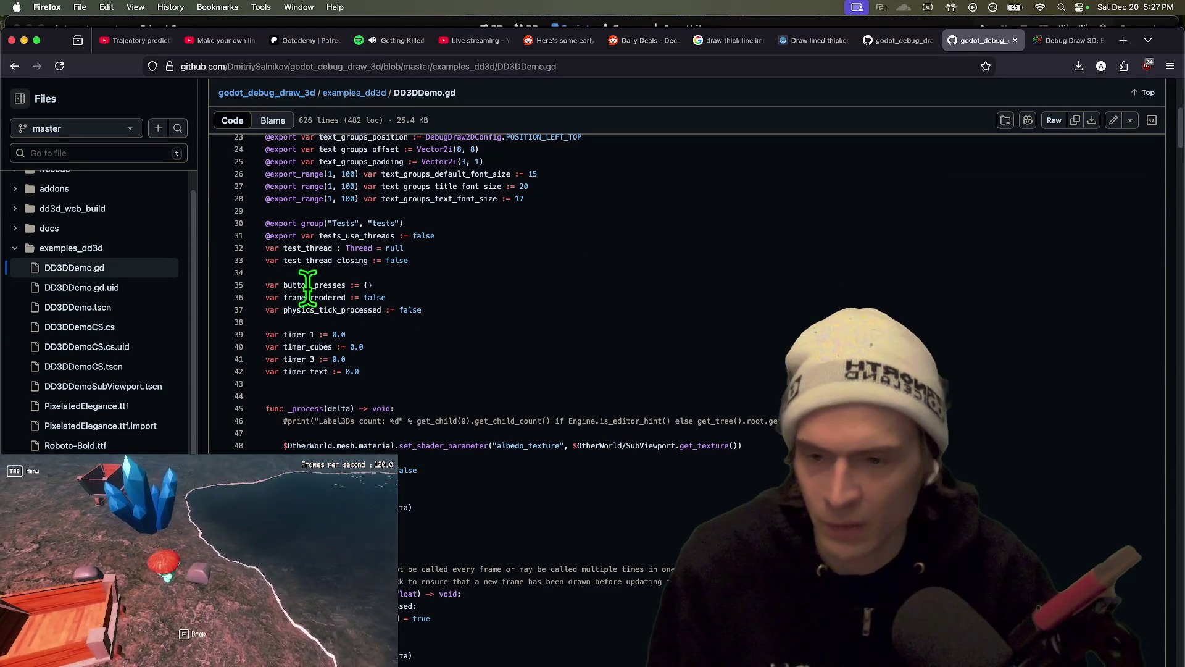
key("super+f")
type("frame")
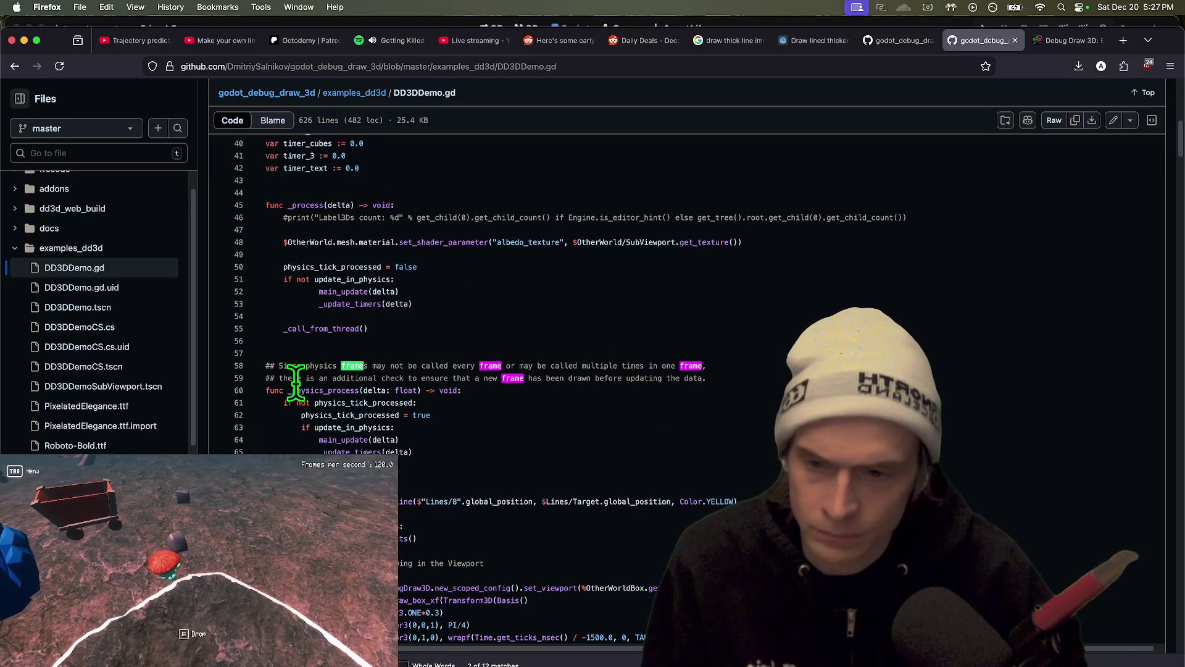
Look up the references to update_in_physics and main_update
scroll(730, 360, "down", 1)
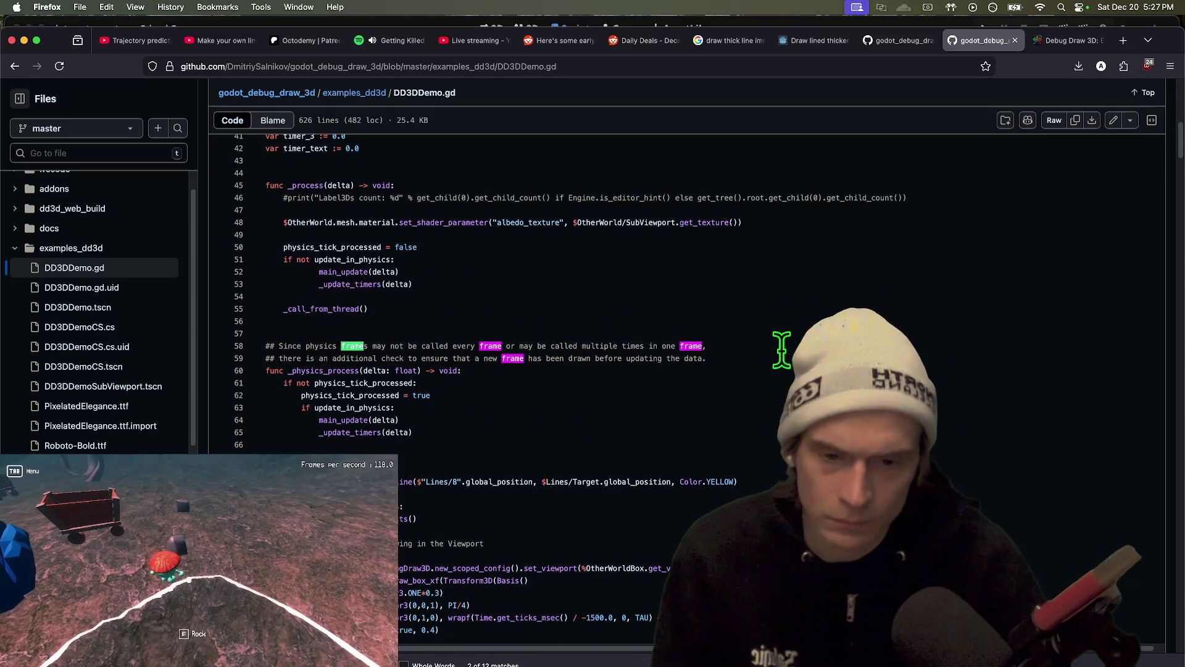
scroll(723, 355, "down", 1)
left_click(351, 387)
left_click(346, 412)
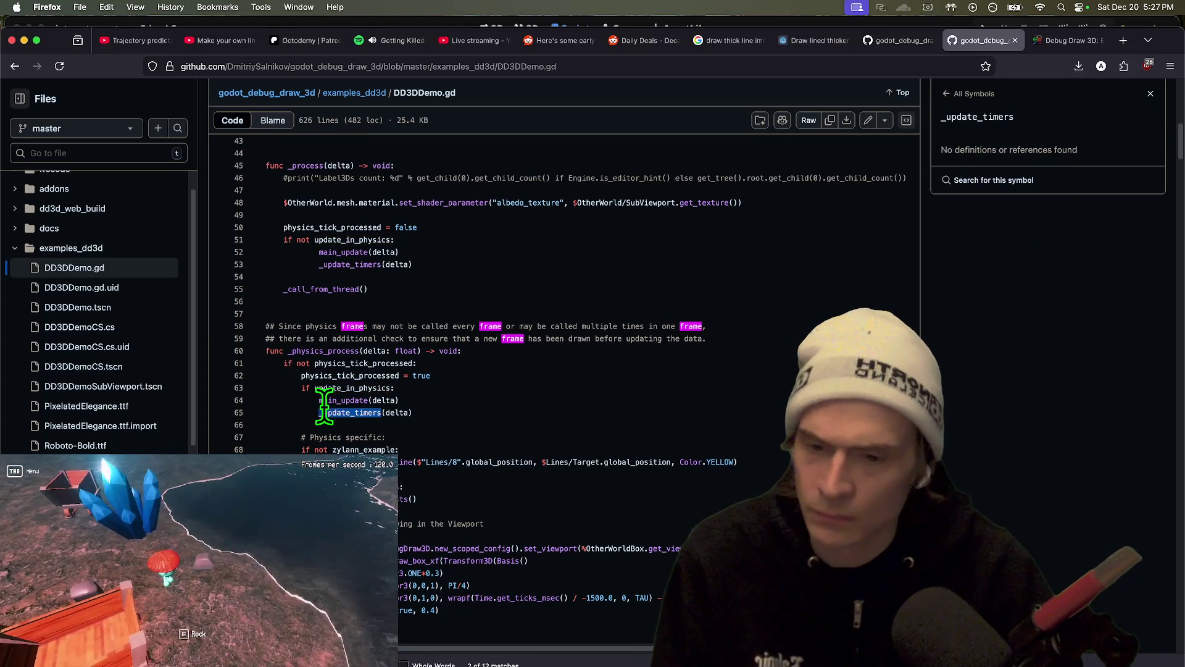
left_click(331, 400)
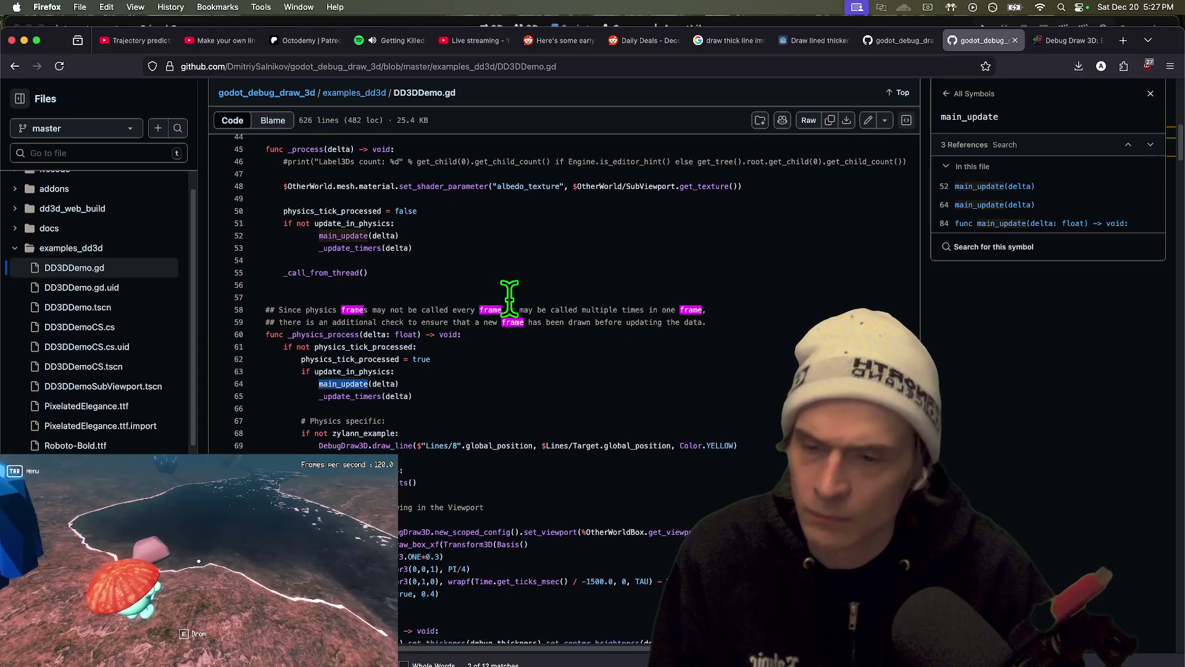
Read further down and look up the references to line_end and line_begin
scroll(531, 296, "down", 10)
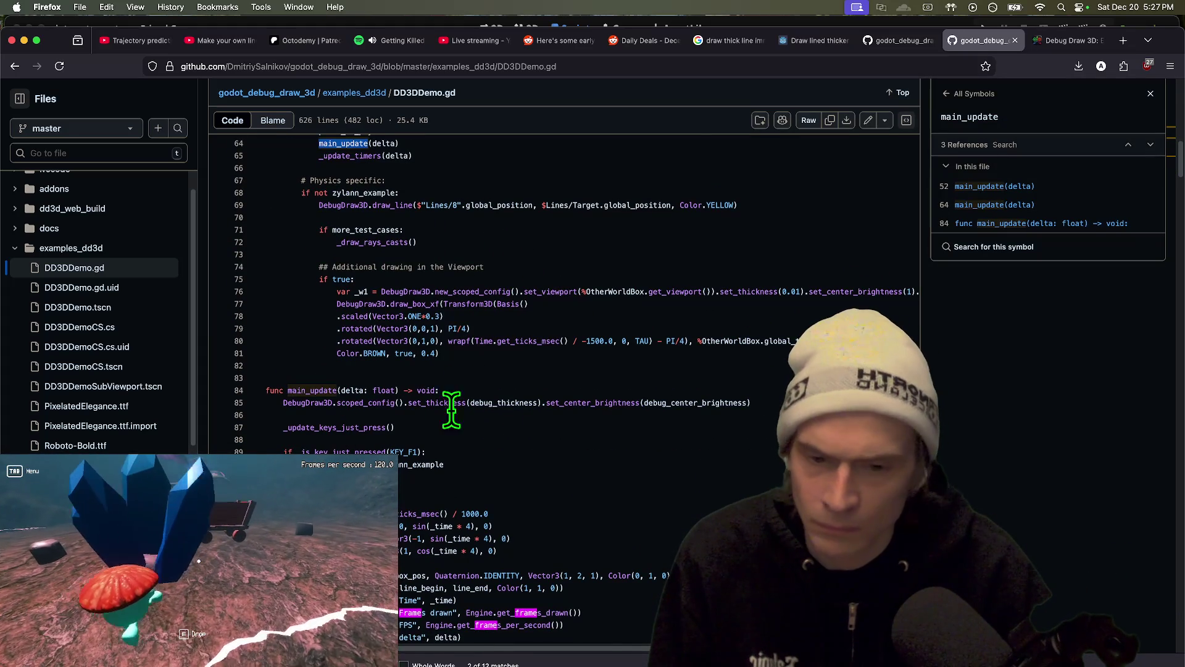
scroll(455, 424, "down", 3)
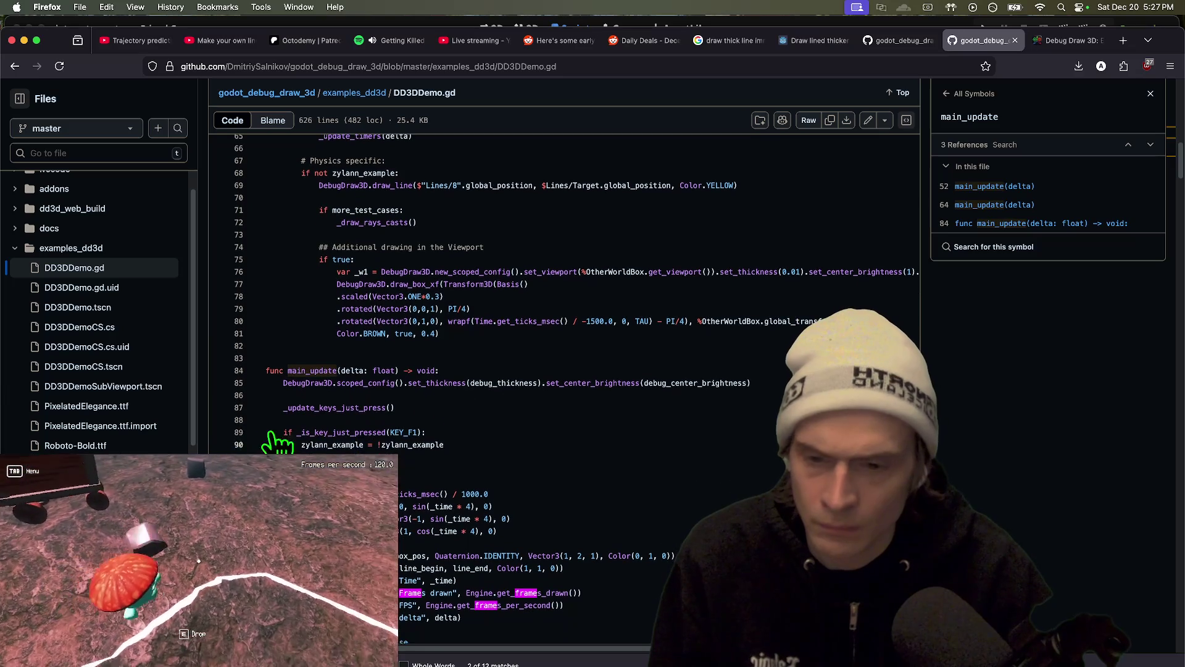
scroll(680, 431, "down", 2)
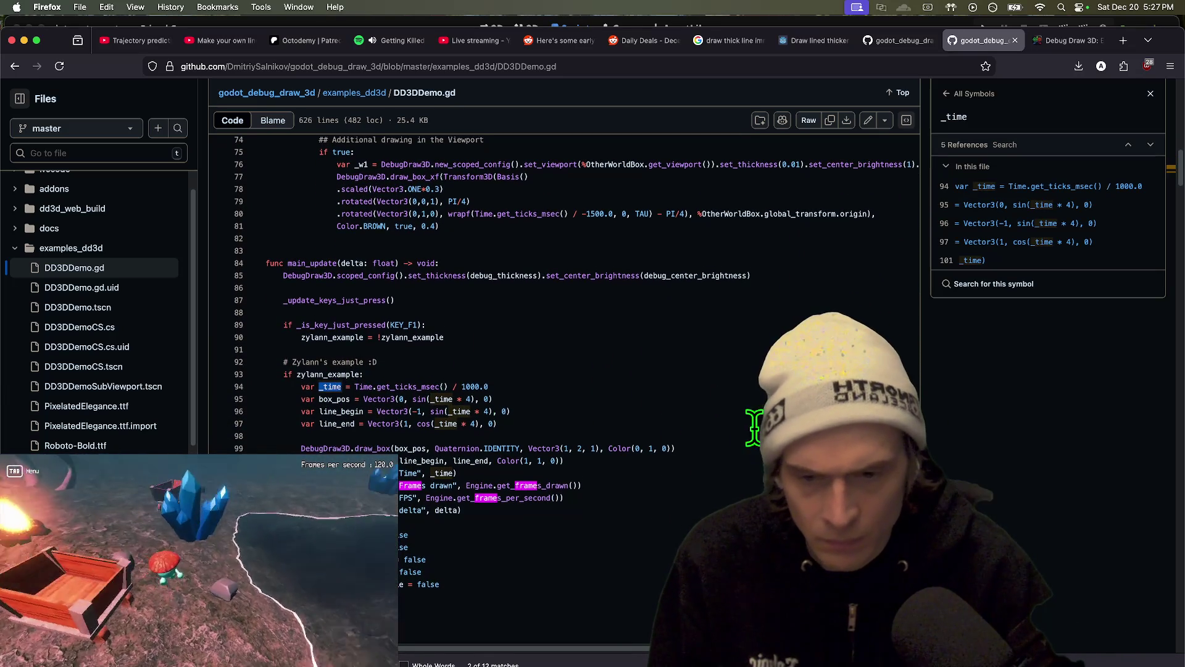
scroll(548, 484, "down", 2)
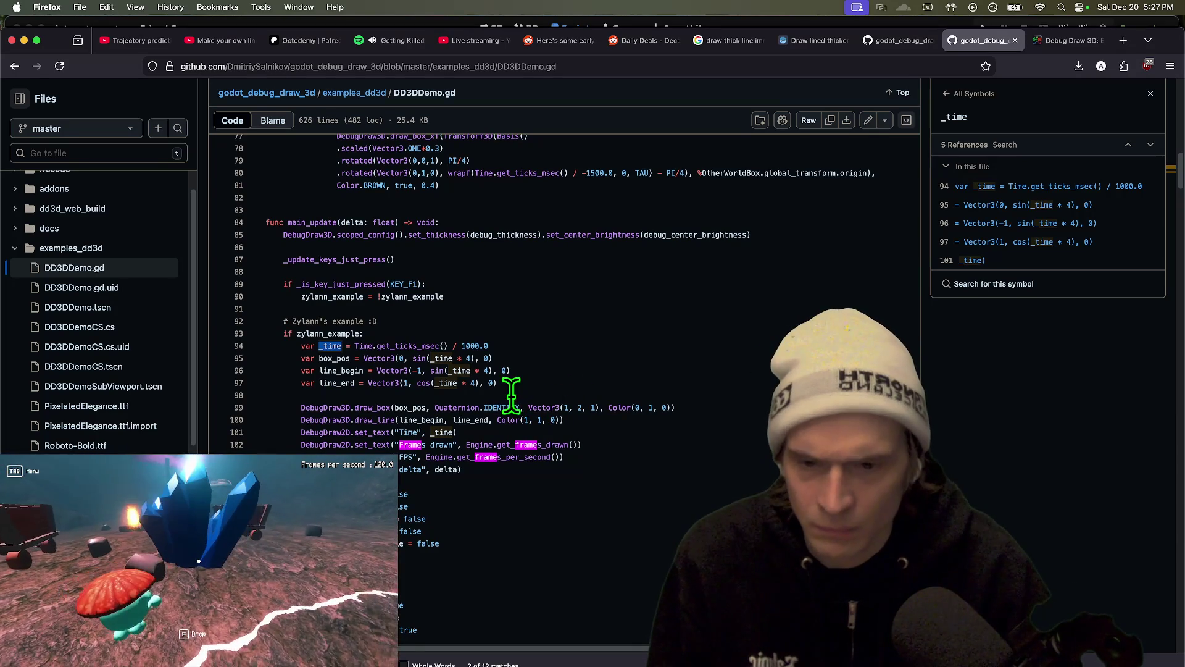
scroll(510, 395, "down", 1)
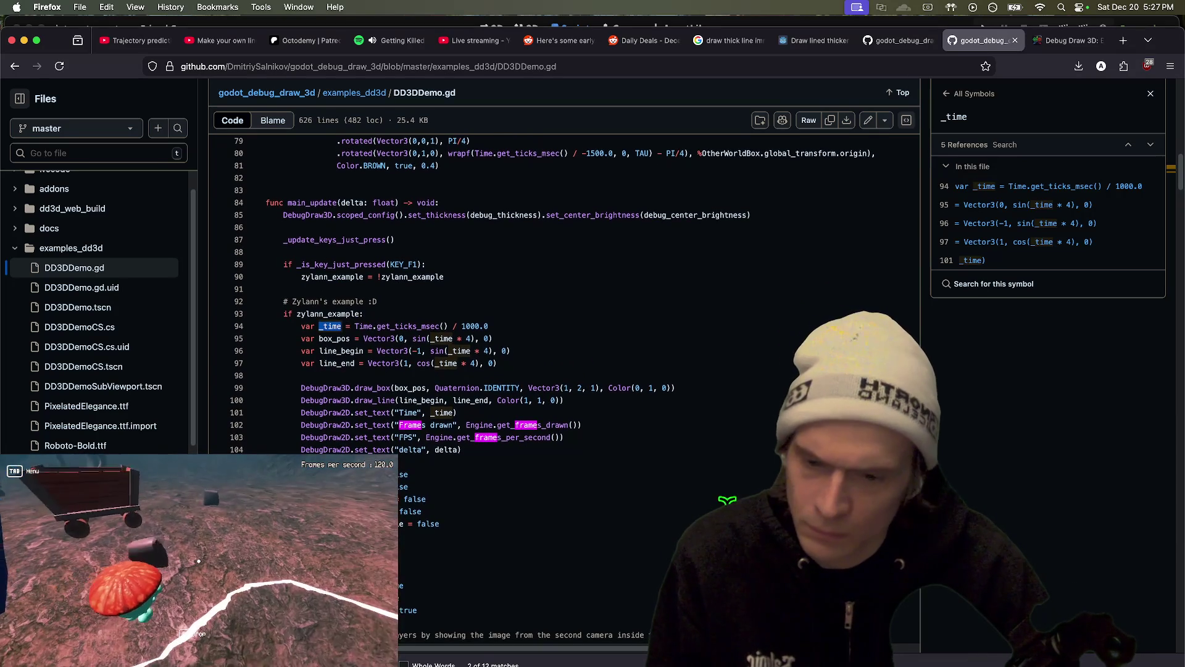
scroll(612, 523, "down", 2)
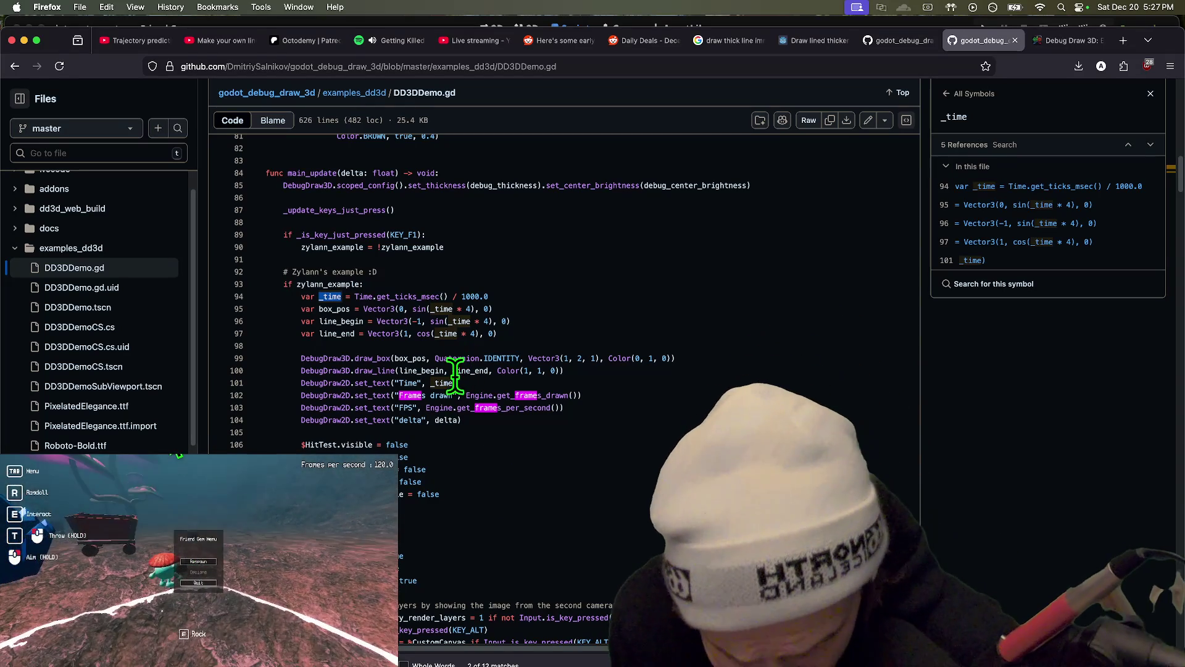
left_click(468, 372)
left_click(424, 370)
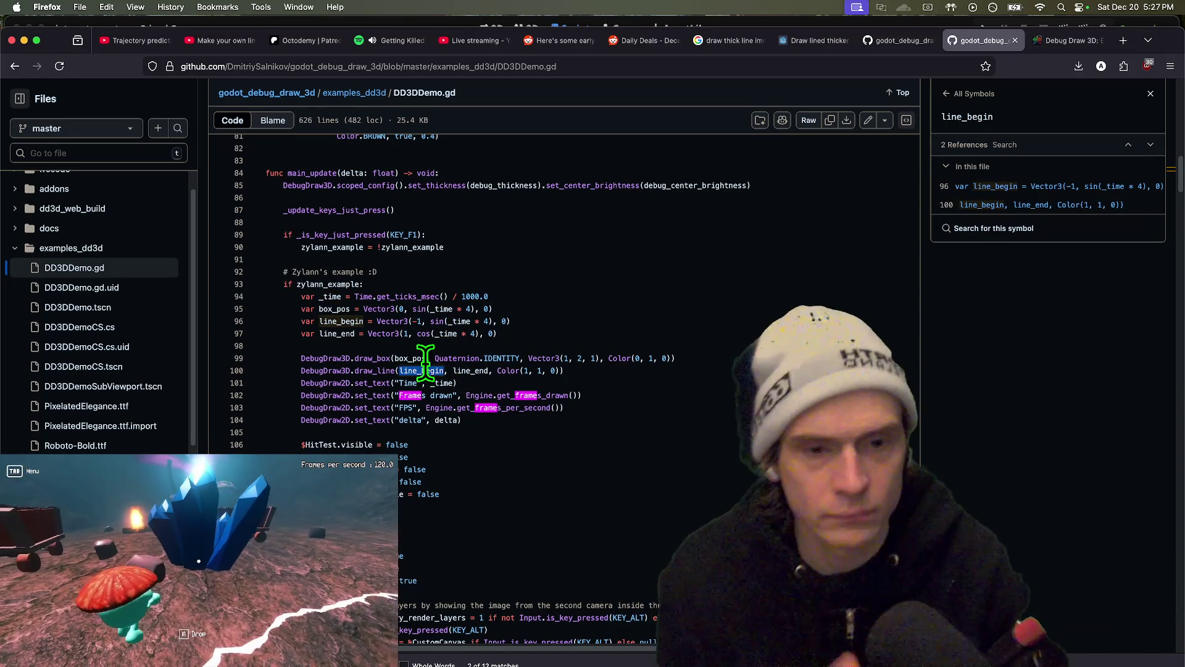
key("super+Tab")
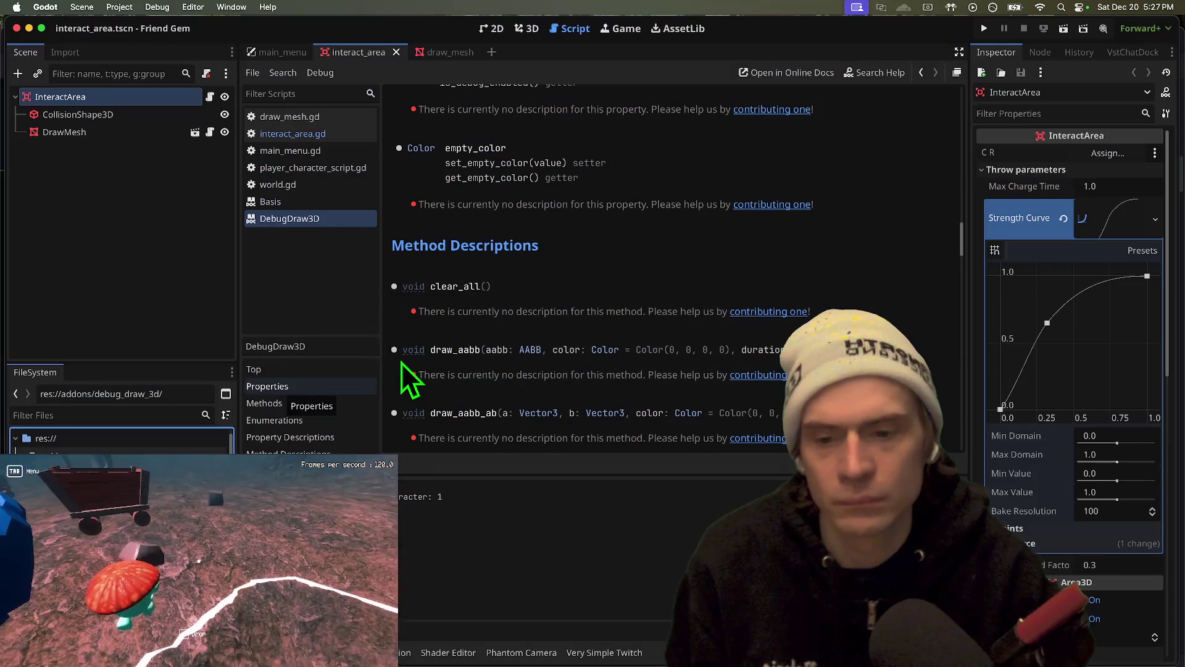
Check draw_mesh.gd's draw_line function, then return to interact_area.gd's _process
left_click(308, 139)
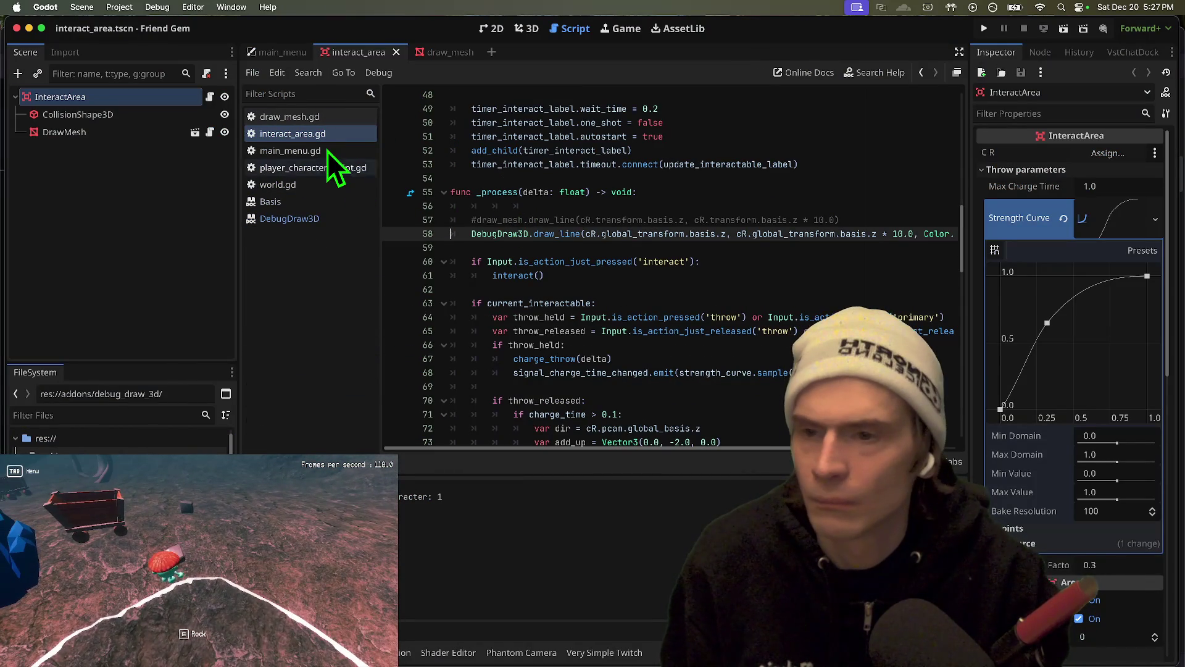
left_click(328, 119)
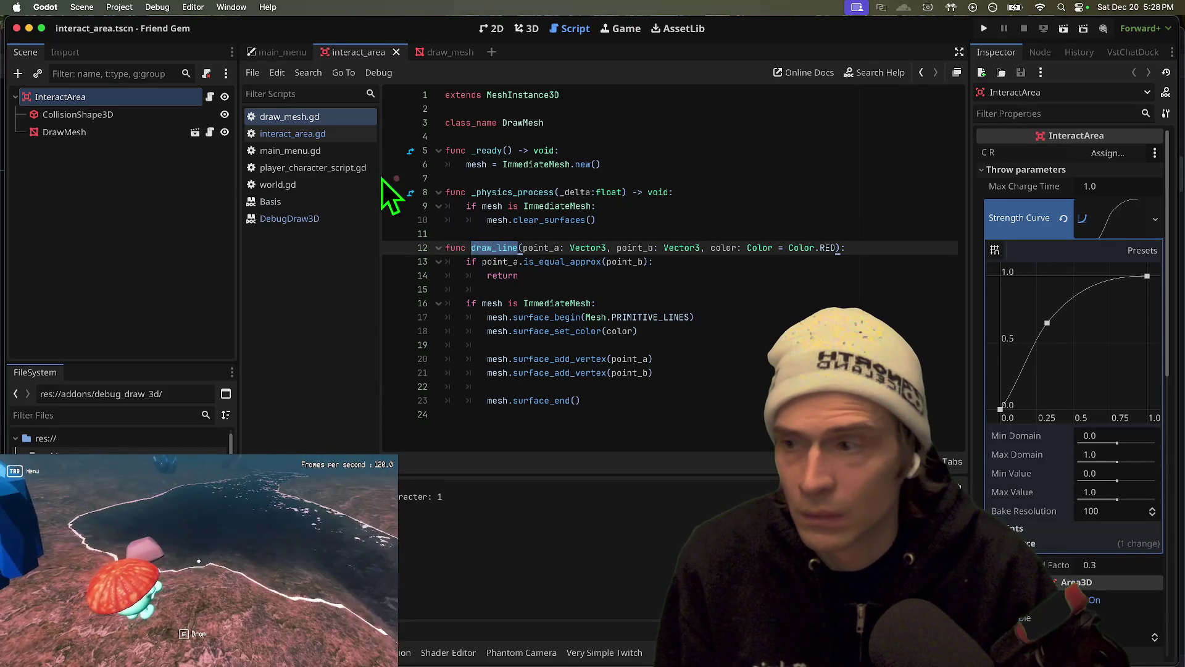
left_click(291, 133)
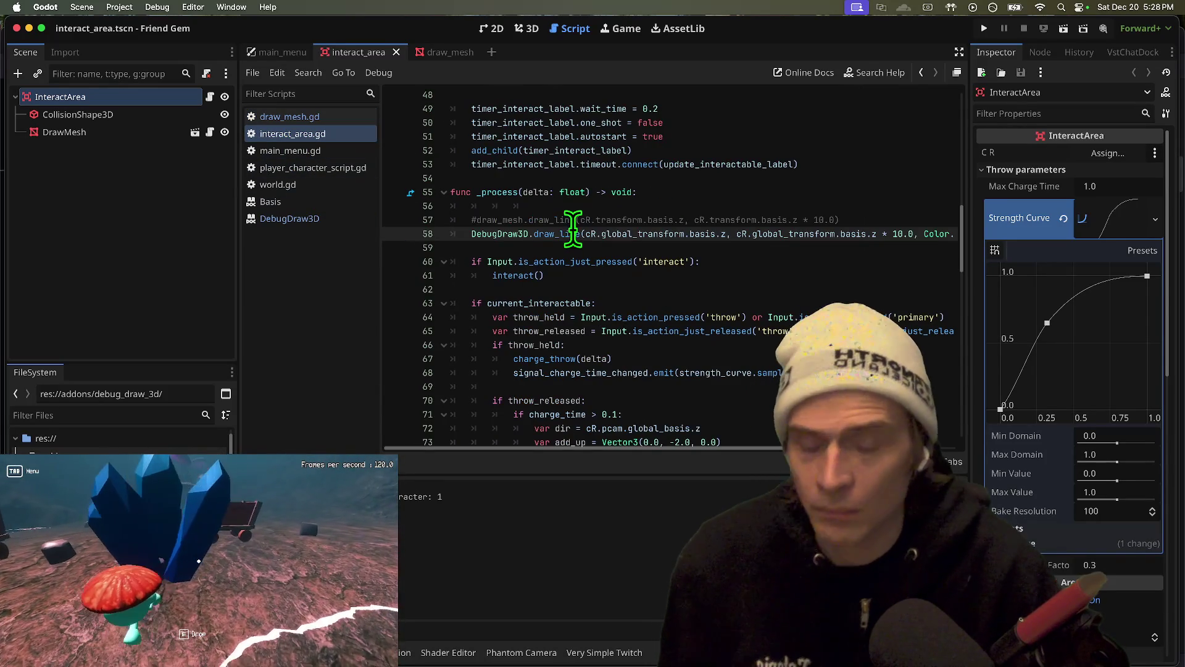
Insert a blank line below the DebugDraw3D.draw_line call and review the surrounding code
key("Return")
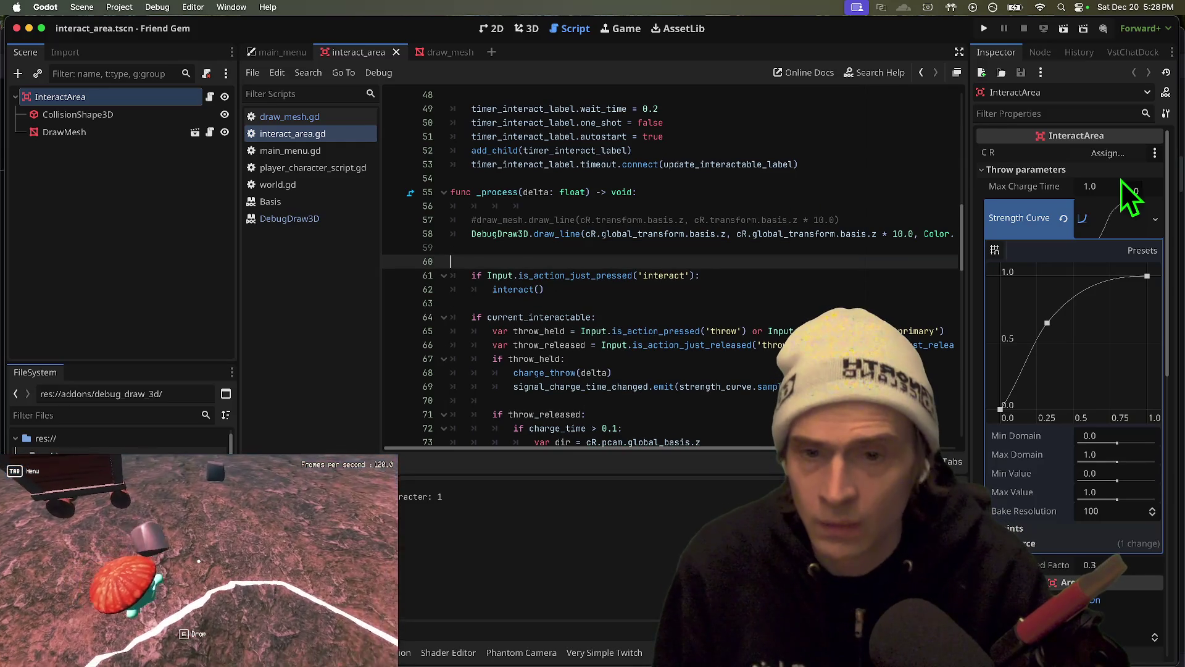
key("Up")
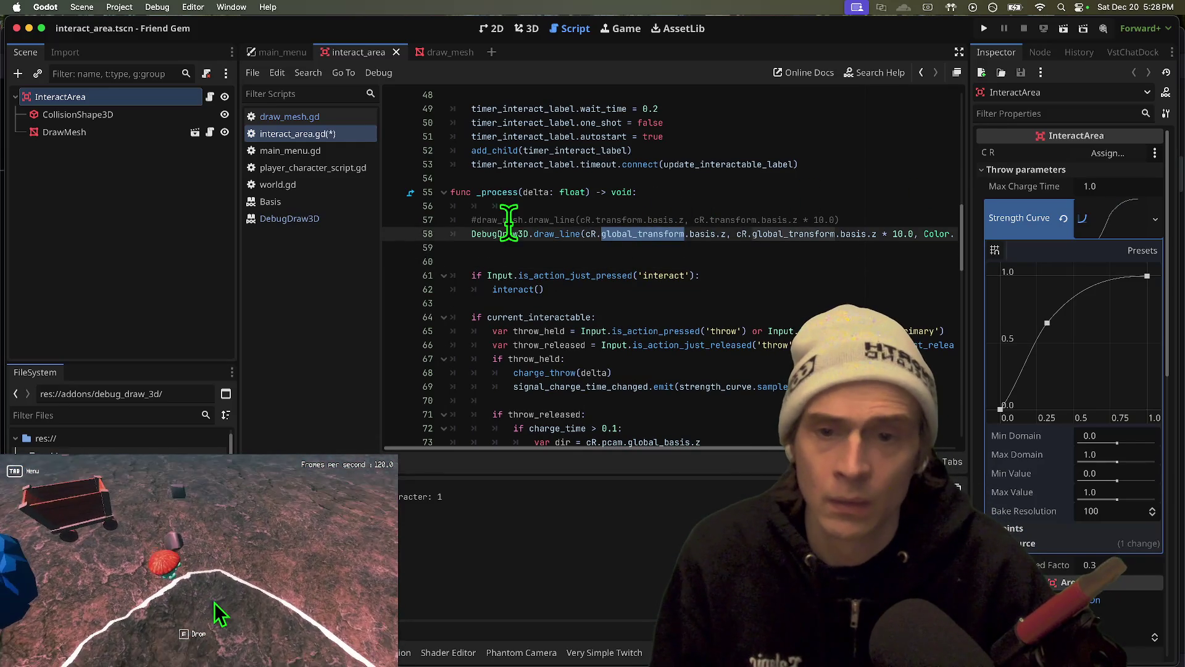
scroll(537, 228, "up", 8)
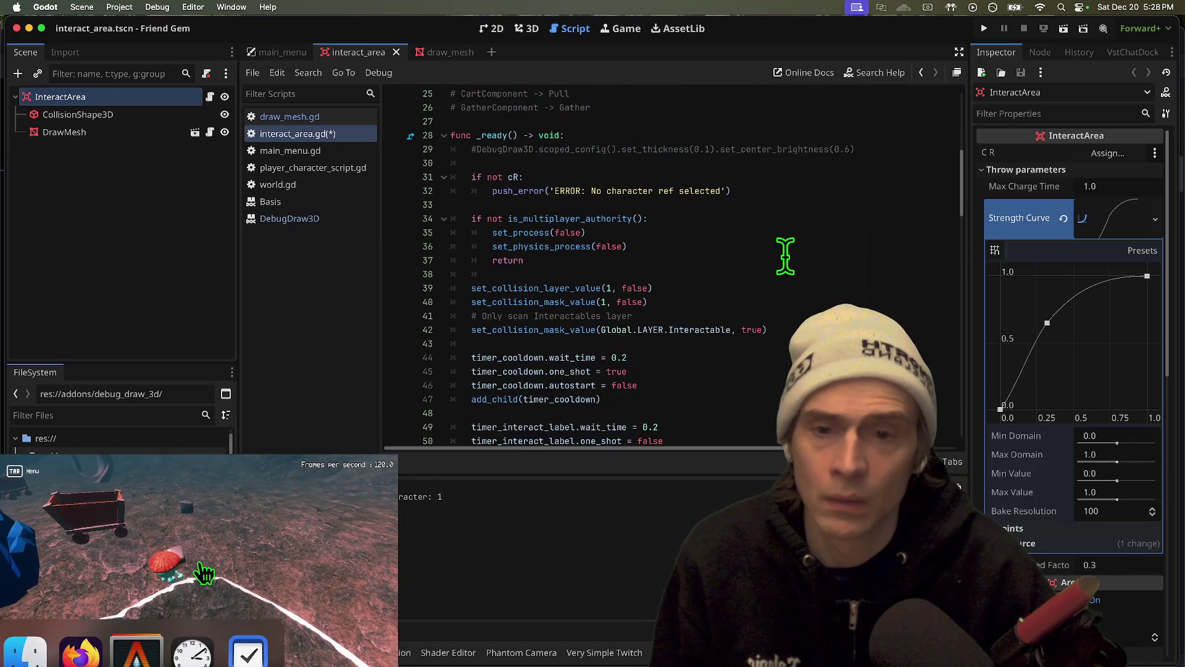
scroll(784, 255, "down", 11)
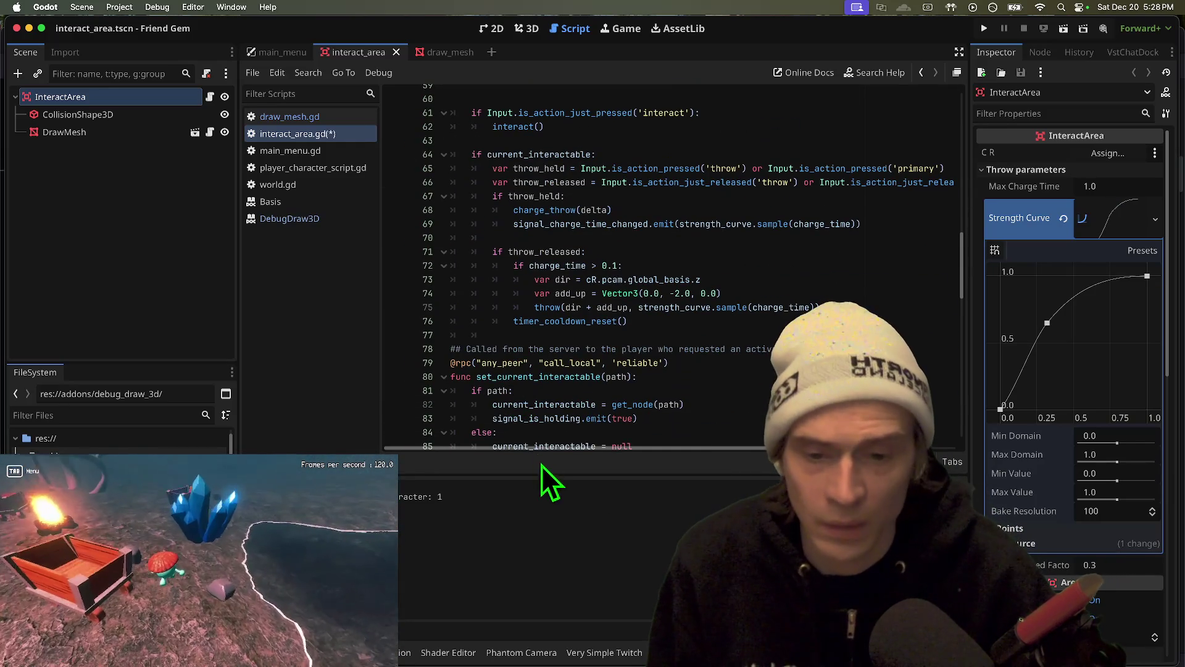
left_click_drag(546, 475, 539, 549)
scroll(576, 288, "up", 4)
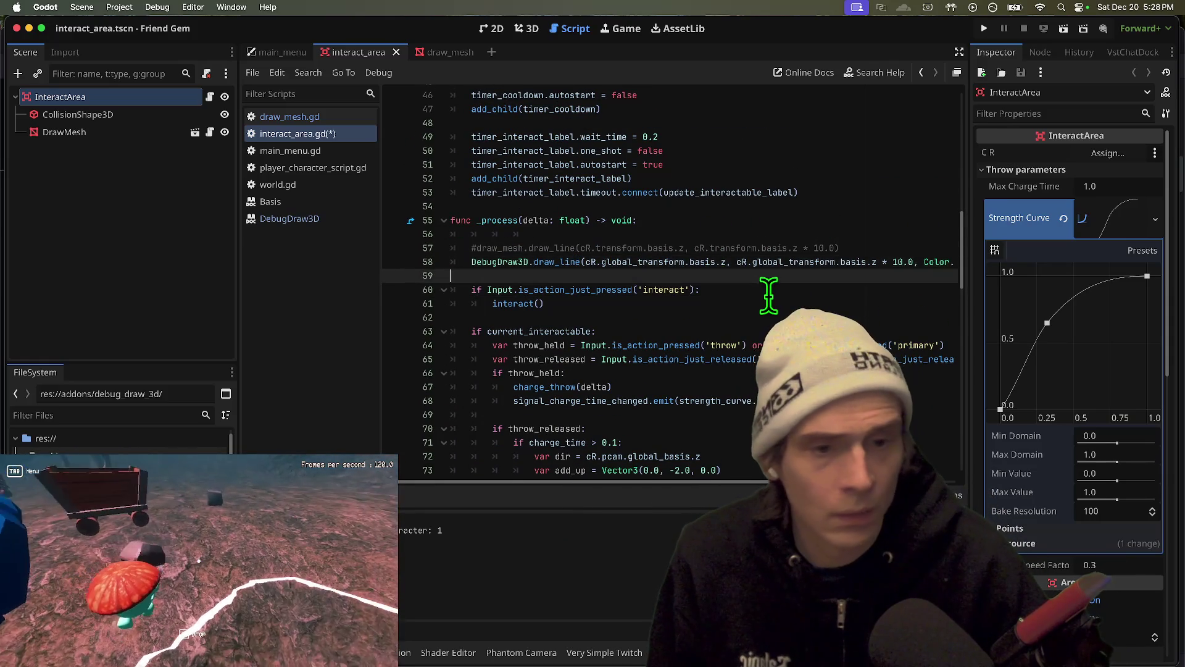
Drop the thickness argument so draw_line ends with Color.RED, then save and run
key("Left")
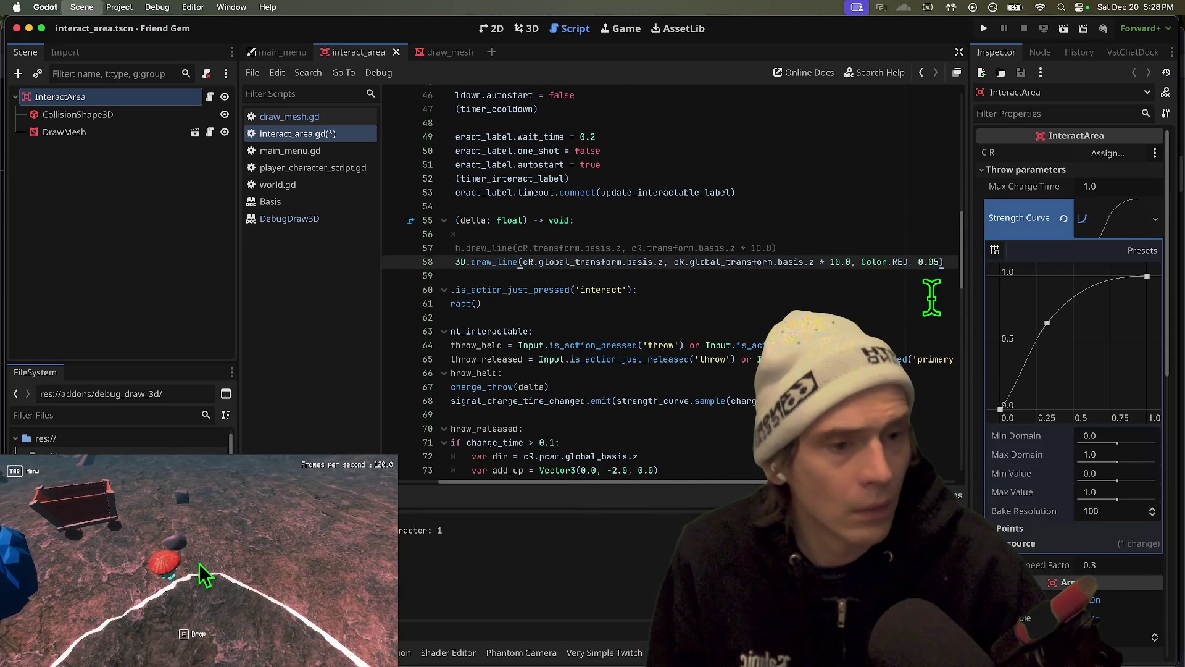
key("BackSpace")
type(".1")
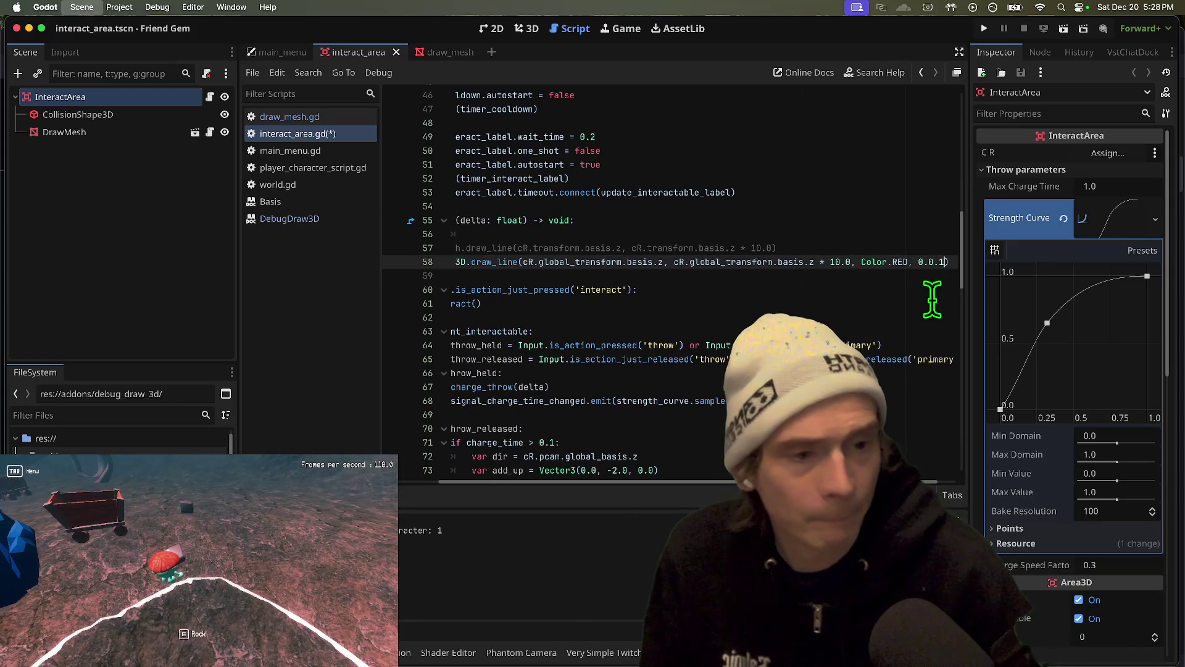
key("Return")
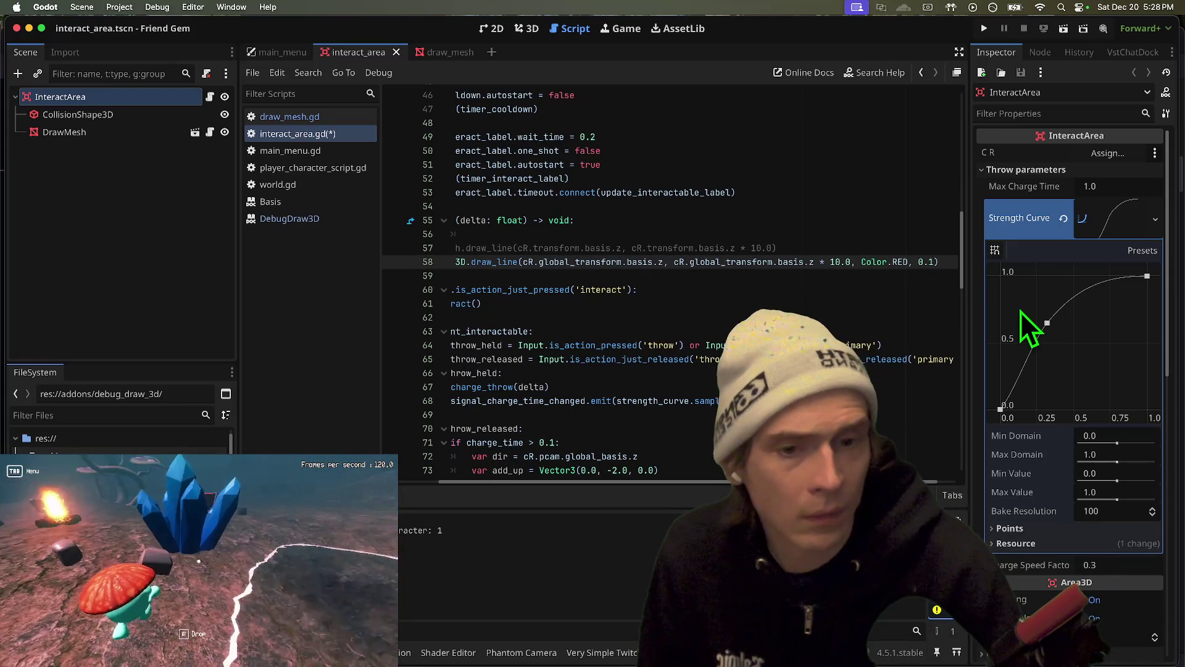
key("BackSpace")
key("BackSpace")
key("BackSpace")
key("cmd+s")
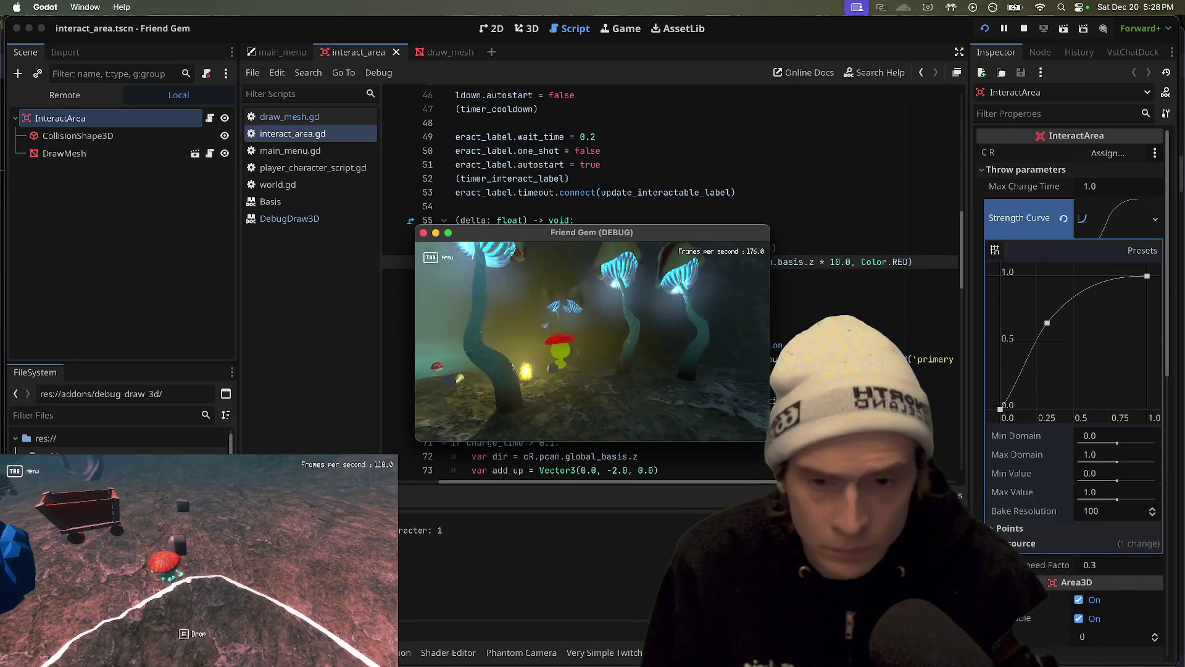
Add func _physics_process(_delta) calling DebugDraw3D.clear_all() above _process, save, and rerun the game
key("cmd+q")
left_click(796, 238)
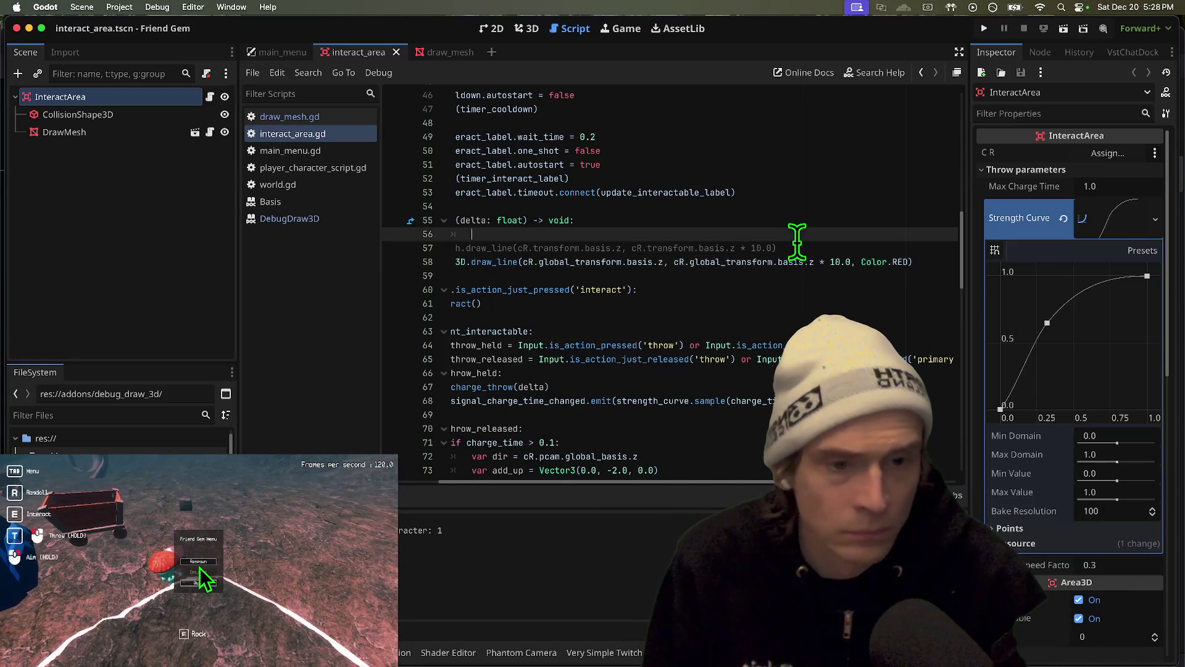
type("func _physics_process(delta: float) -> void: \tDebugDraw3D.c")
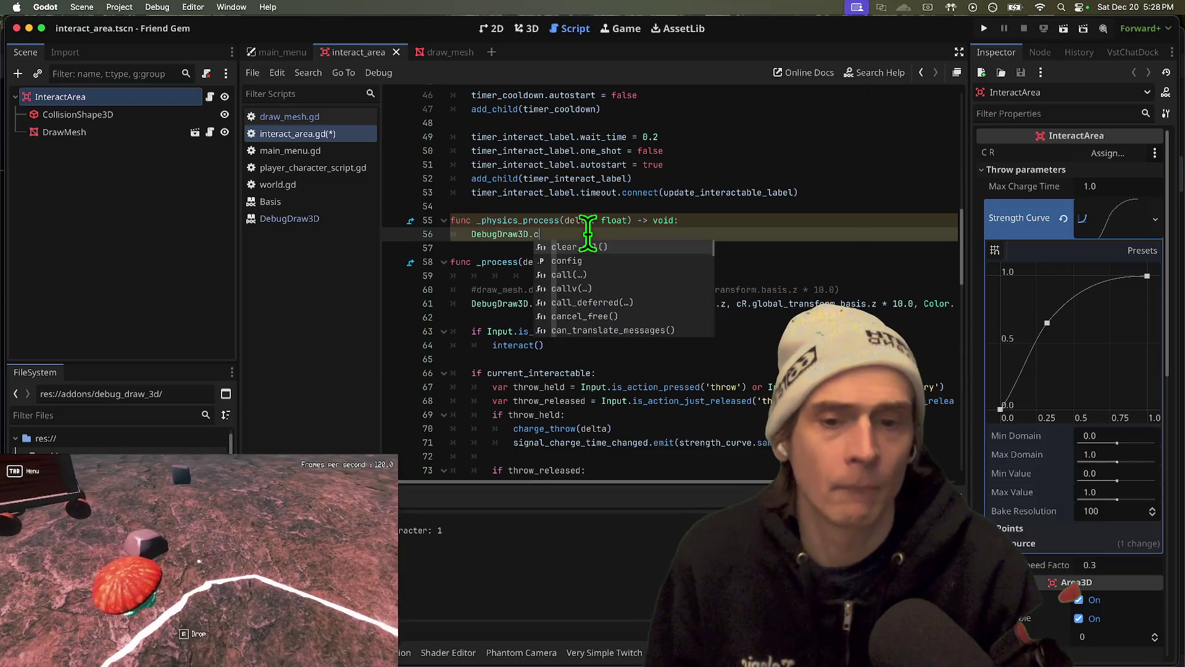
type("l")
key("Return")
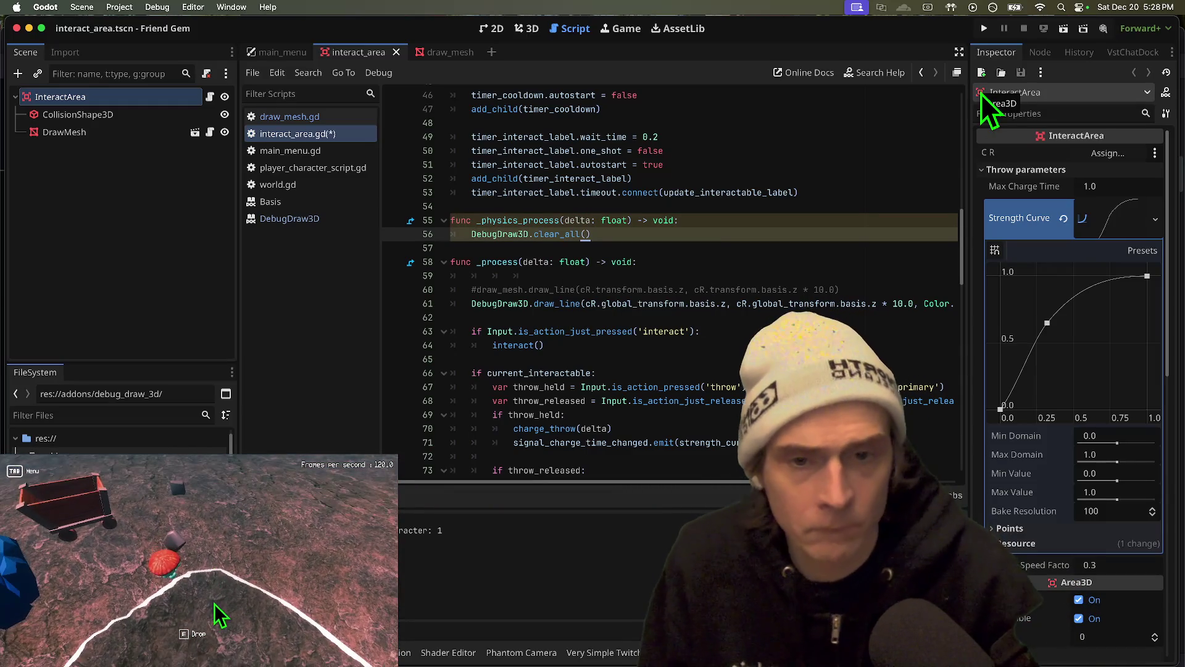
key("ctrl+s")
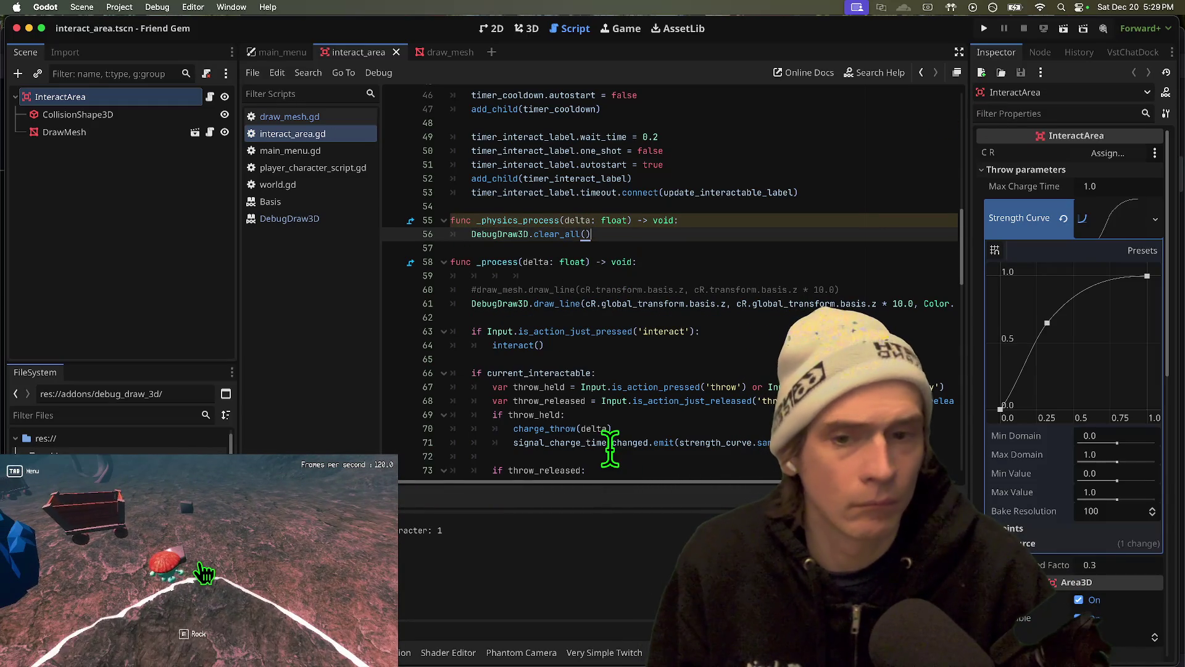
left_click(563, 220)
type("_")
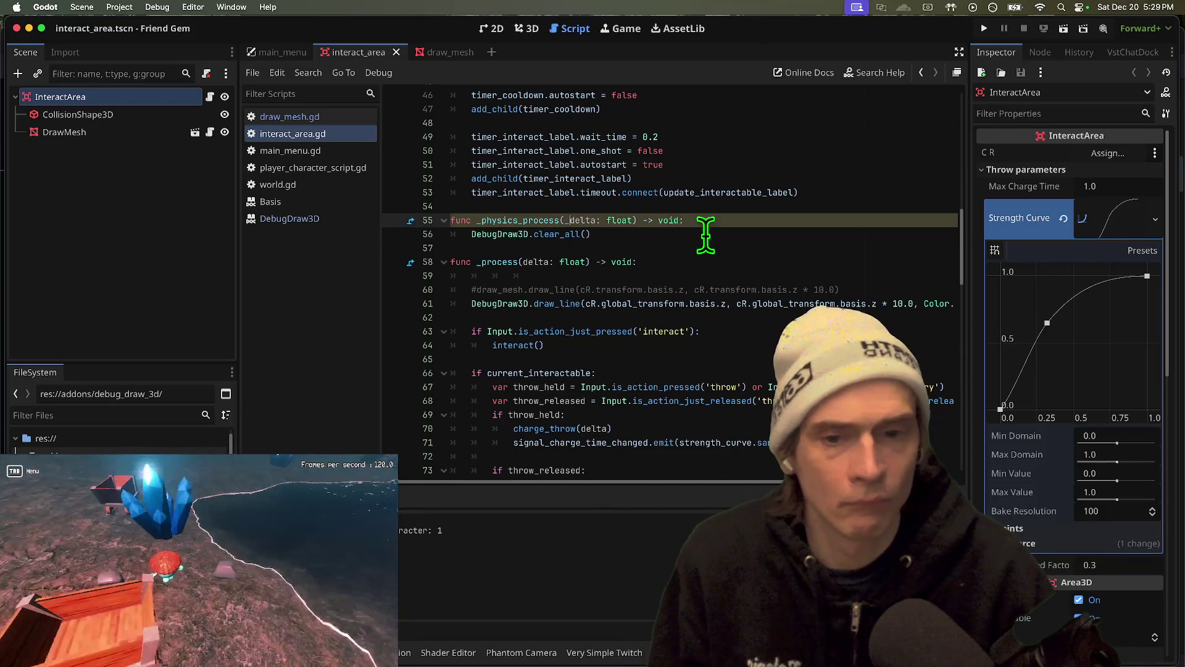
left_click(721, 235)
key("ctrl+s")
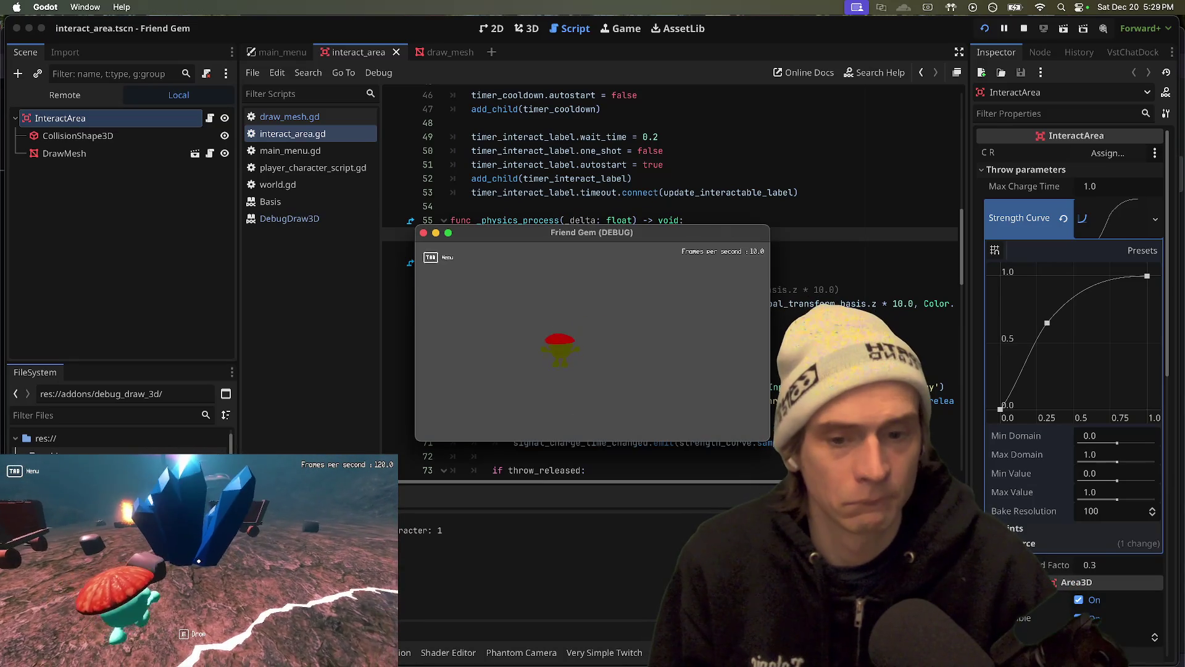
Walk the character onto the rock to check the red ray, then respawn it by the crystals
key("w")
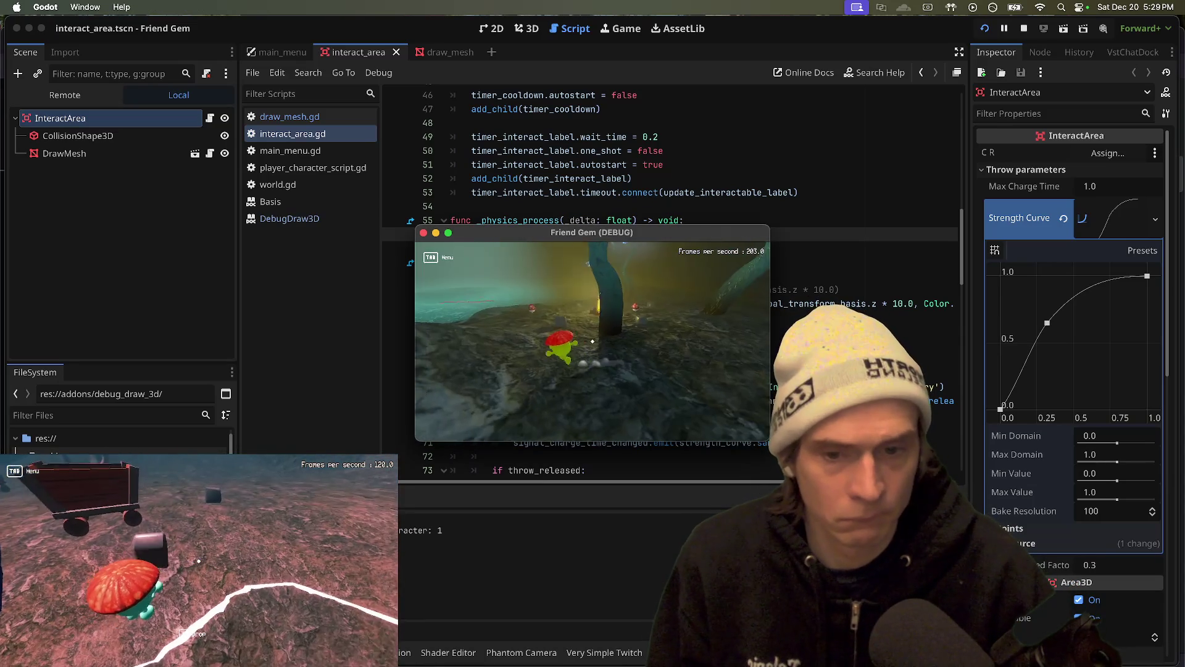
key("w")
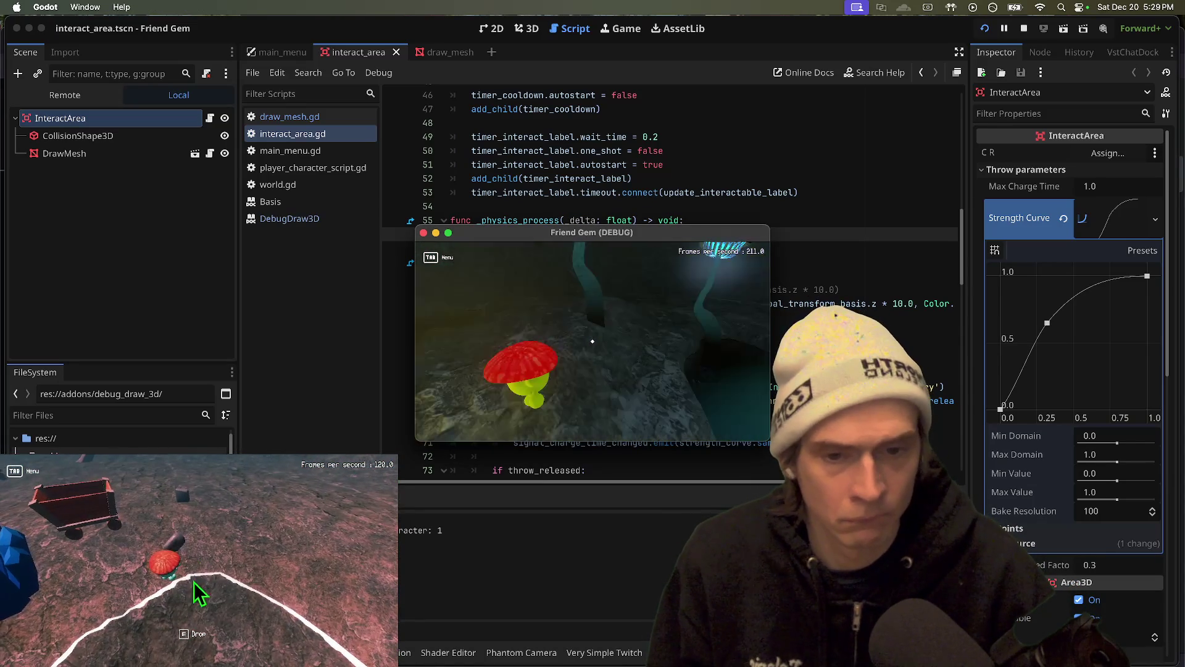
key("w")
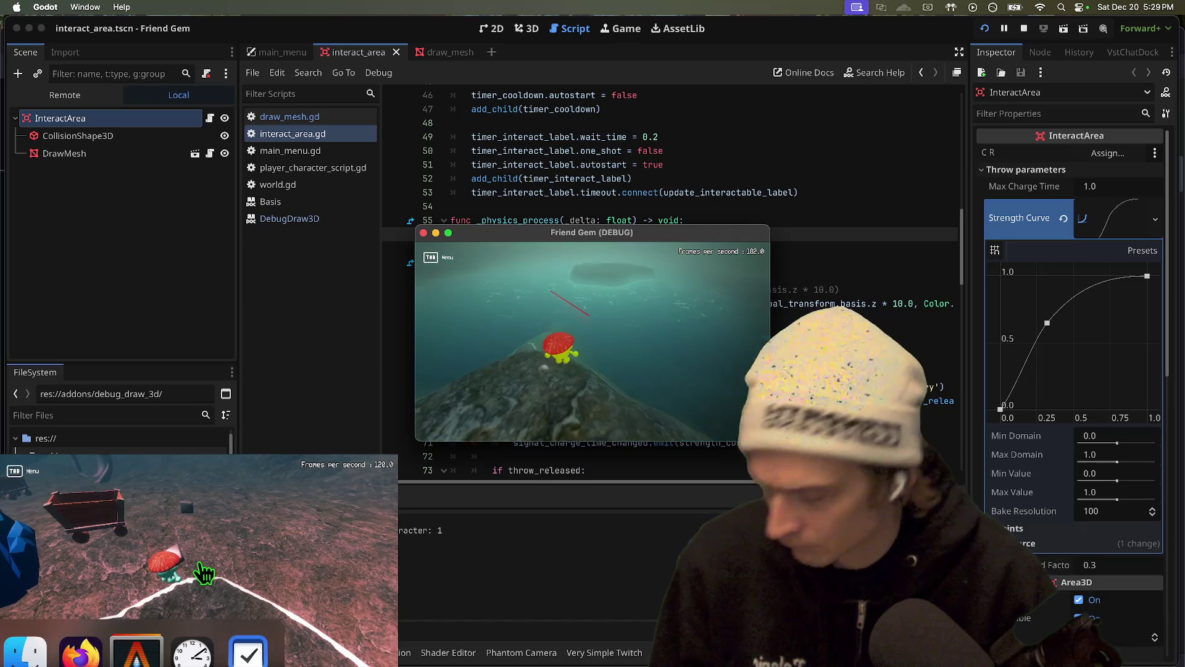
left_click(199, 566)
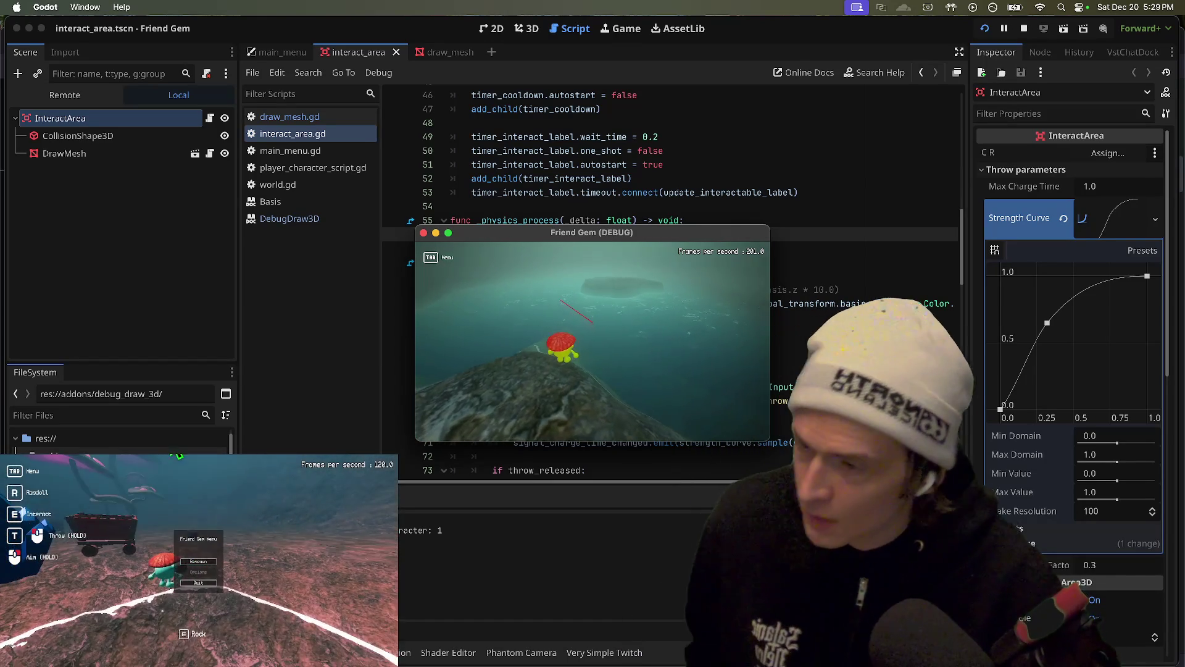
key("super+Tab")
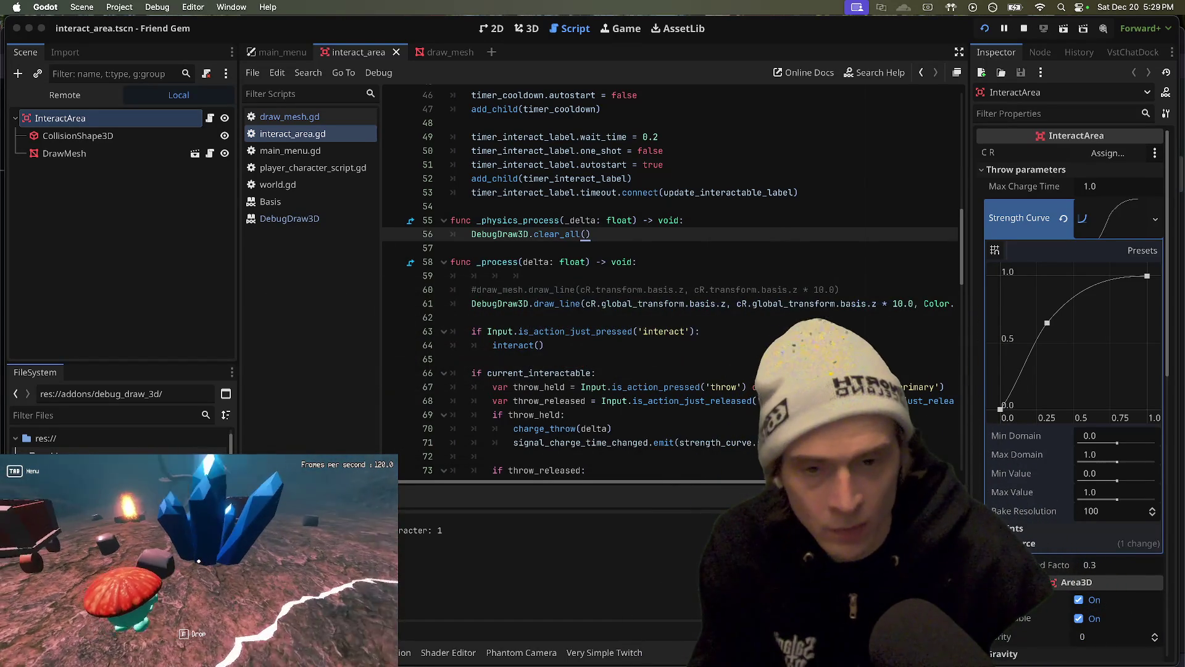
key("super+Tab")
key("super+Tab")
left_click(604, 357)
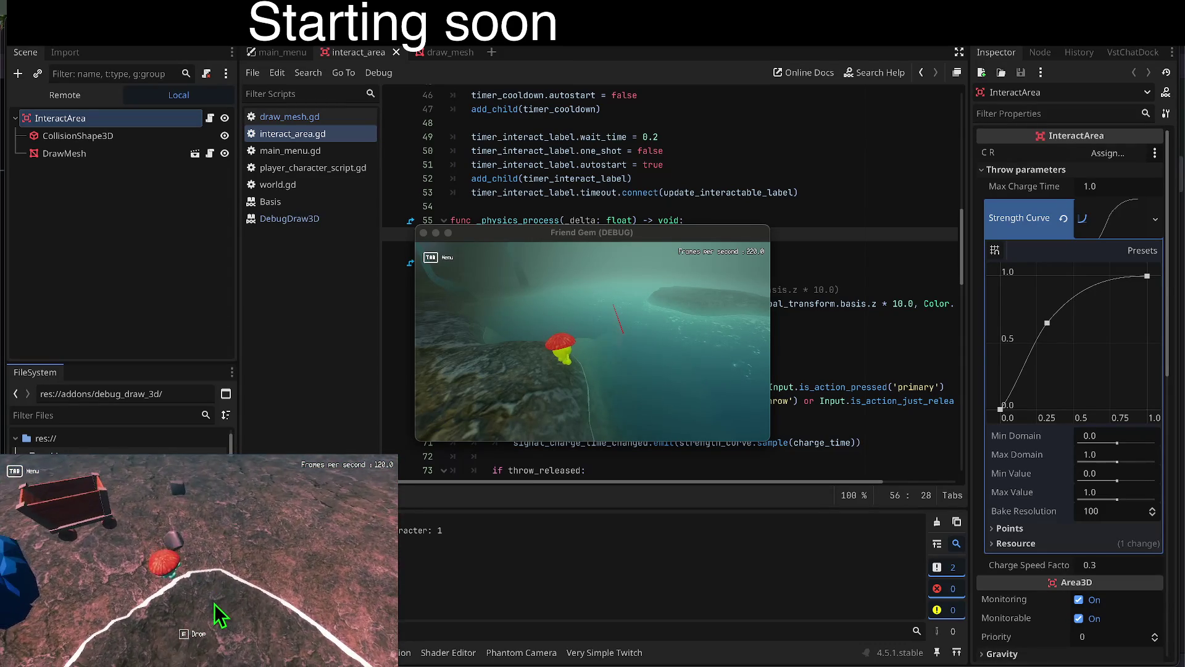
Respawn the character by the blue crystals and turn the camera to inspect the red ray
left_click(199, 562)
left_click(199, 563)
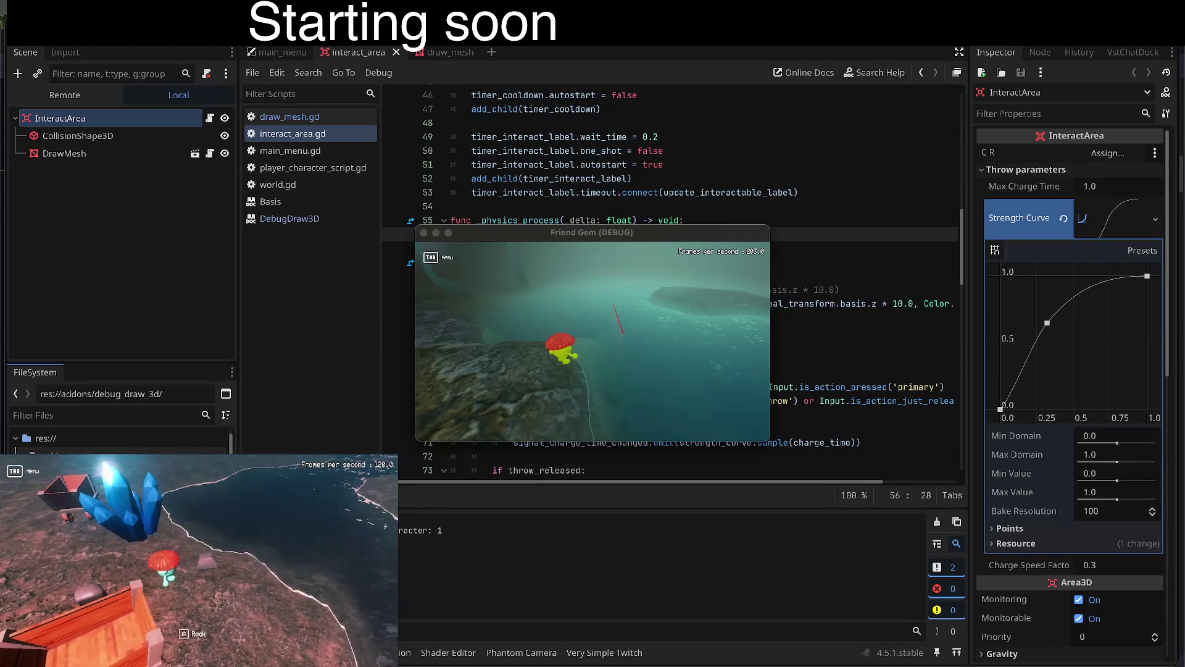
key("e")
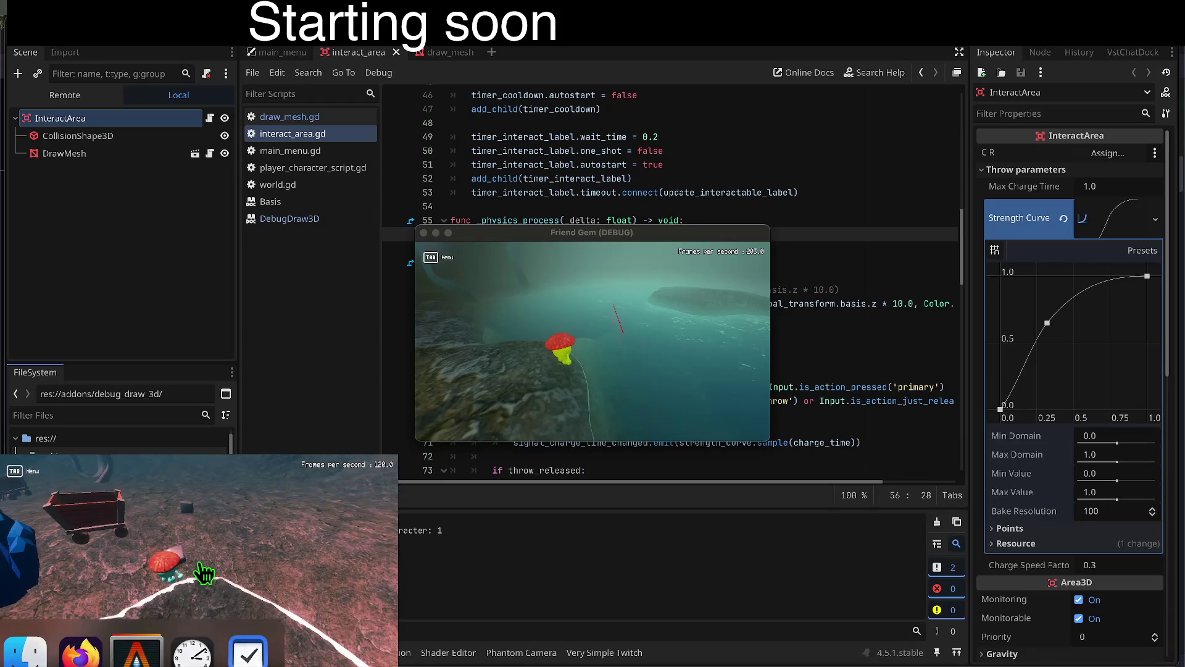
left_click(199, 562)
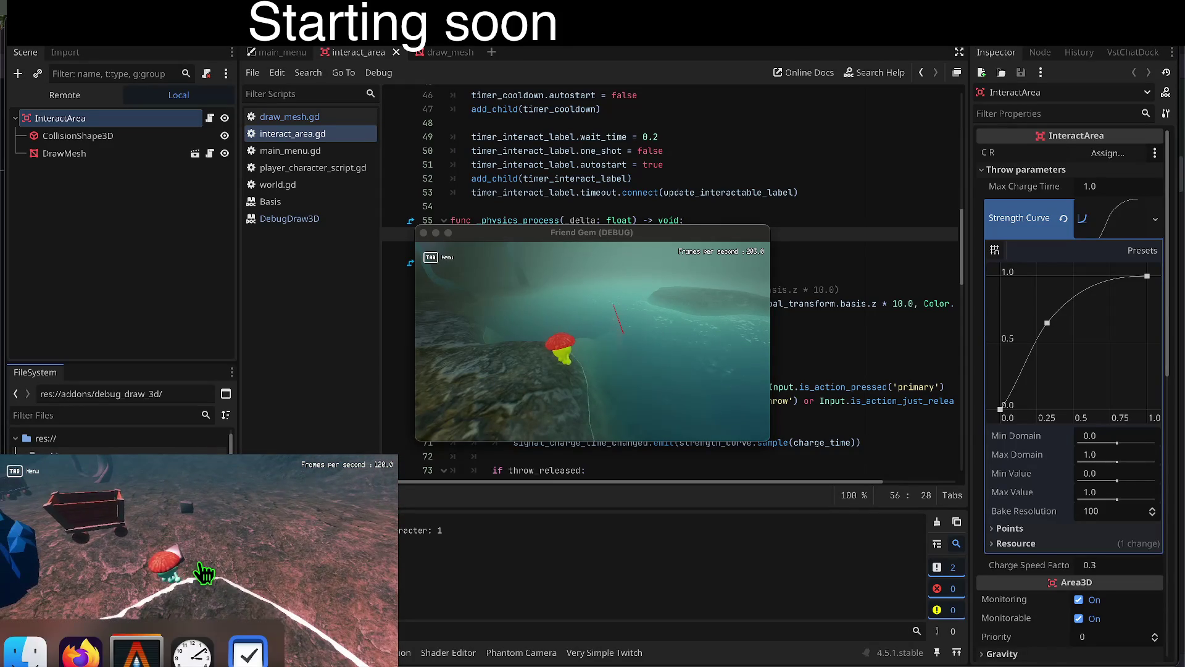
Respawn the character near the blue crystals four more times in the running game
left_click(199, 563)
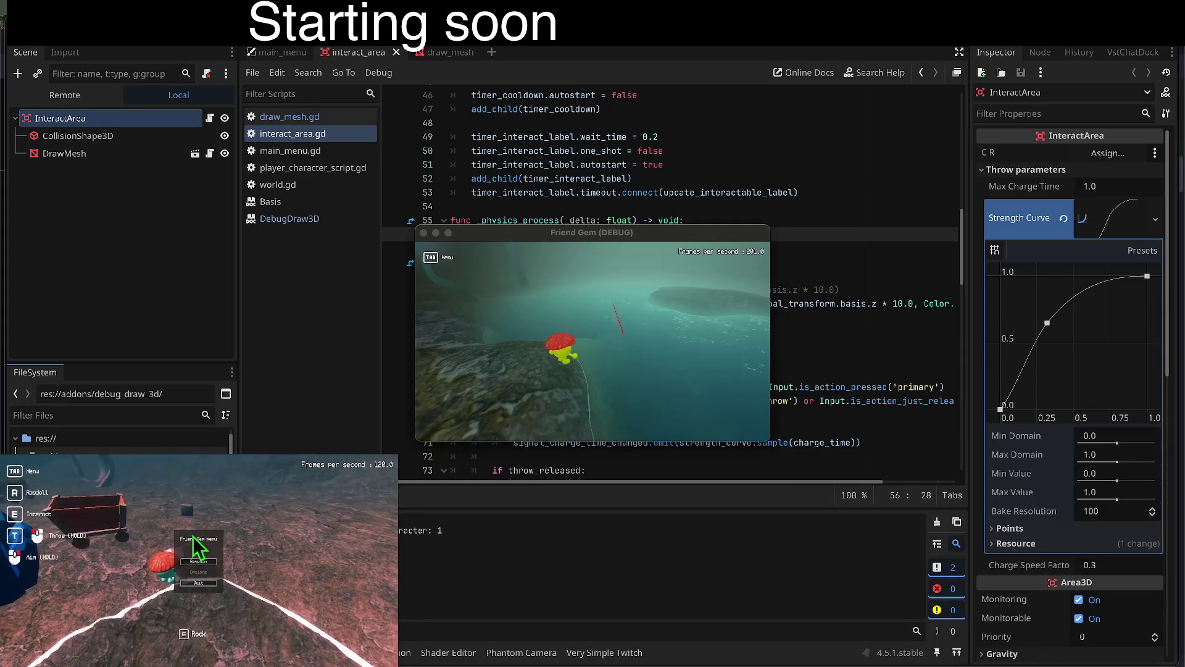
left_click(199, 566)
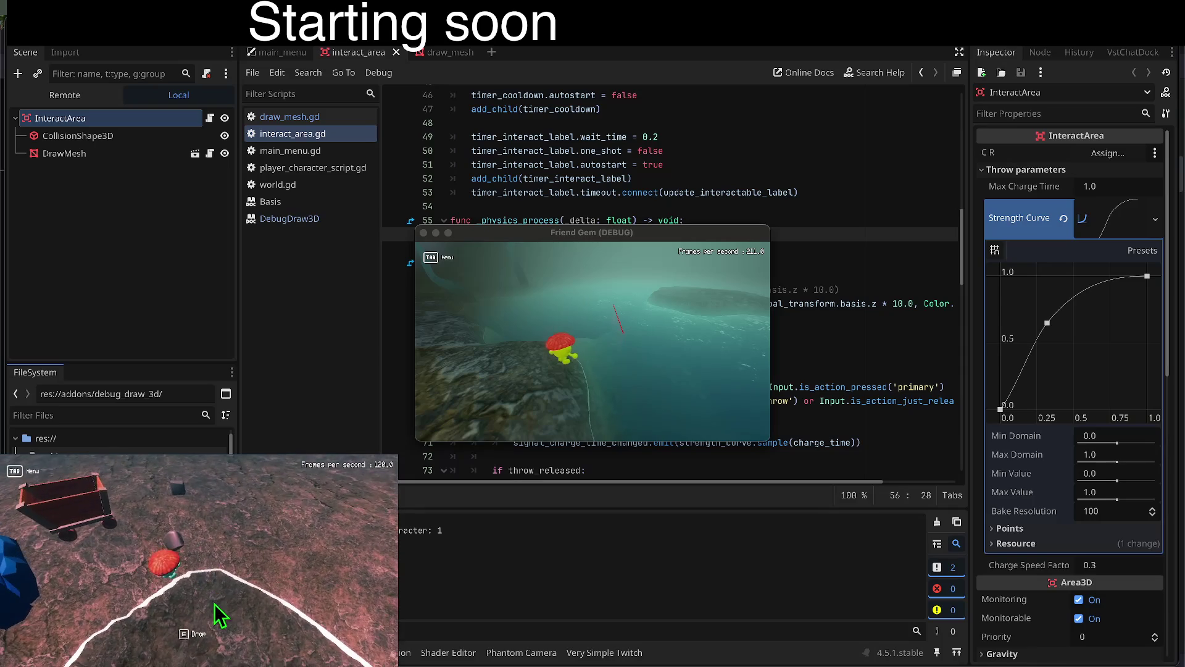
left_click(199, 564)
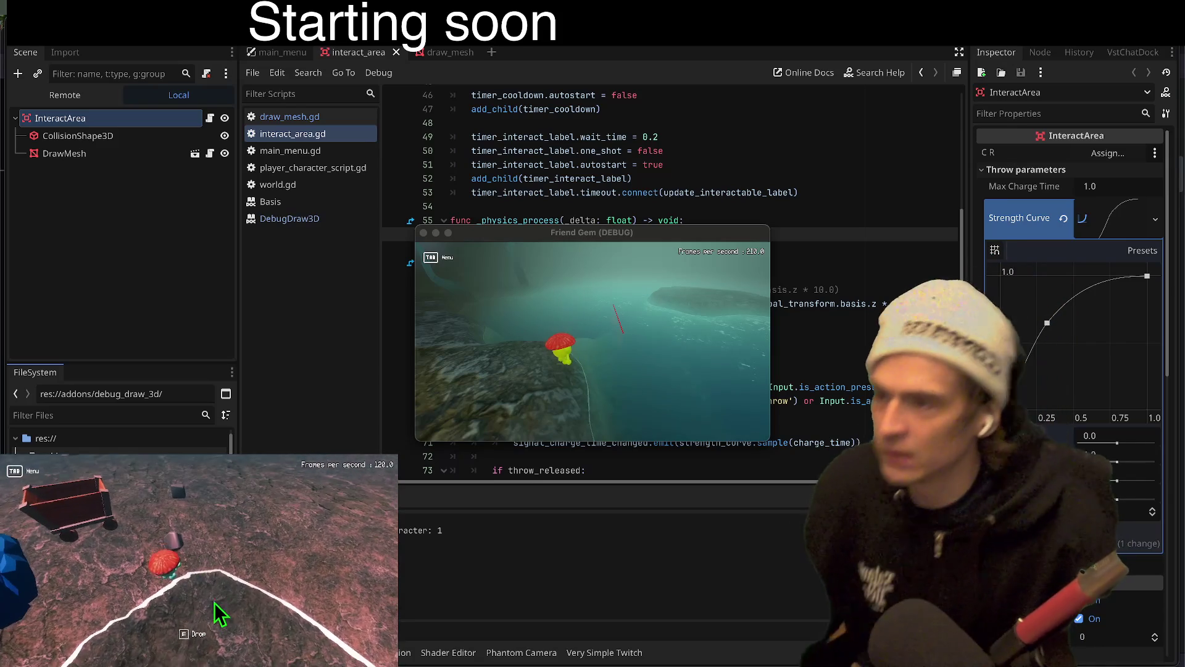
left_click(198, 562)
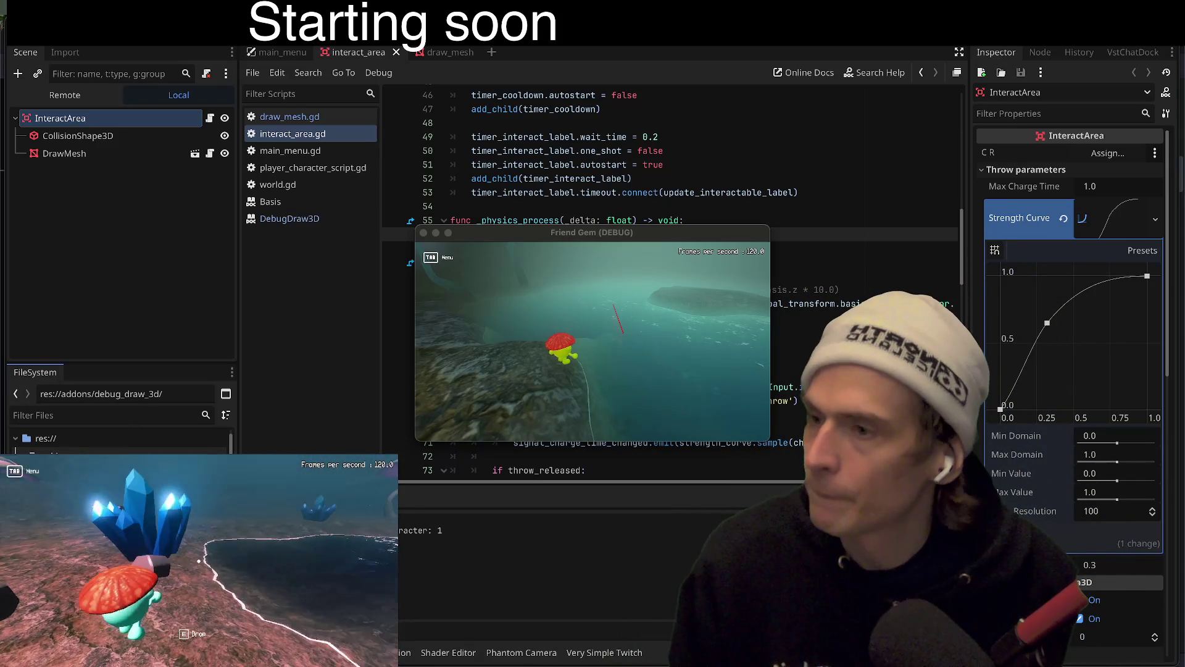
Glance at the GitHub DD3DDemo.gd page, then cycle through open apps toward Discord
key("super+Tab")
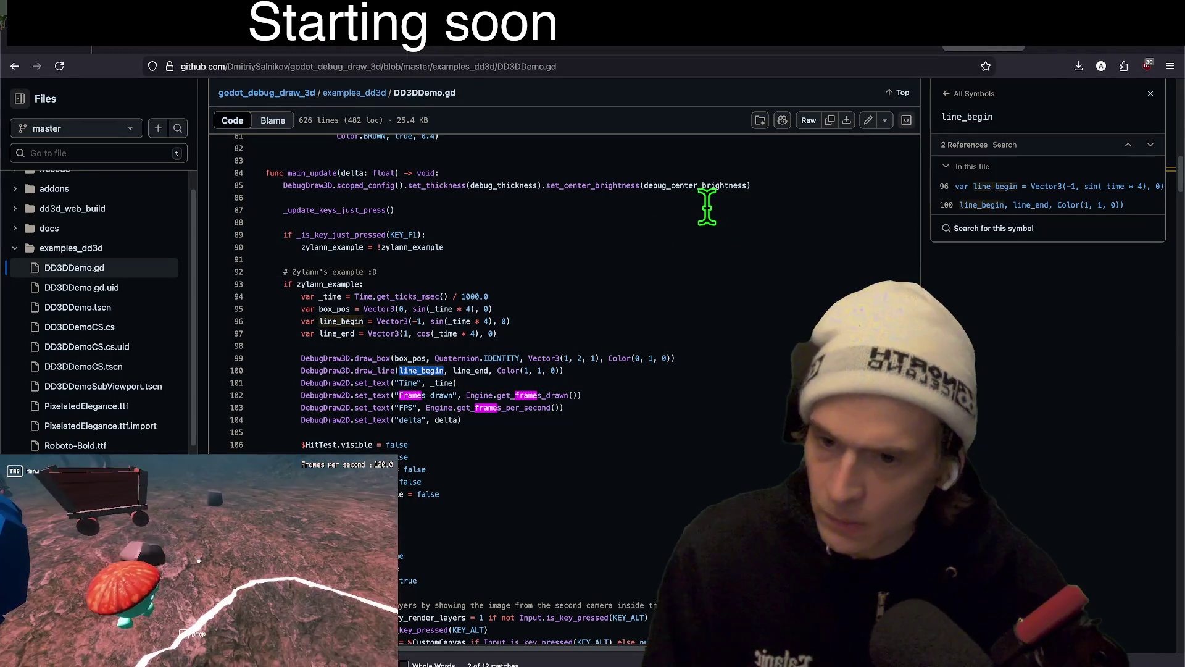
key("super+Tab")
key("Tab")
key("Tab")
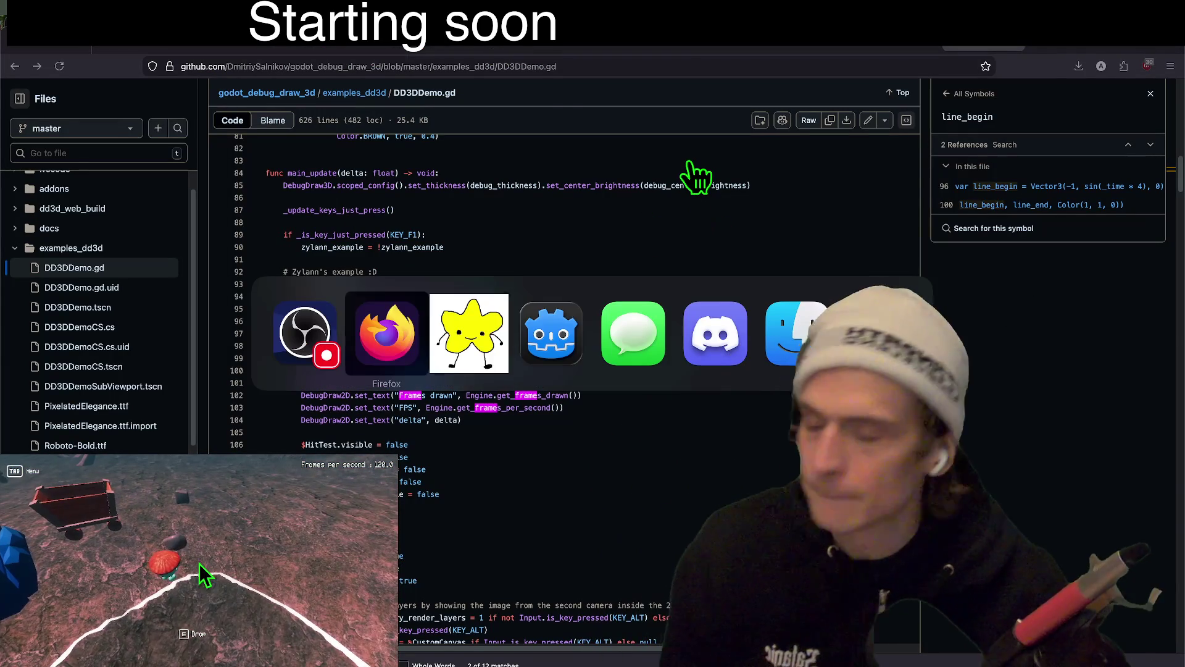
key("super+Tab")
key("Tab")
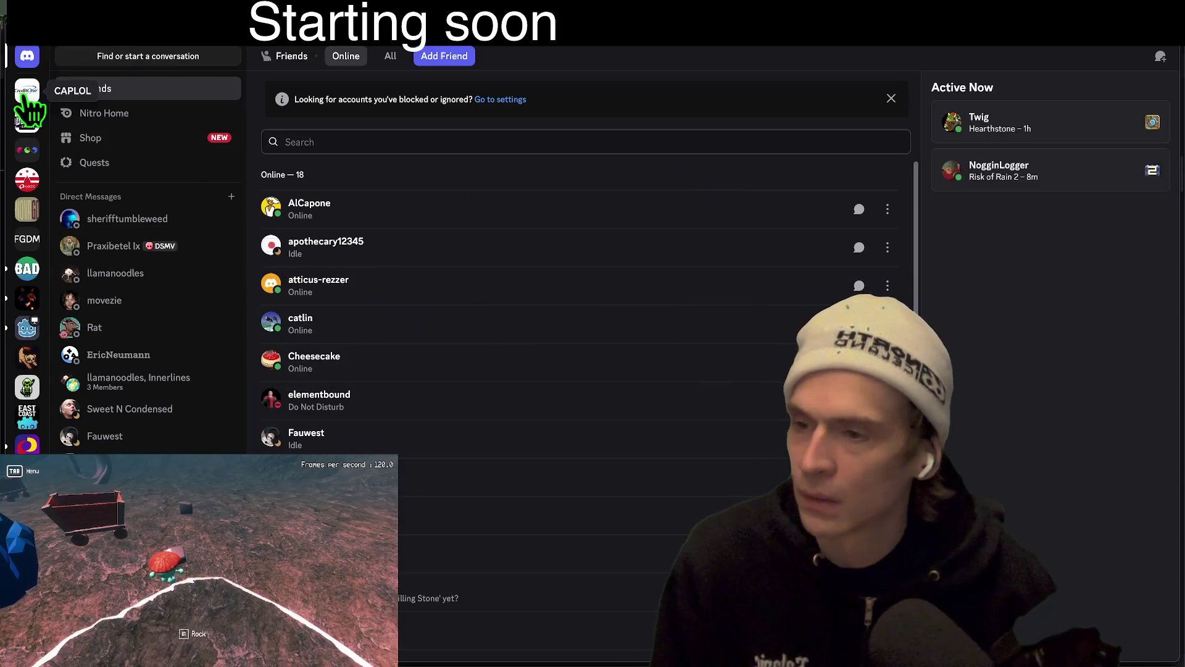
Skim Discord's CAPLOL, BatteryAcidDev godot and Fox's Sake dev-support channels, then return to Godot's interact_area.gd
left_click(26, 94)
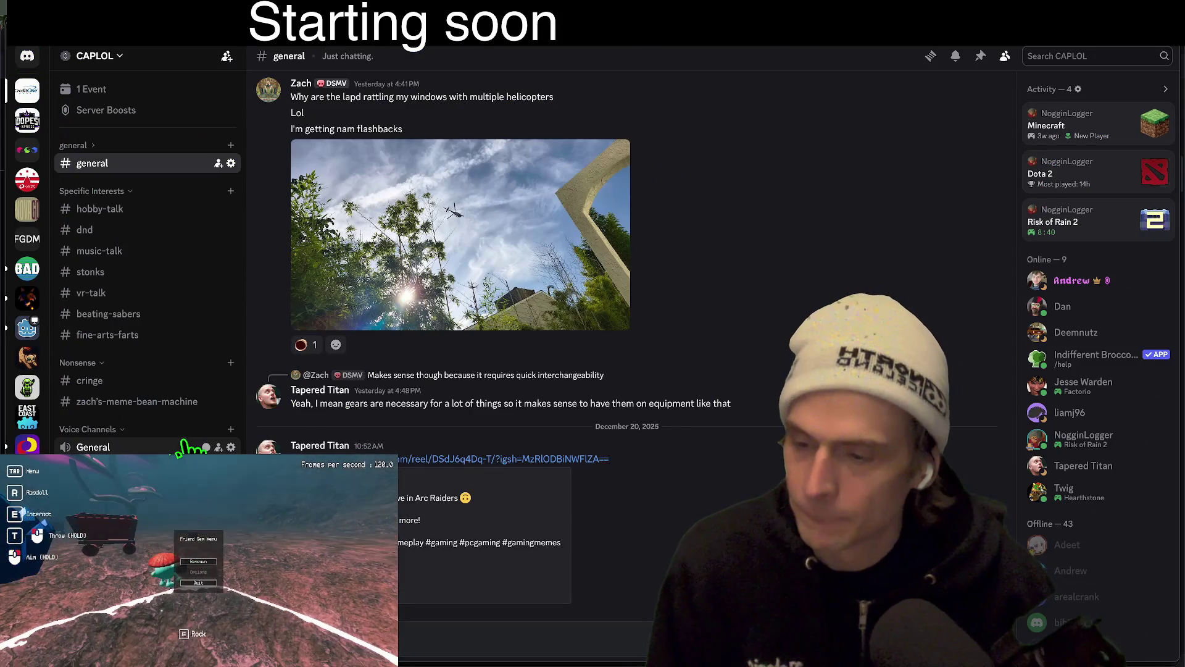
left_click(28, 269)
scroll(159, 378, "down", 2)
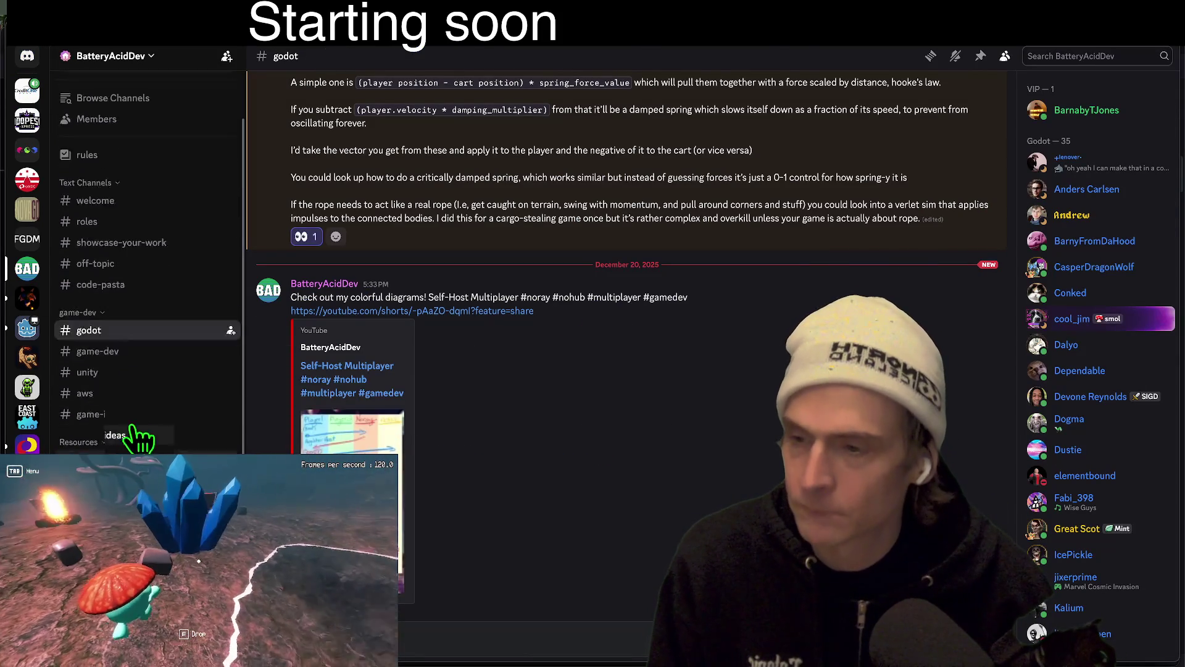
left_click(27, 299)
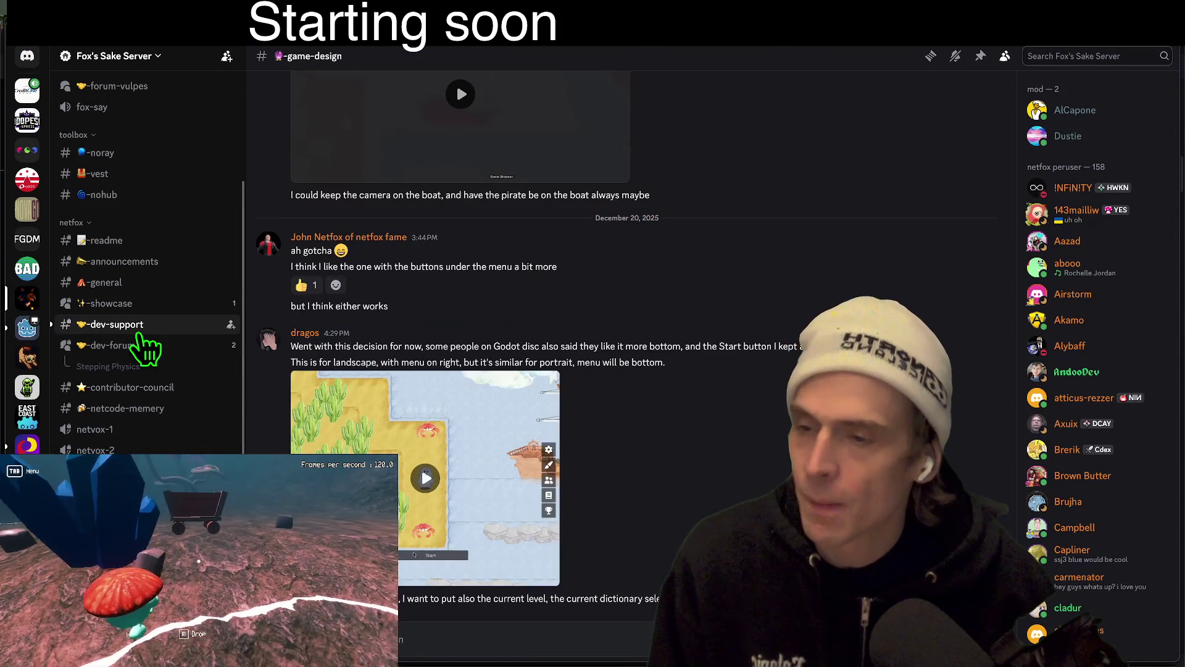
left_click(138, 327)
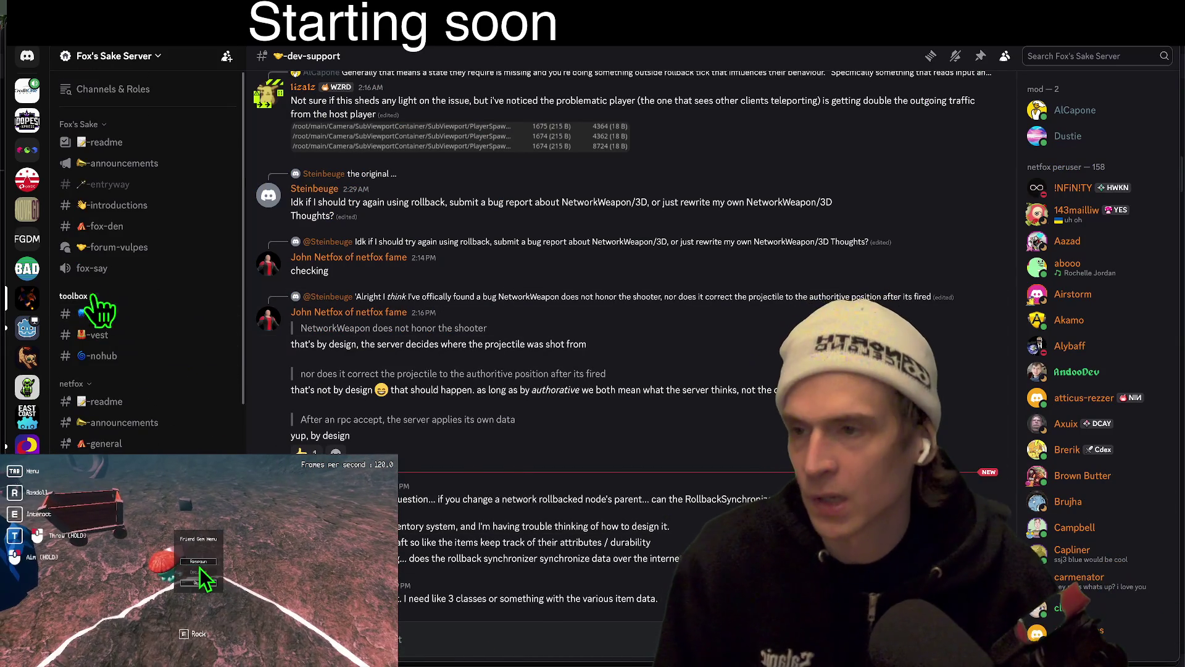
key("super+Tab")
key("Up")
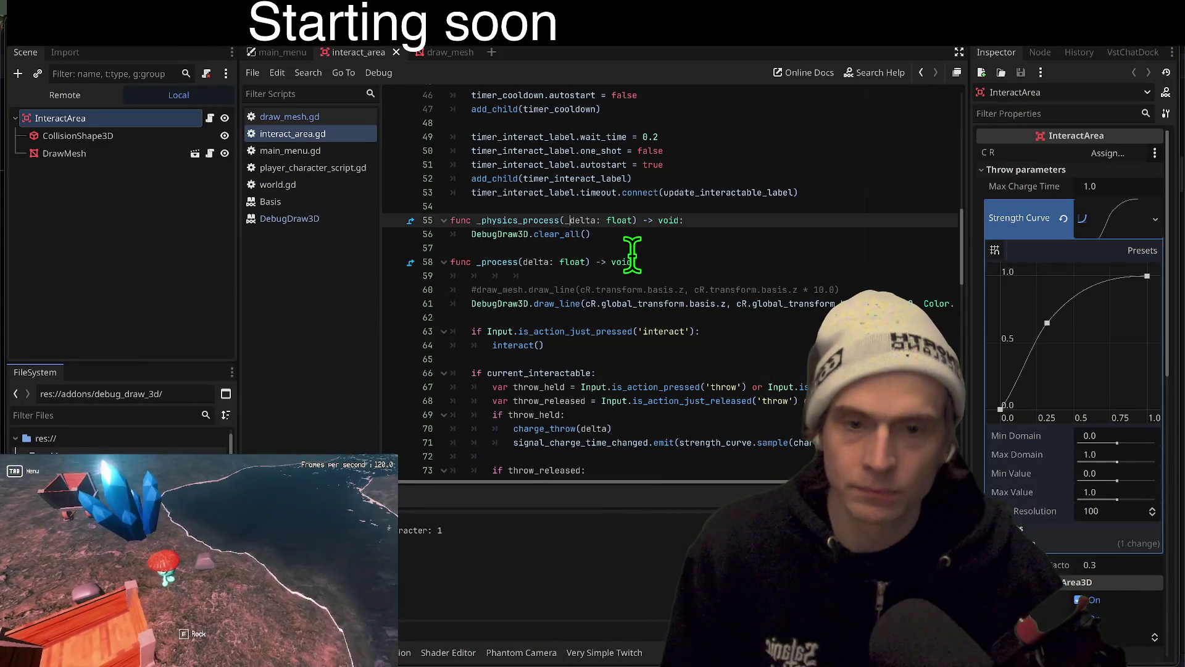
Select and remove the draw_line call on line 61 from _process
left_click(630, 303)
triple_click(631, 303)
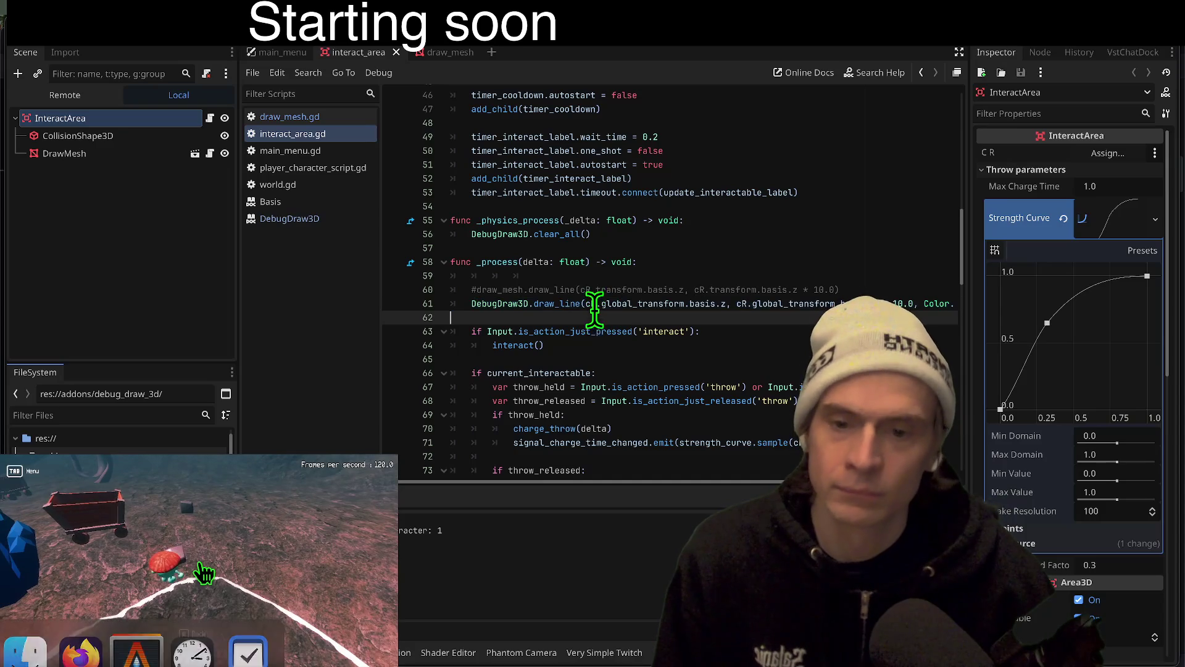
left_click_drag(596, 315, 588, 299)
key("shift+Home")
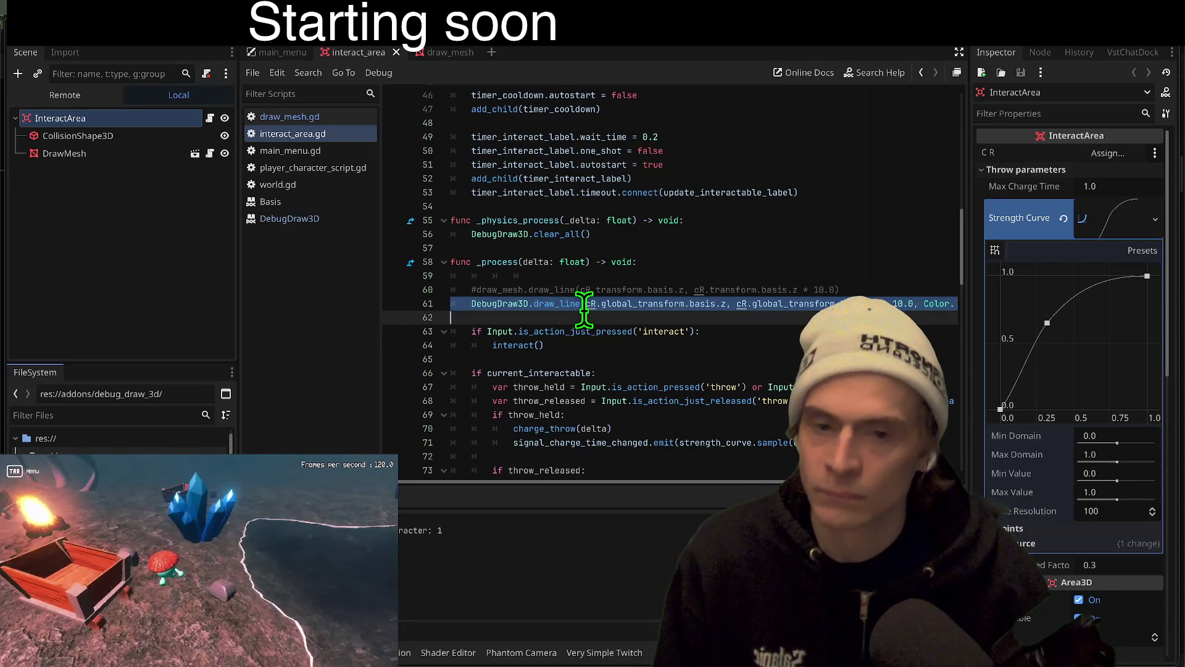
key("BackSpace")
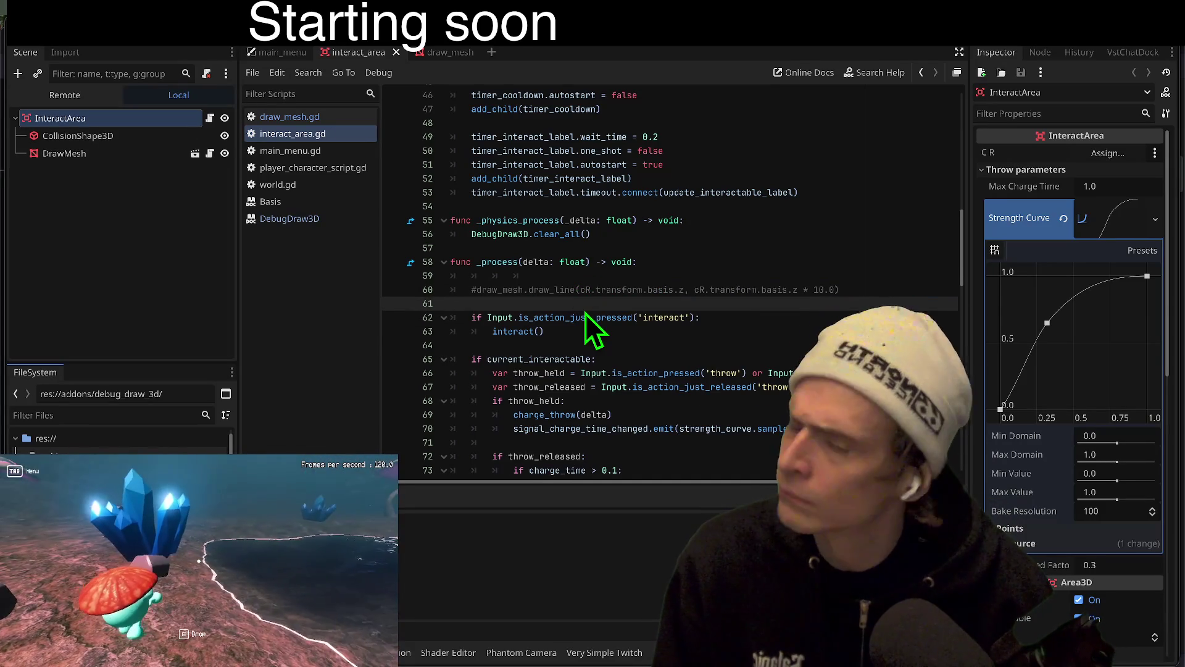
Run the game twice to test the change, closing it after each run
key("super+b")
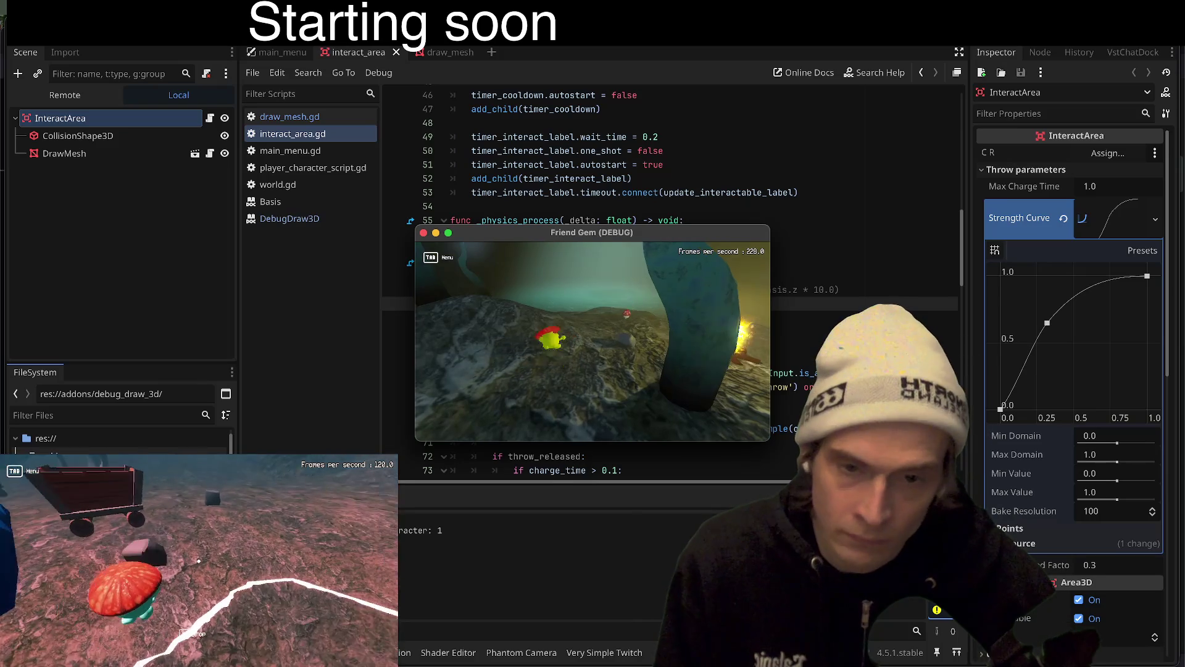
key("super+period")
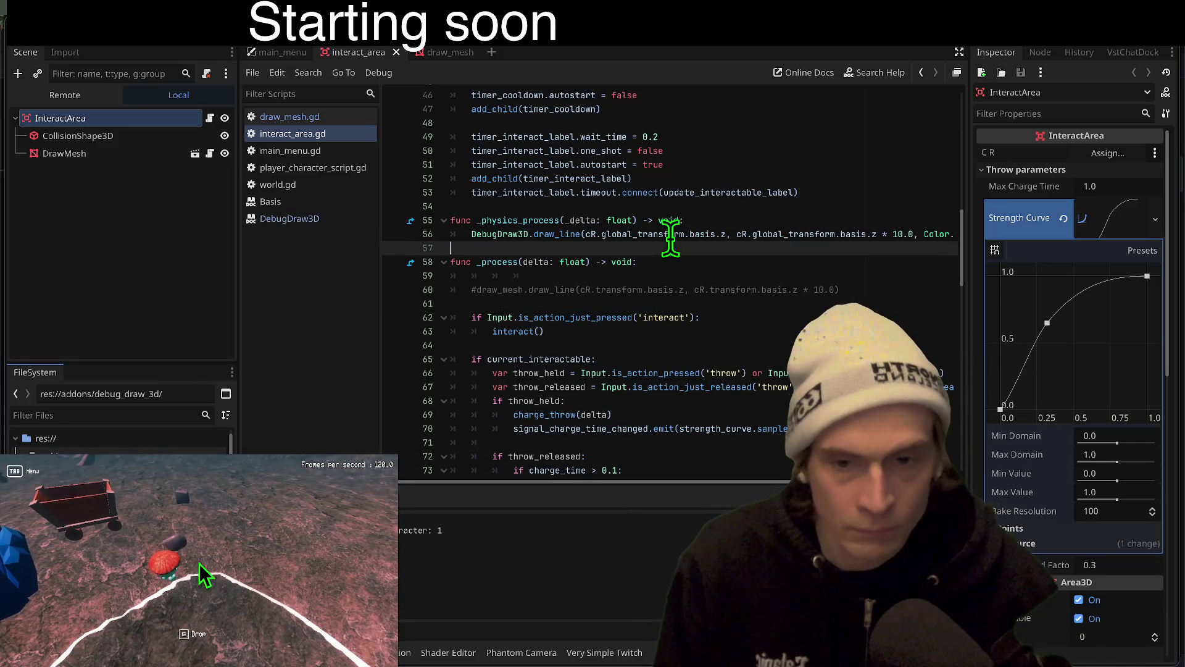
key("F5")
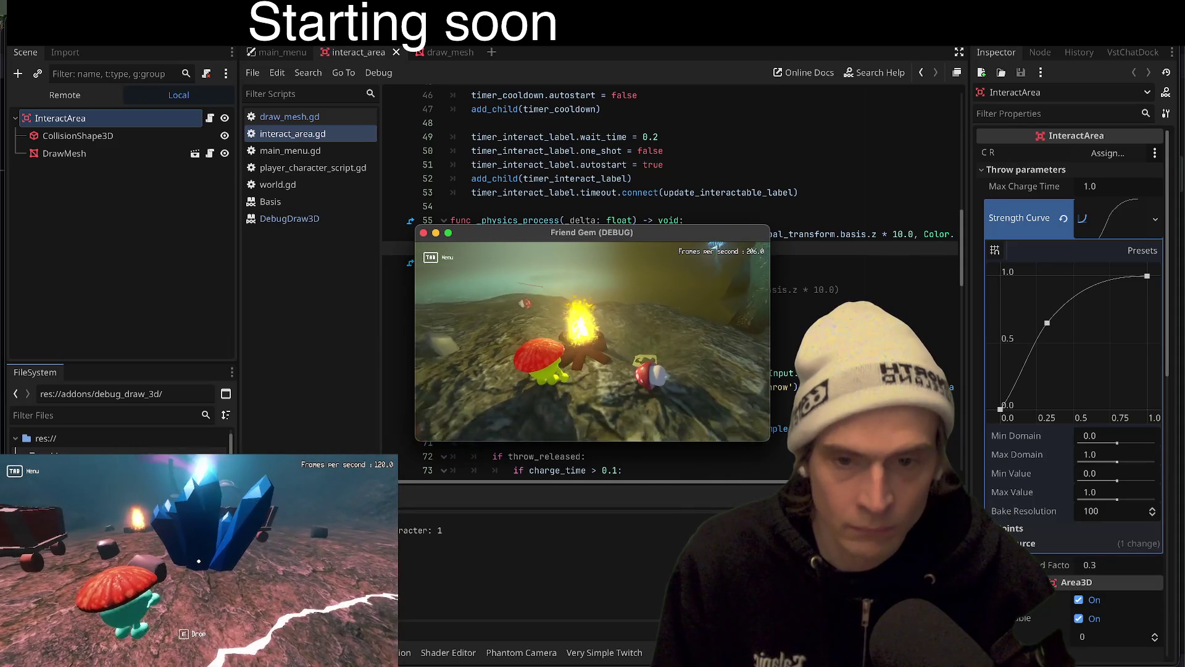
key("super+q")
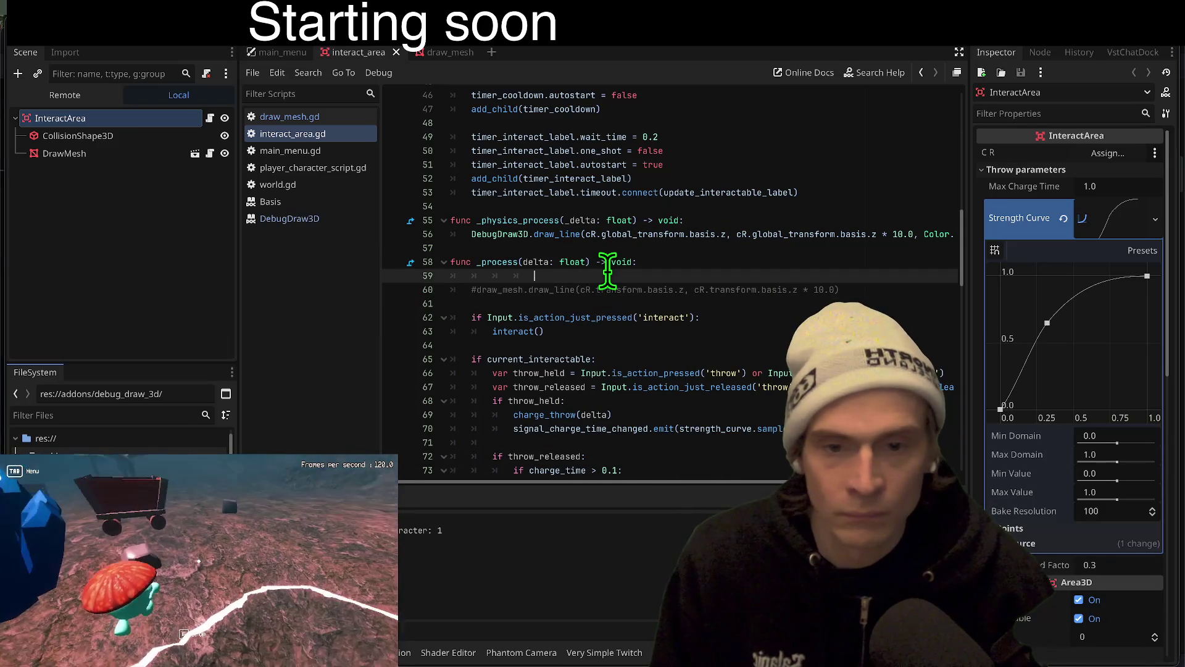
Start a DebugDraw3D call on line 59 of _process using code completion
type("De")
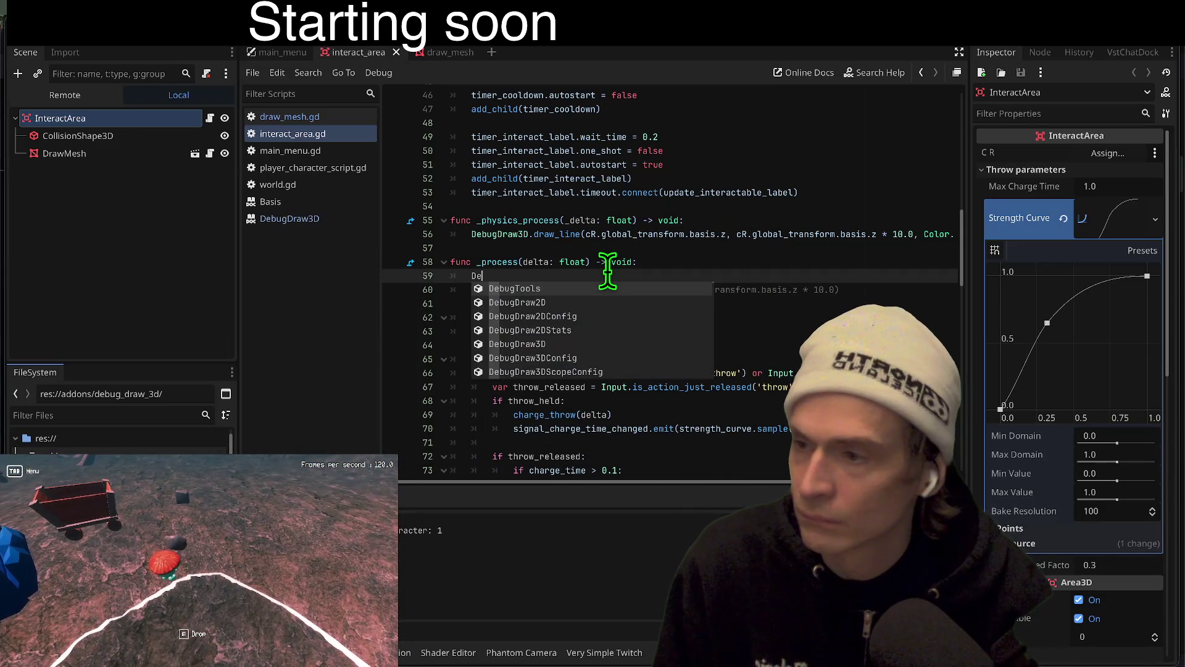
key("Down")
key("Down")
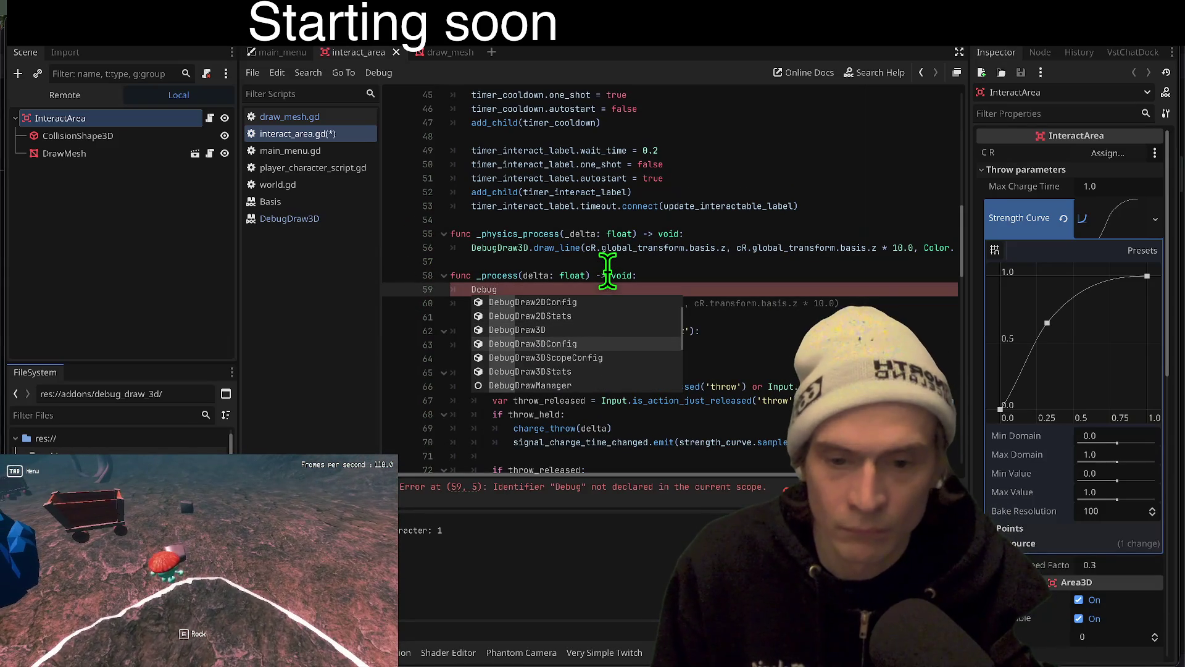
key("Up")
key("Return")
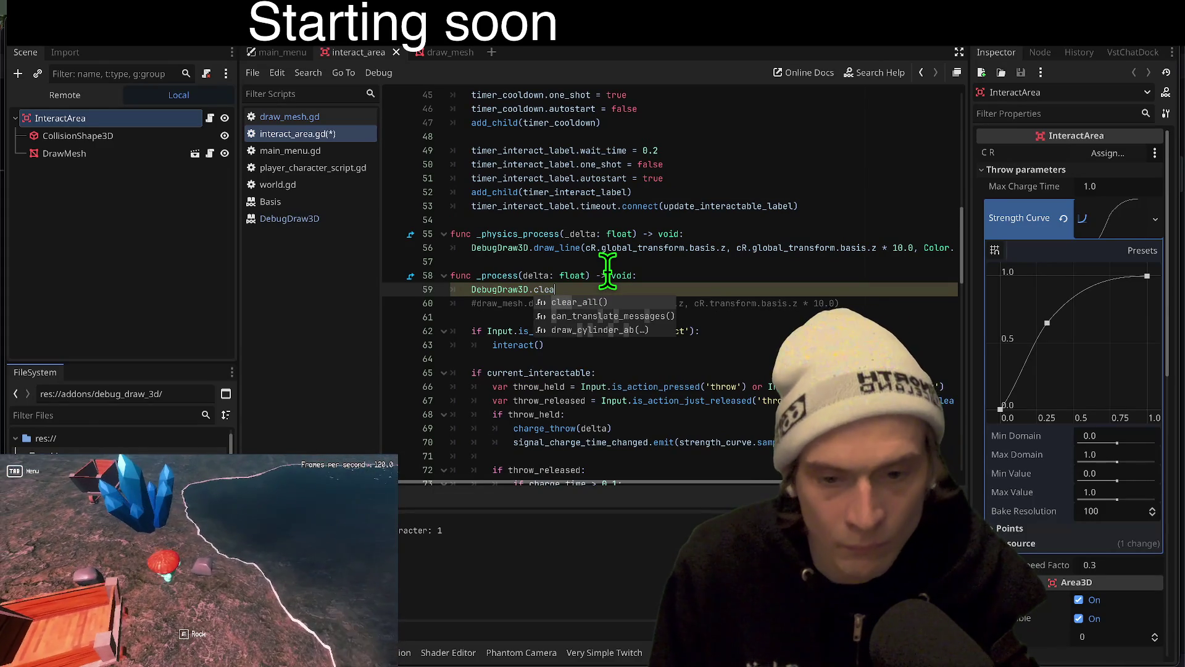
Run and stop the game three times, then bring up the DD3DDemo.gd example in Firefox
key("super+b")
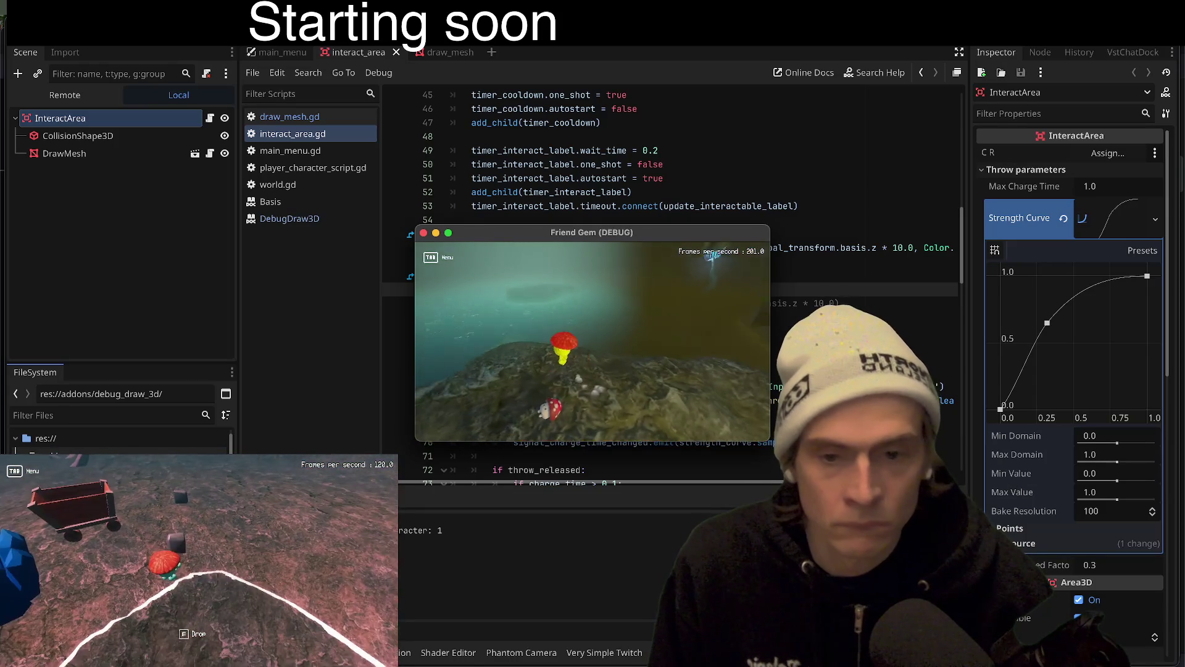
key("super+q")
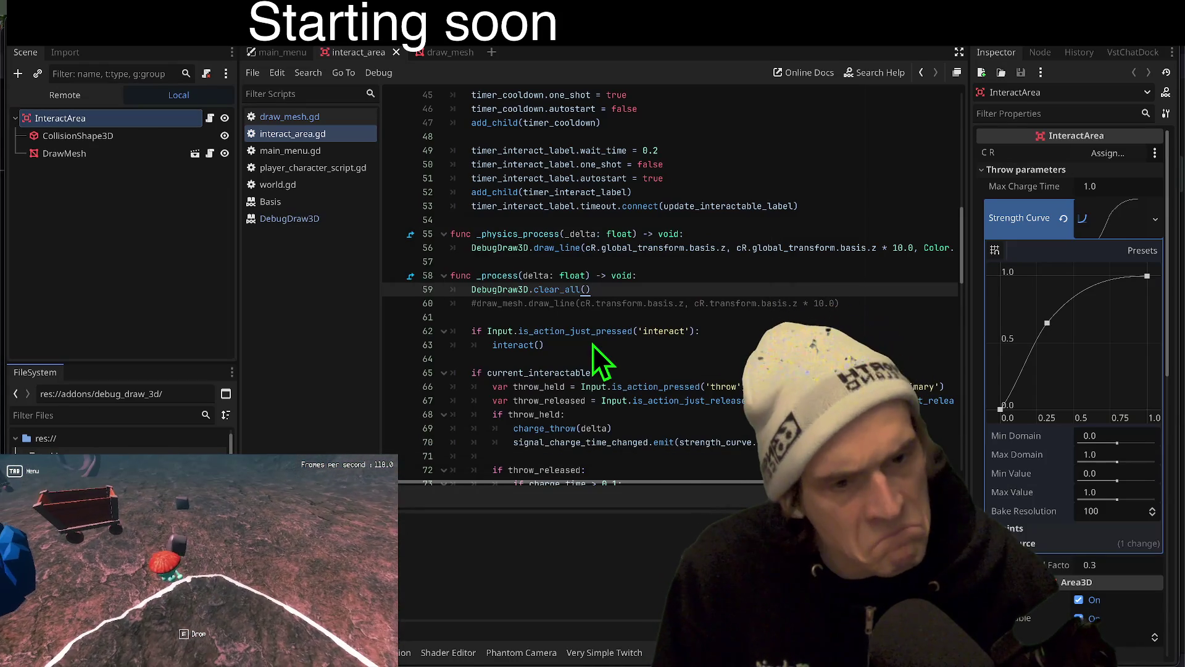
key("super+b")
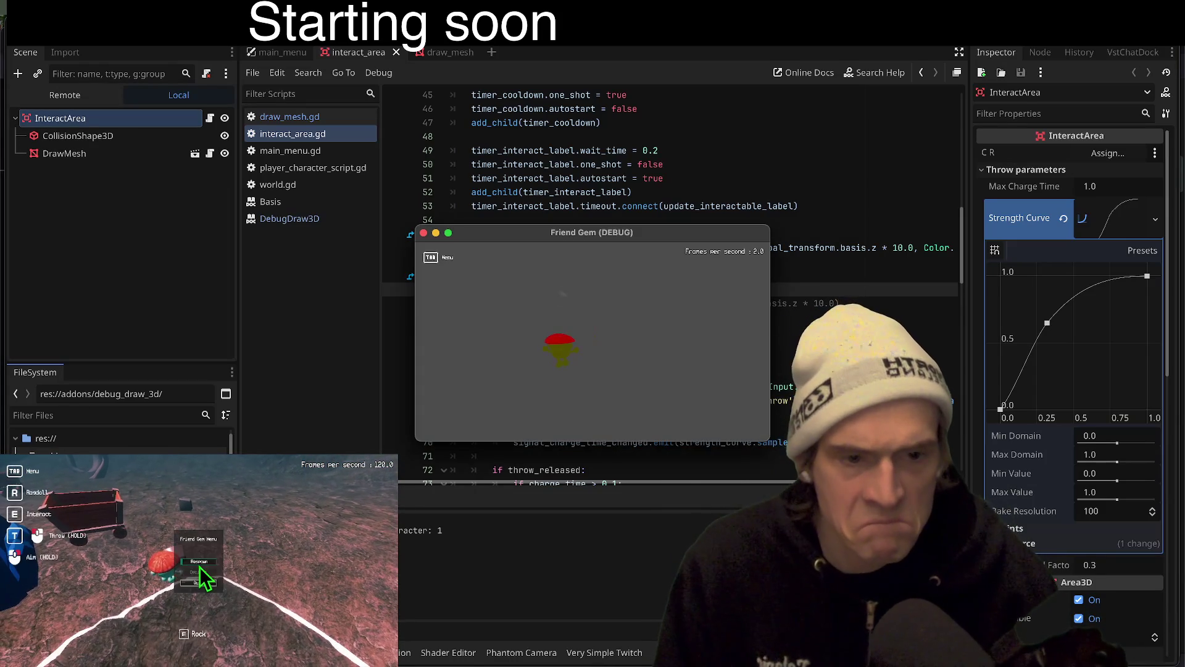
key("super+q")
key("super+b")
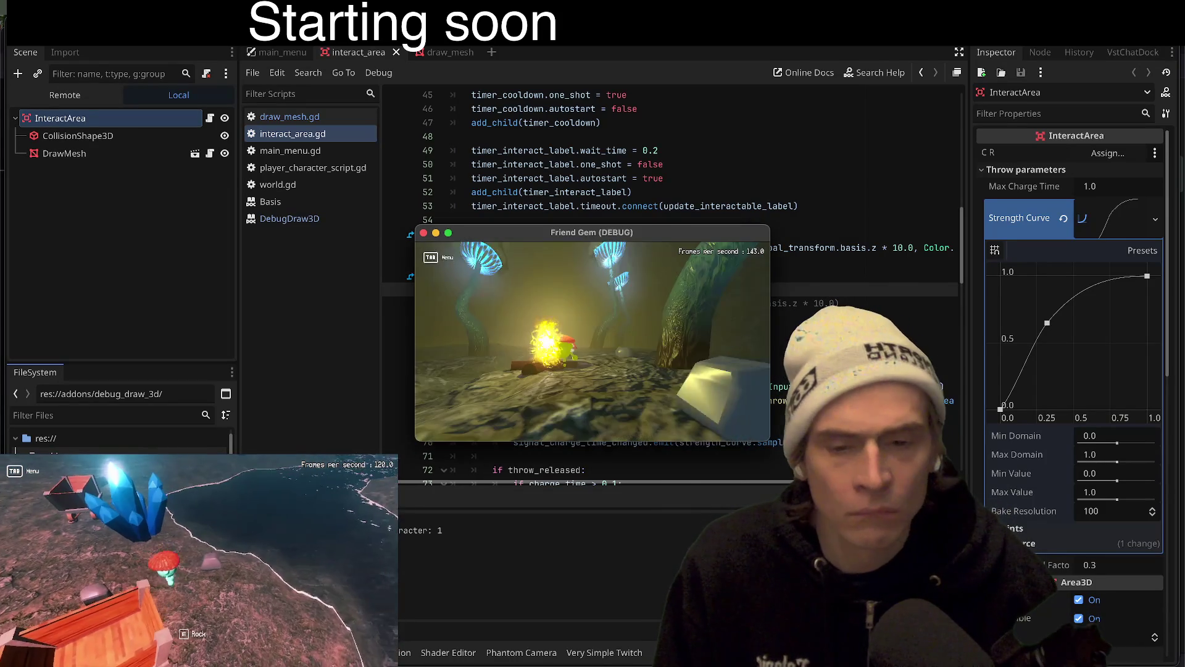
key("super+q")
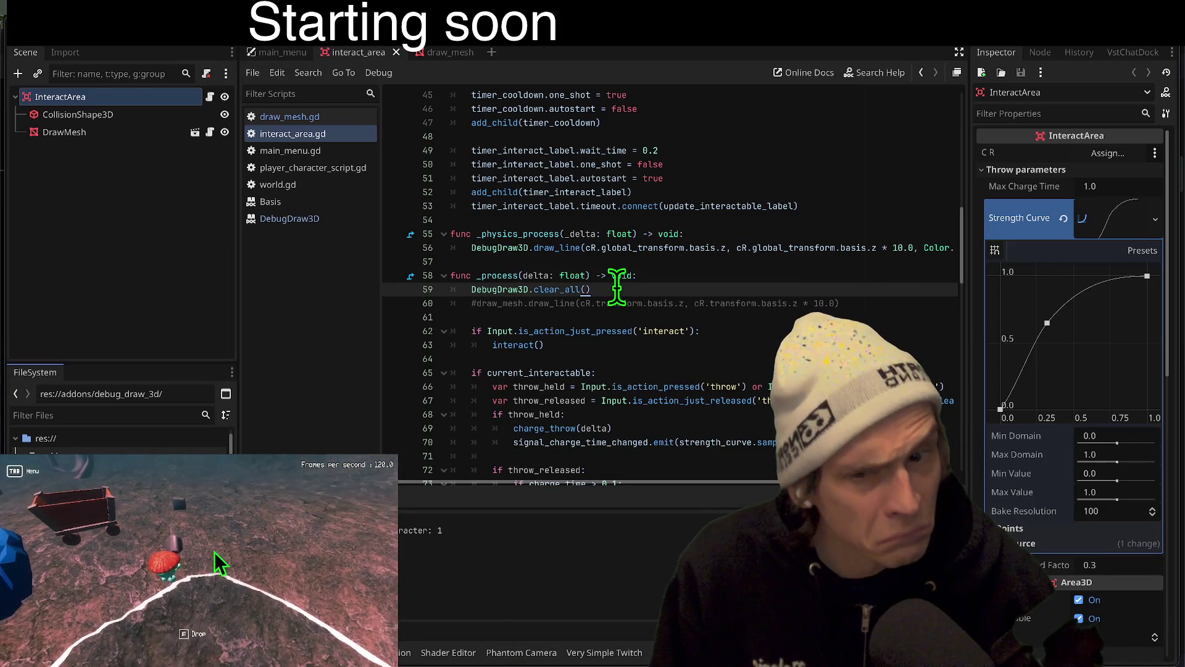
key("super+Tab")
key("super+Tab")
key("super+Tab")
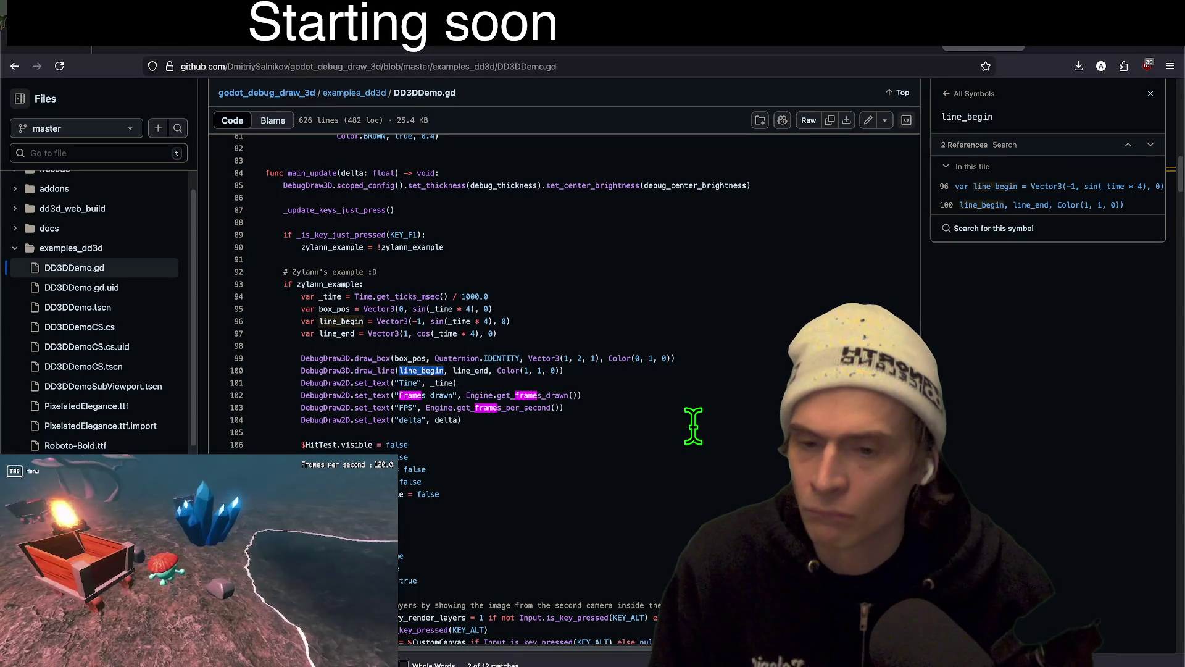
Look up references to line_end, draw_line and freeze_3d_render in DD3DDemo.gd on GitHub
left_click(469, 371)
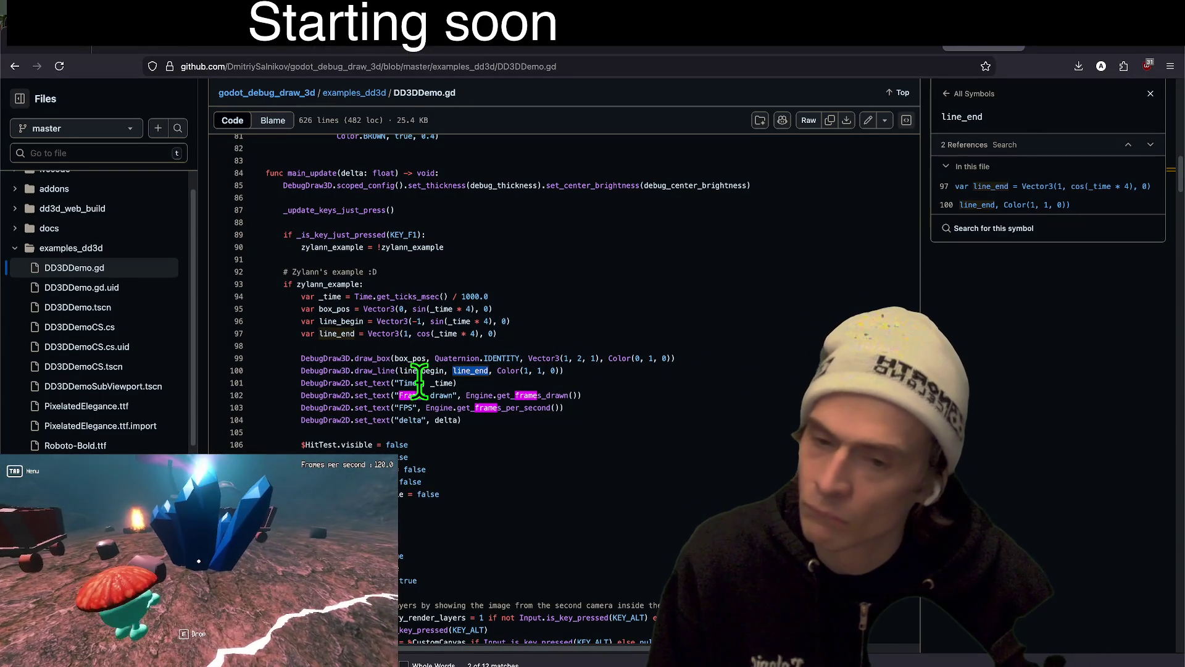
left_click(385, 373)
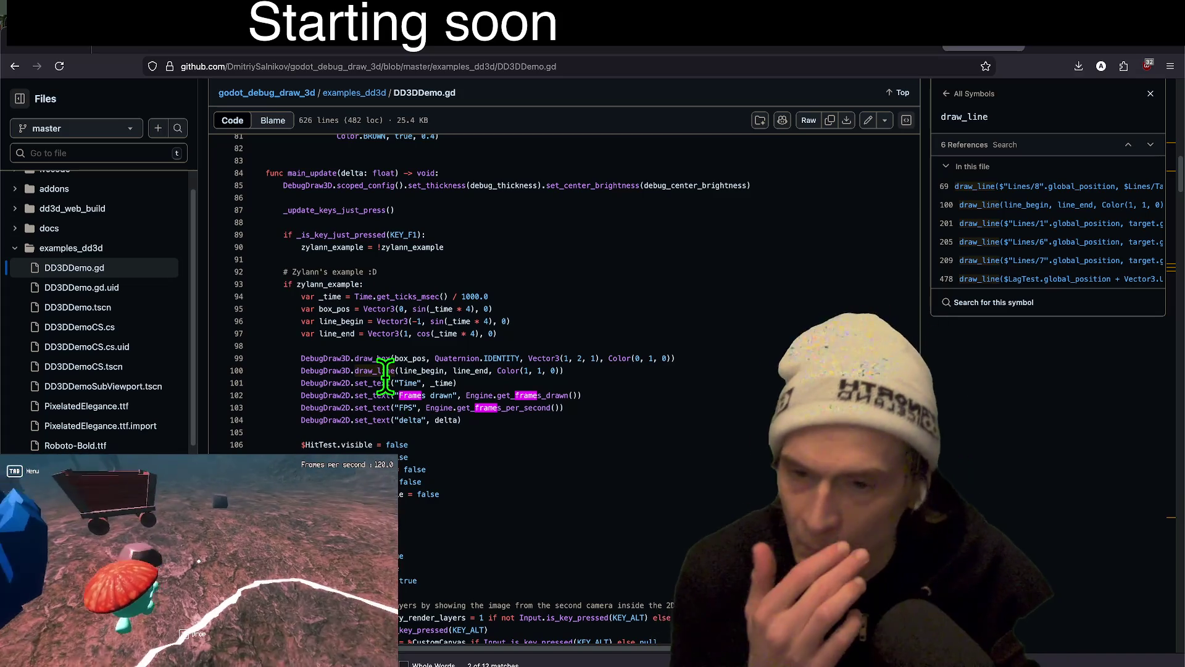
scroll(556, 308, "down", 5)
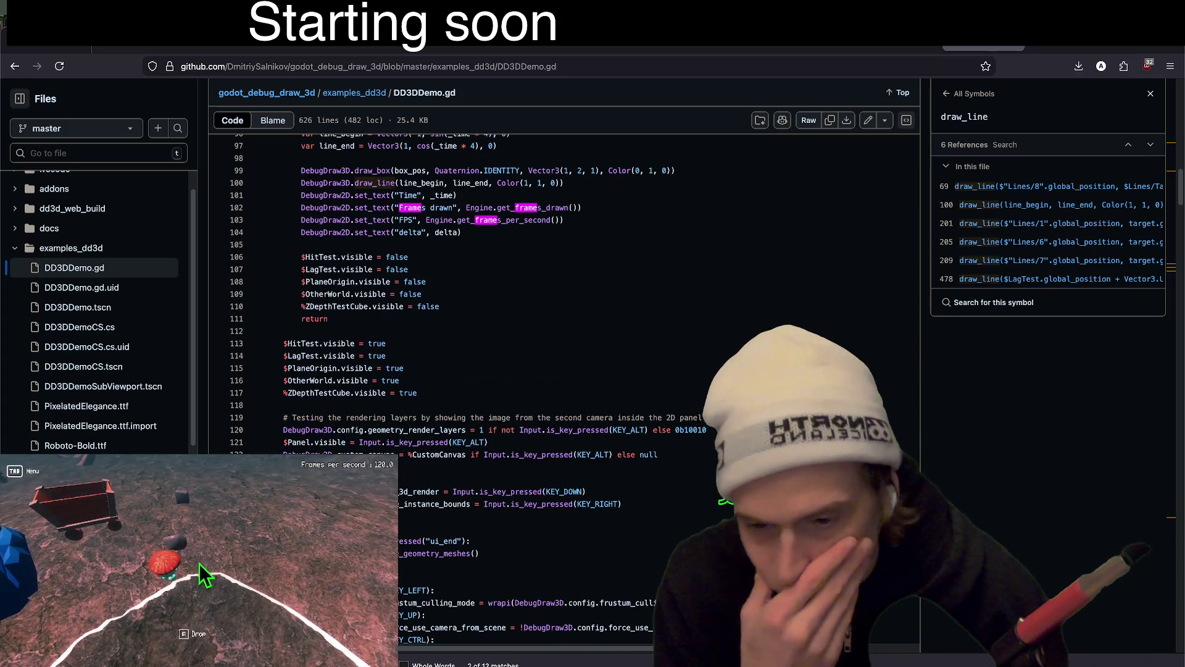
scroll(727, 486, "up", 2)
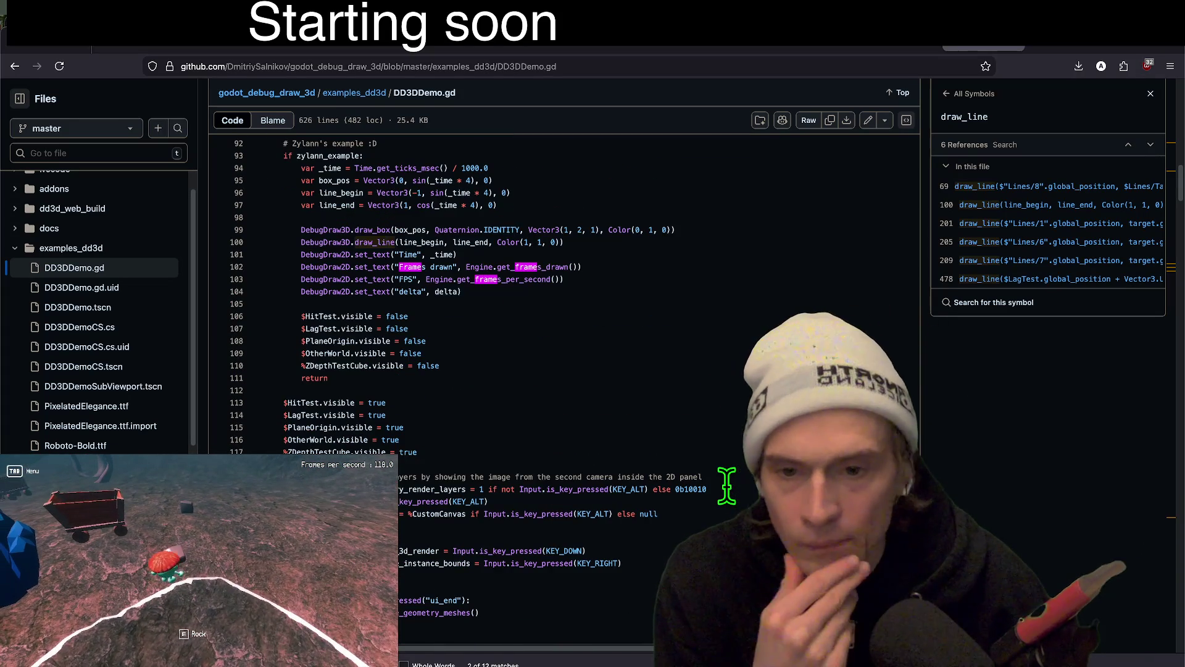
scroll(727, 486, "down", 3)
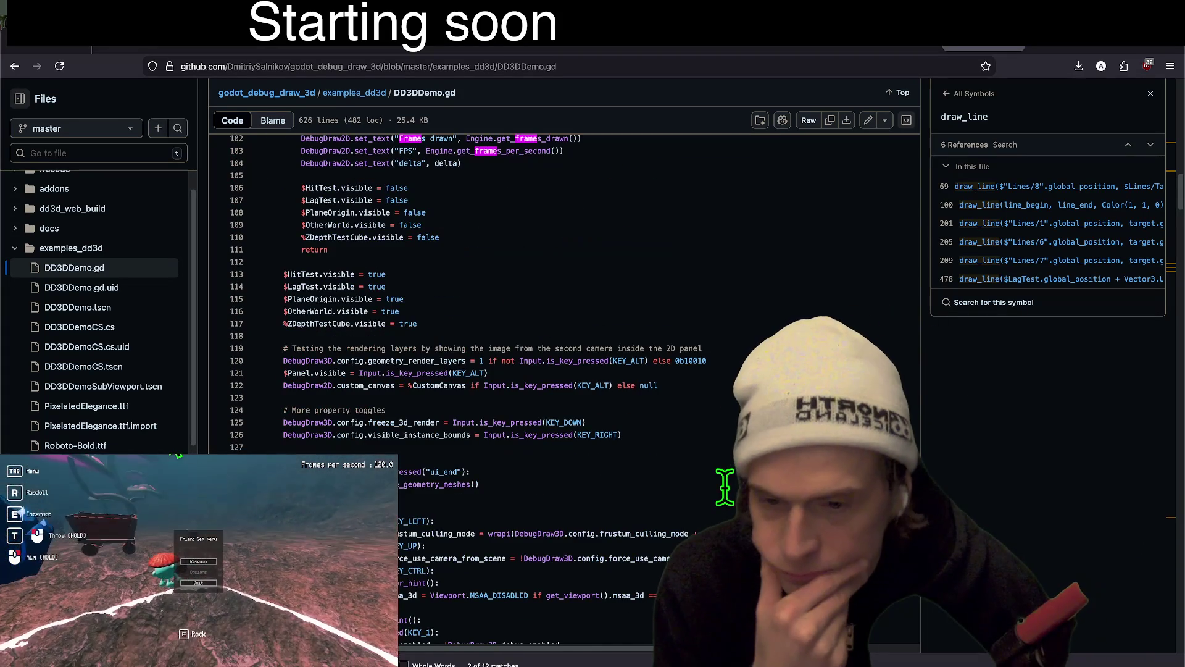
left_click(404, 422)
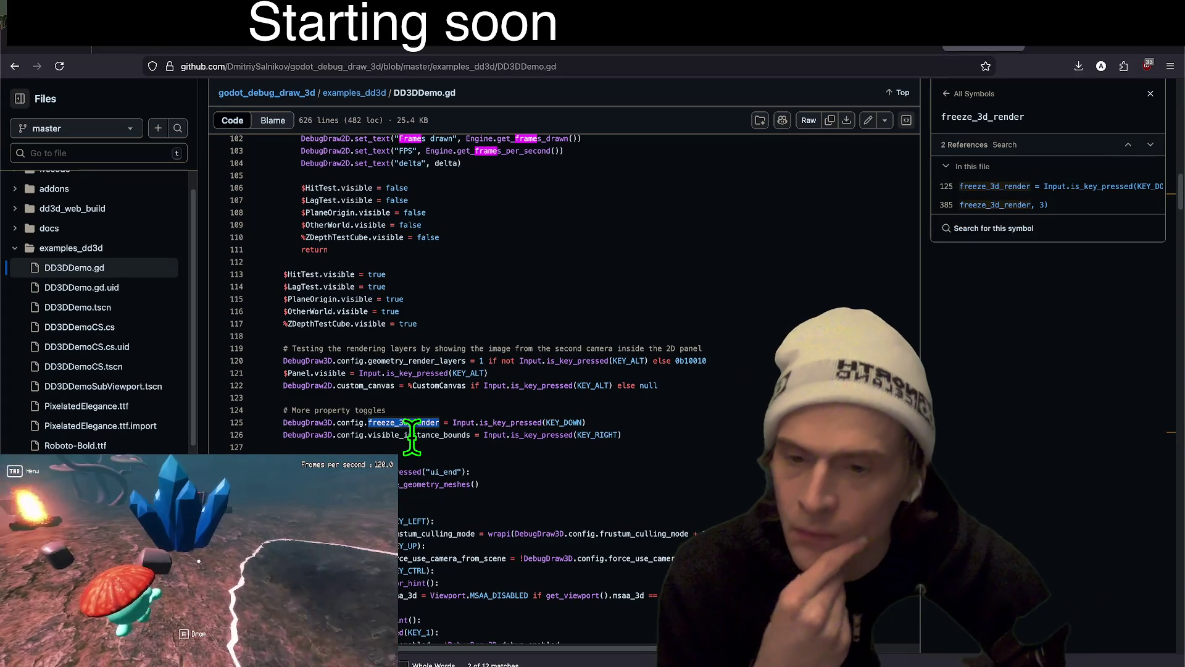
scroll(613, 511, "down", 6)
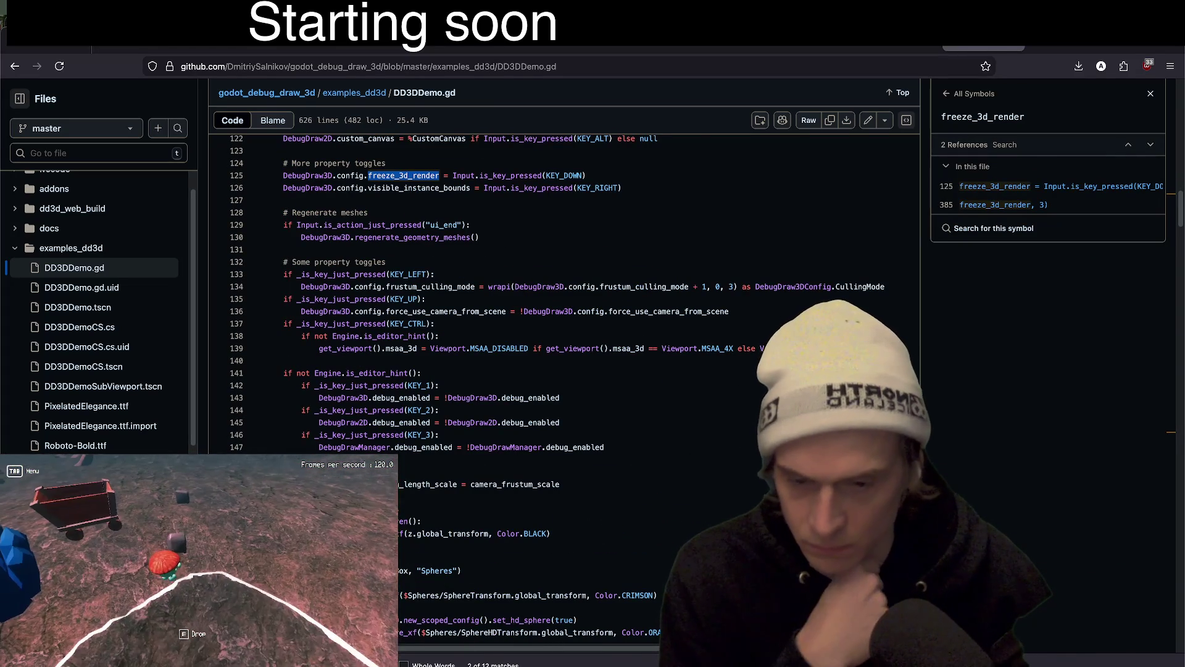
scroll(563, 293, "down", 7)
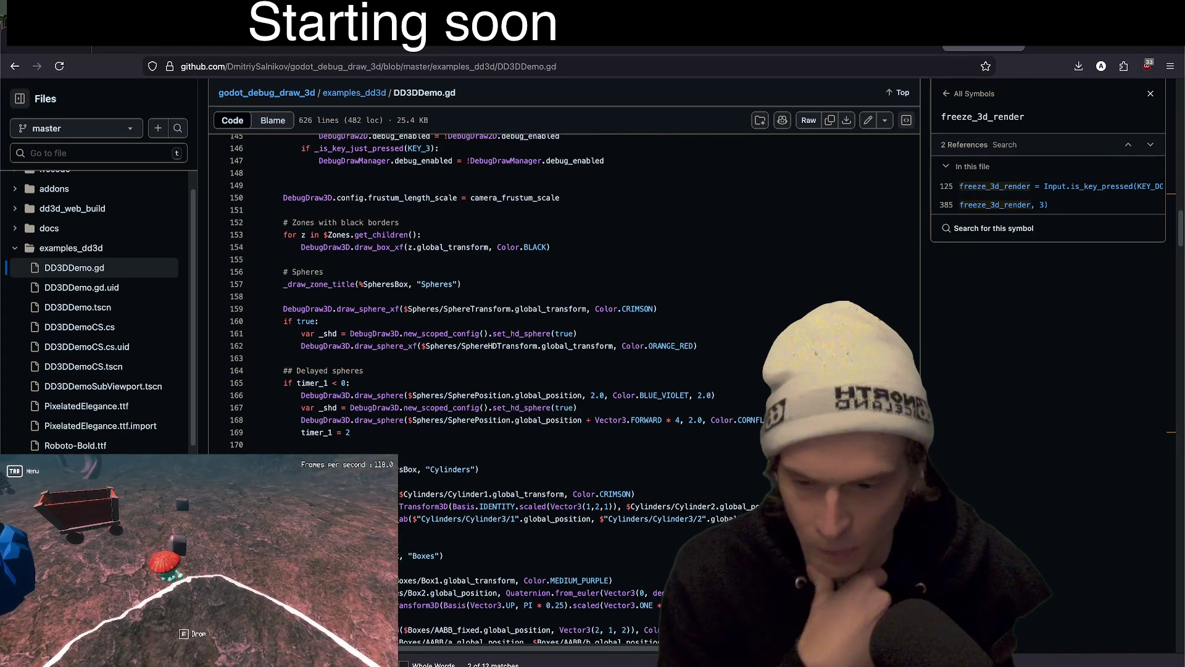
scroll(563, 294, "down", 7)
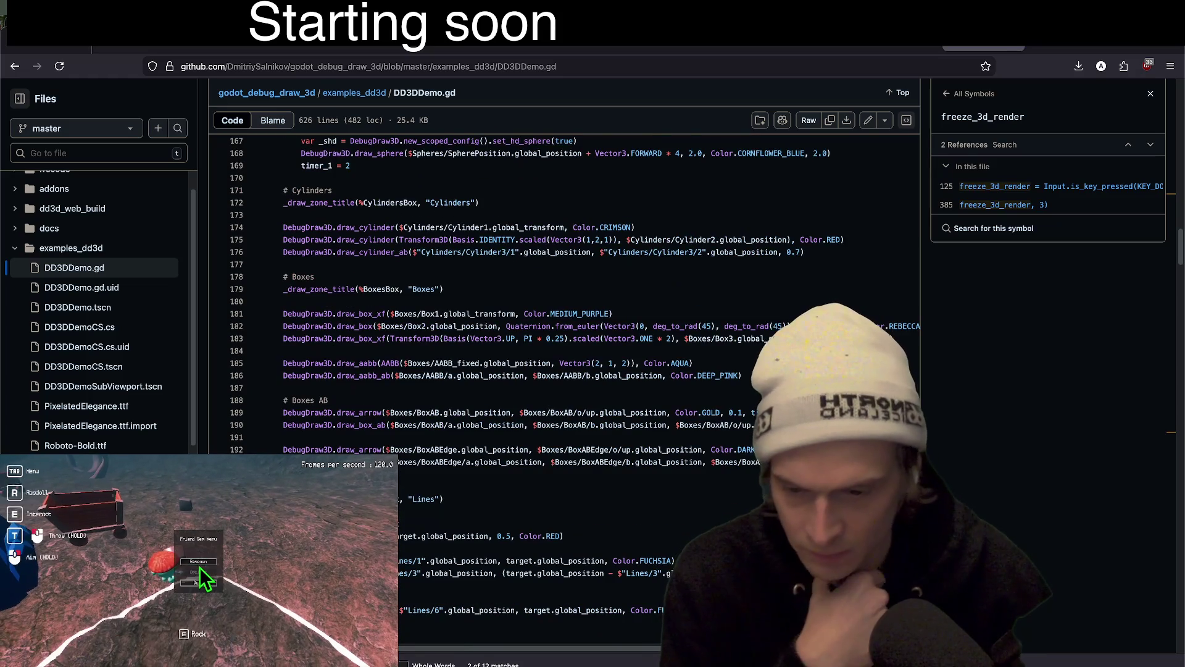
Inspect the demo's draw_ray usage and its global_position and DebugDraw3D references
left_click(361, 563)
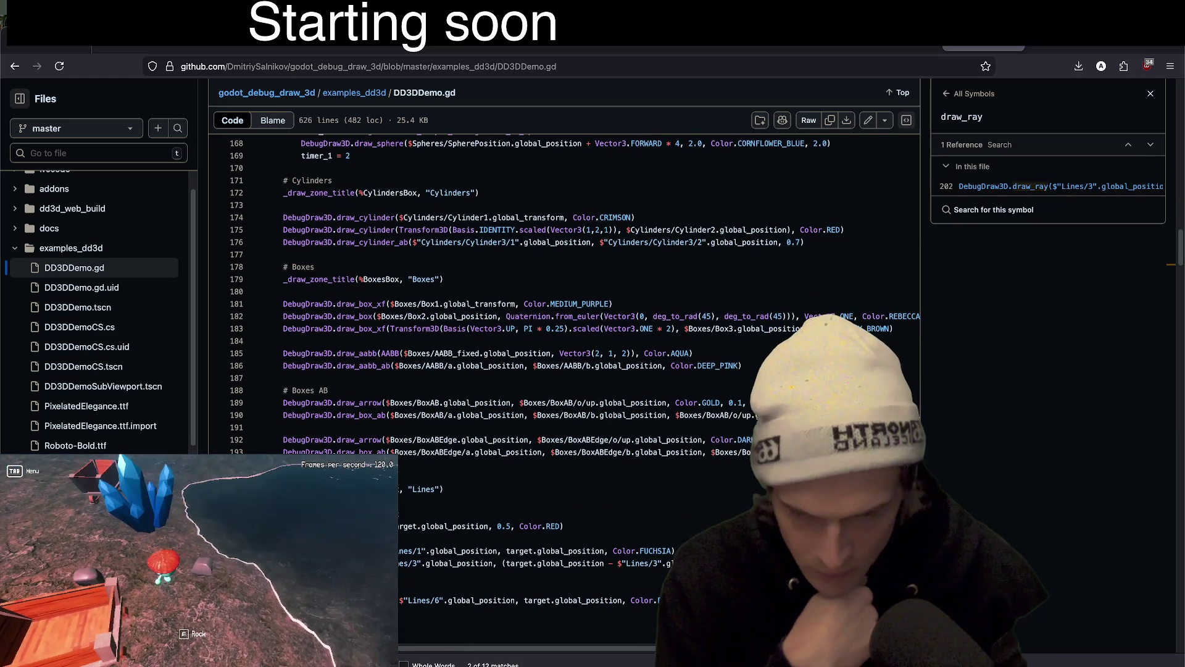
scroll(563, 370, "right", 4)
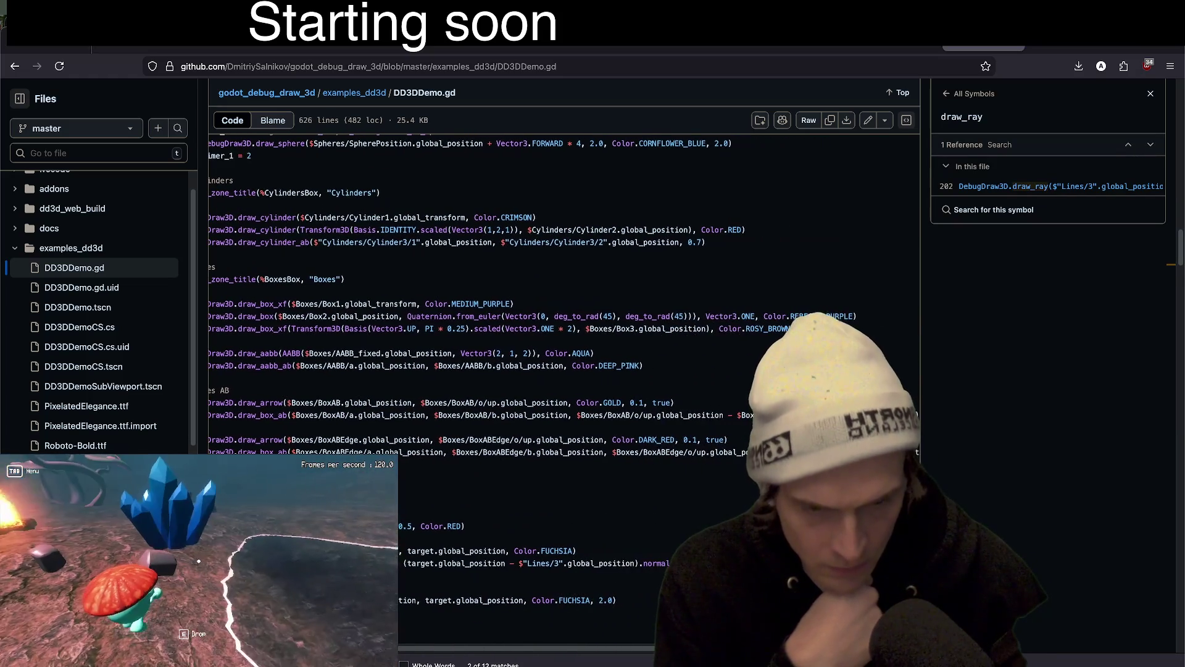
scroll(543, 562, "left", 4)
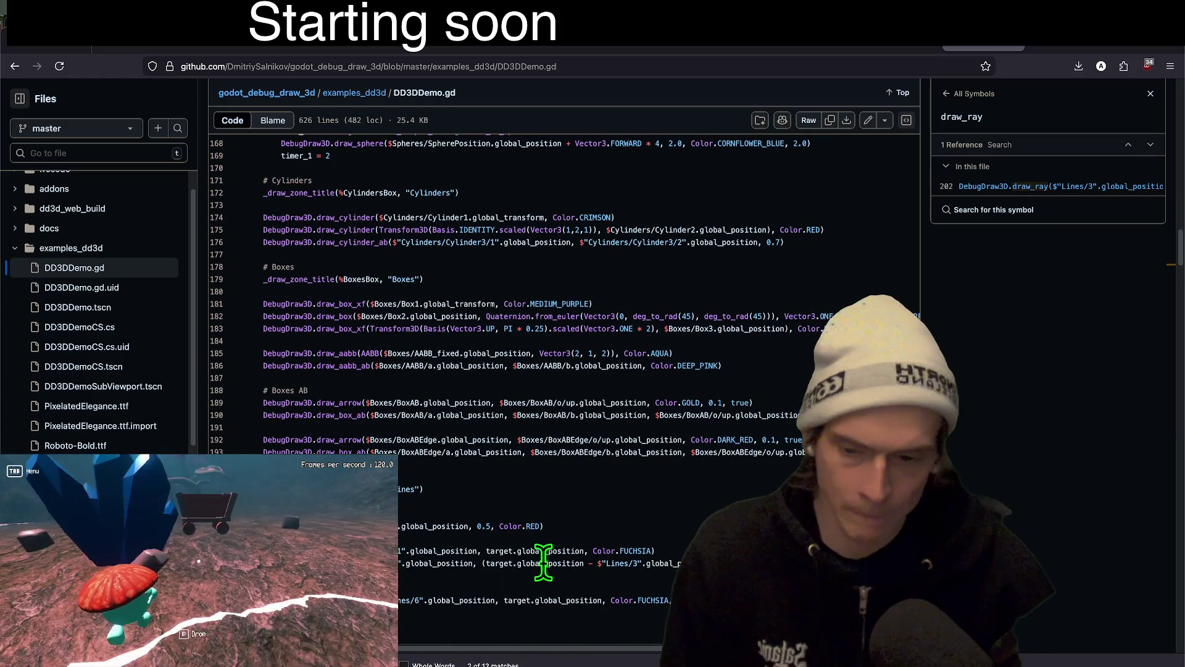
left_click(543, 562)
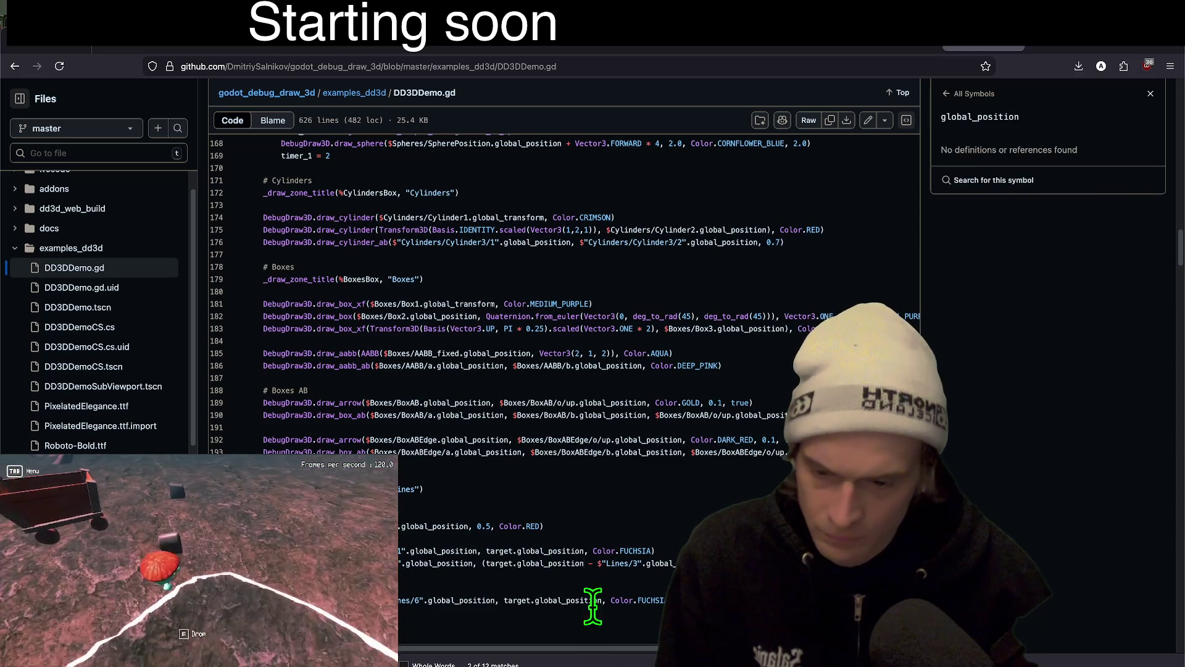
left_click(290, 563)
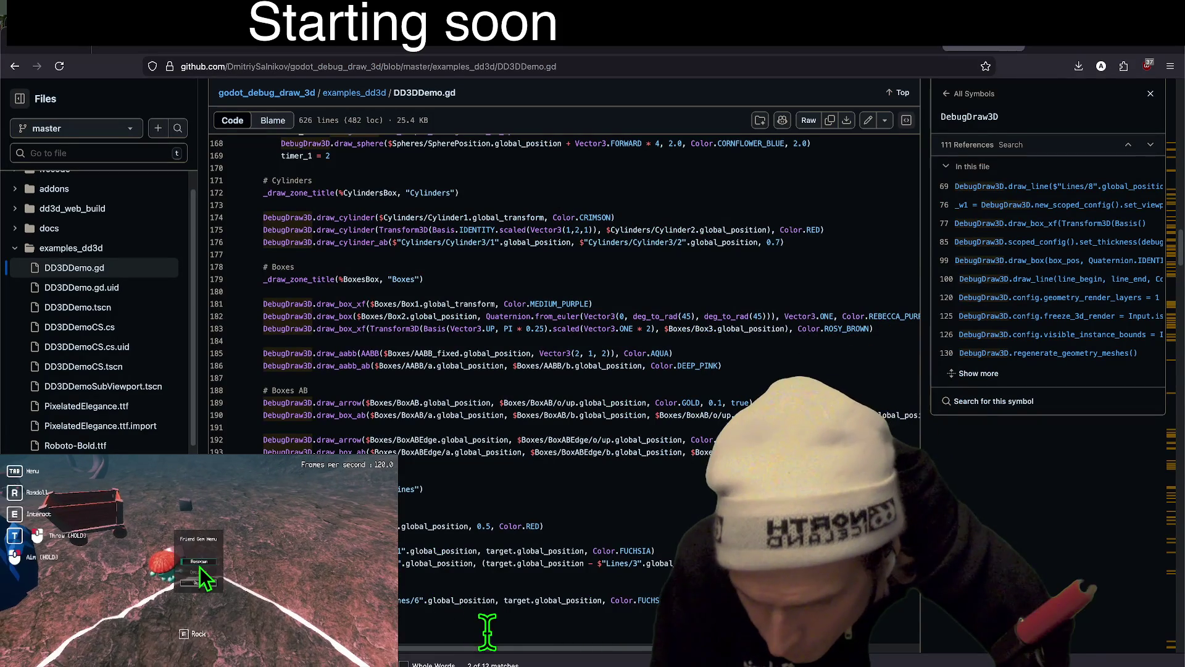
scroll(486, 630, "down", 3)
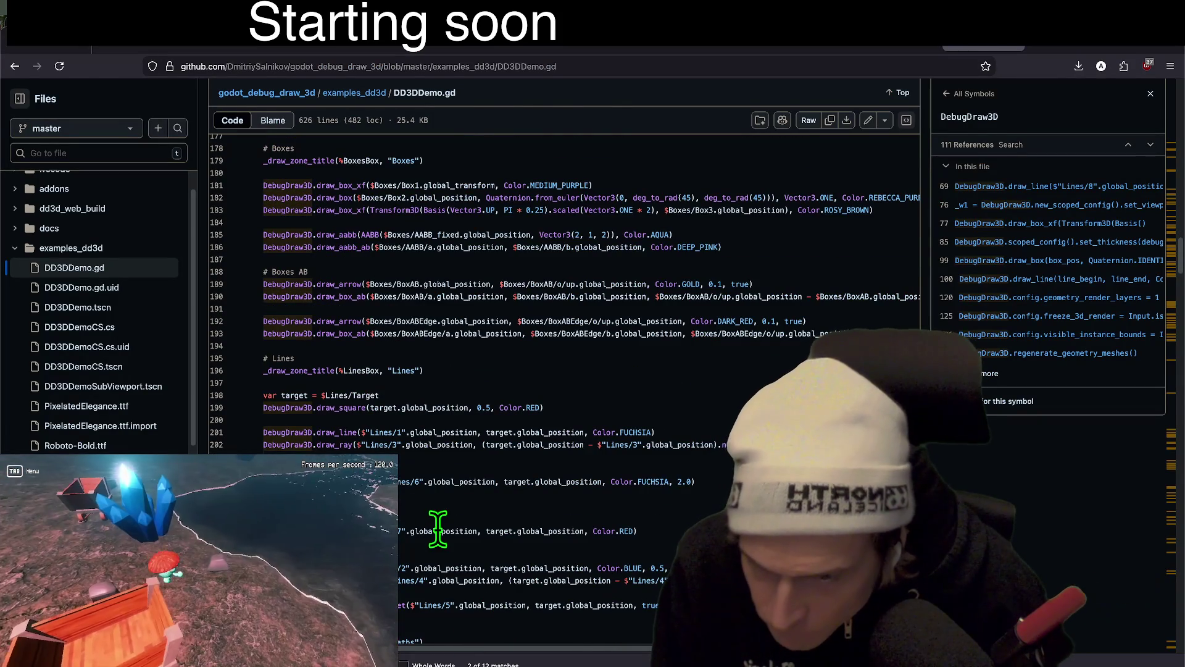
Back in Godot, cut the clear_all line to move it into _physics_process
key("super+Tab")
key("shift+Home")
key("ctrl+x")
Paste the clear_all call into _physics_process and comment that function out
key("Up")
key("Up")
key("Up")
key("End")
key("shift+Home")
key("ctrl+v")
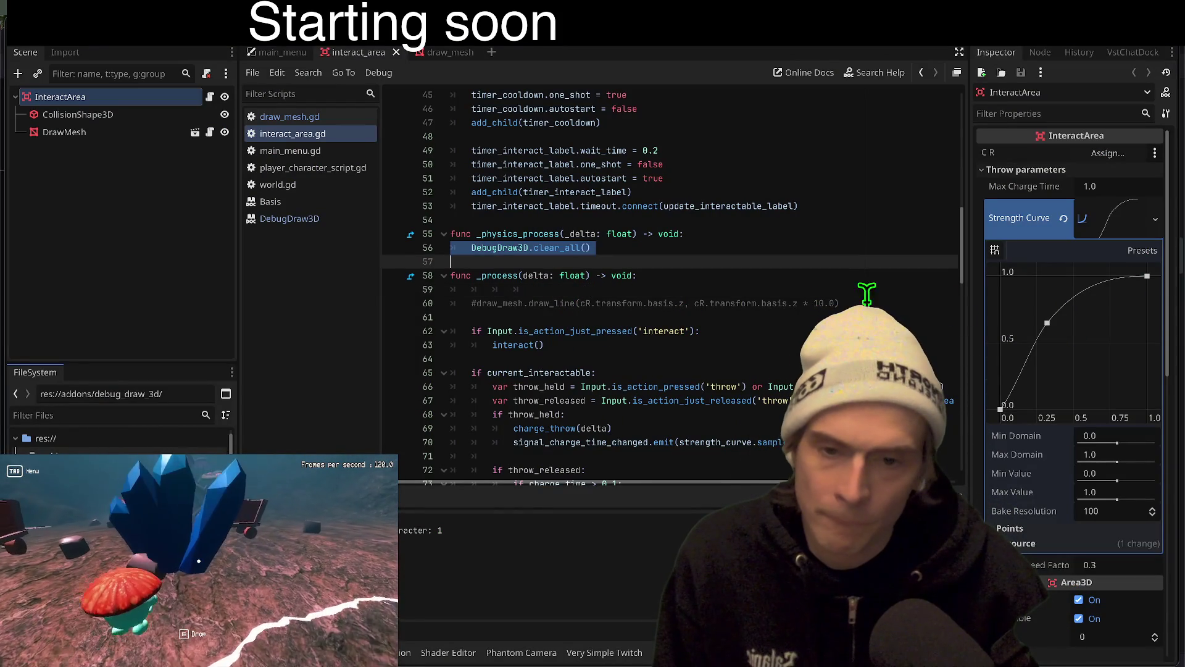
key("Up")
key("Up")
key("ctrl+k")
key("Down")
key("Down")
key("Down")
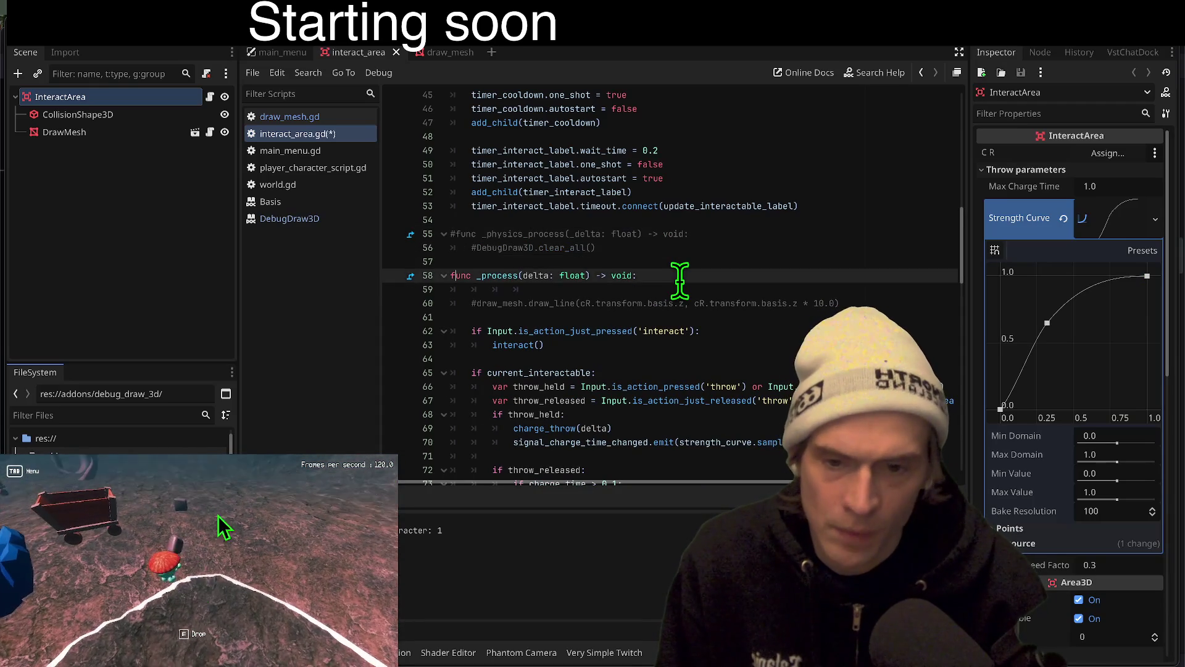
Copy the demo's draw_ray line from GitHub and paste it into _process
key("super+Tab")
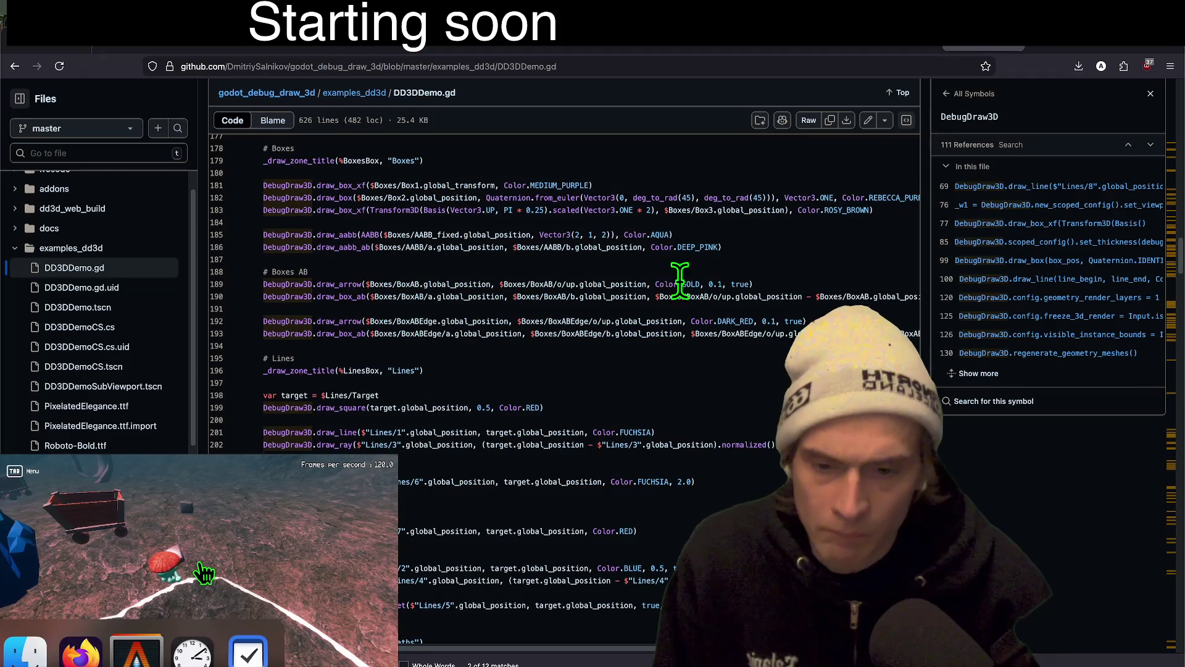
left_click(431, 444)
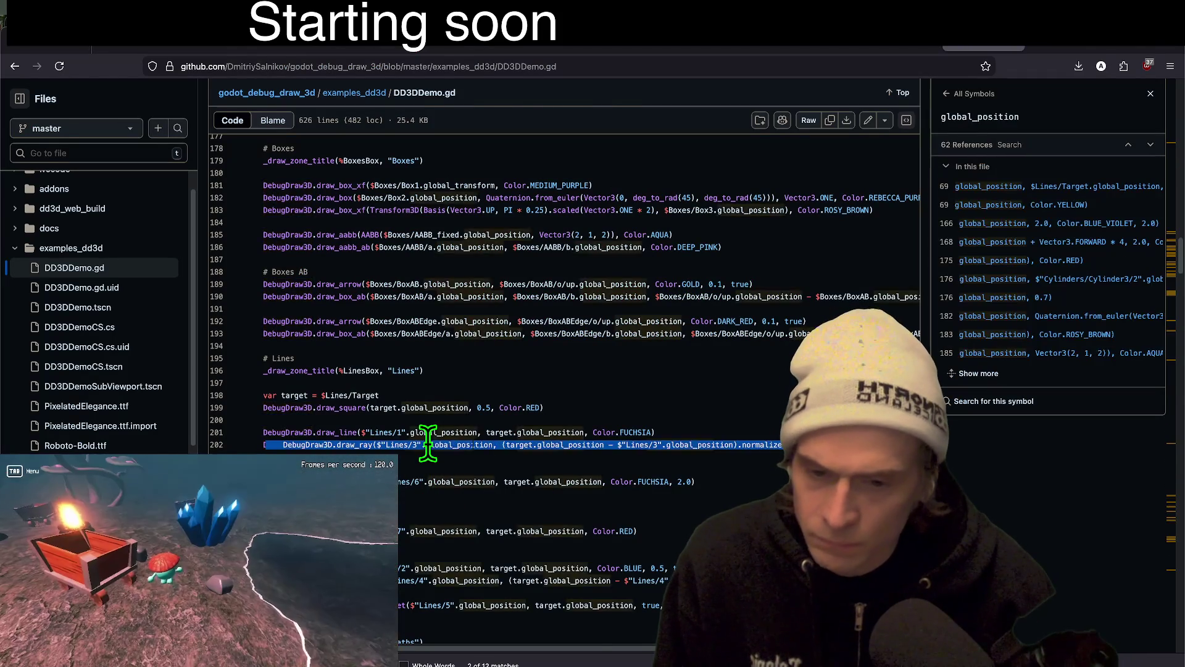
key("super+Tab")
key("ctrl+v")
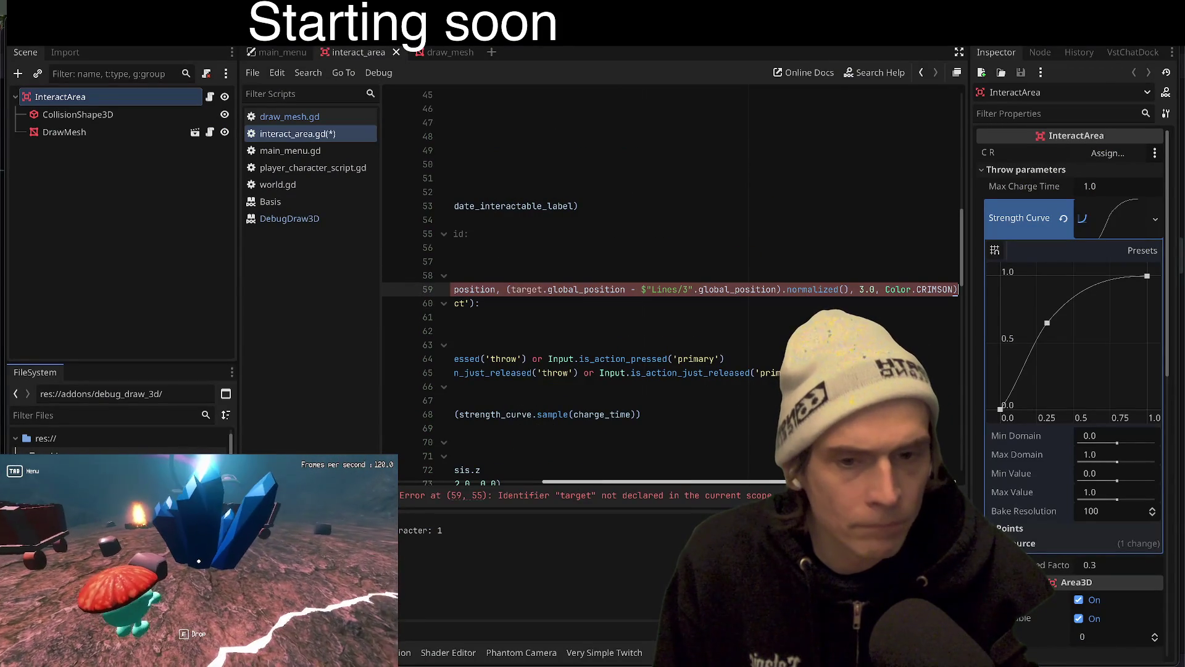
On line 59, replace target with Vector3.ONE * 10, delete the leftover global_position, and save
left_click_drag(765, 482, 399, 486)
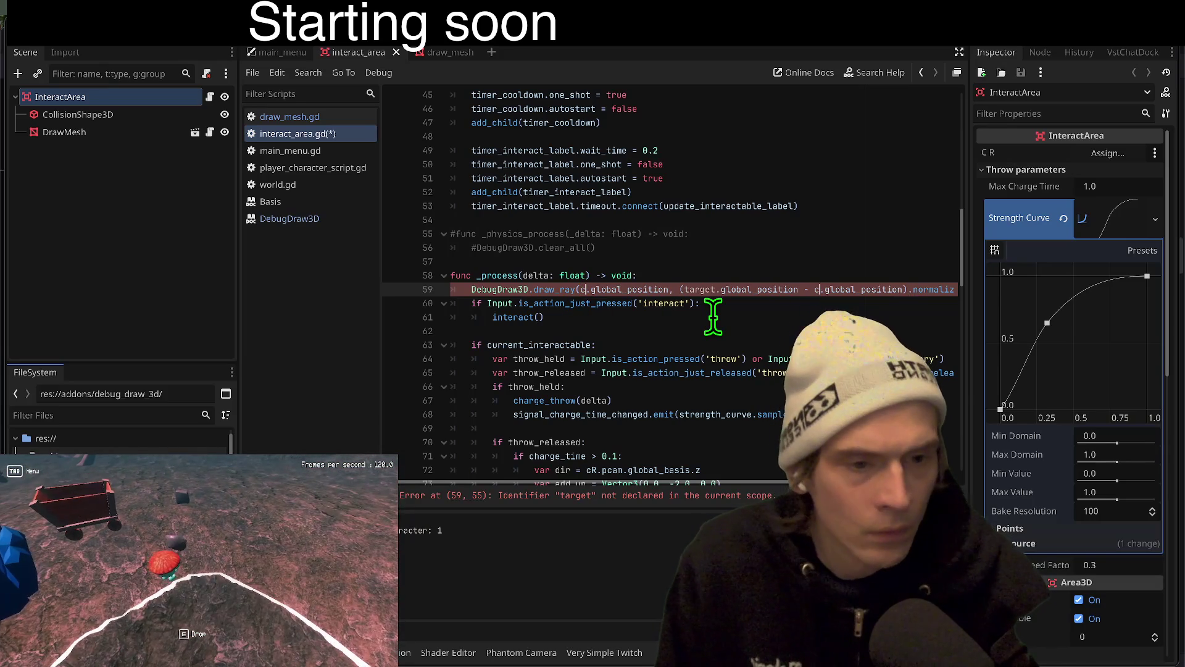
type("R")
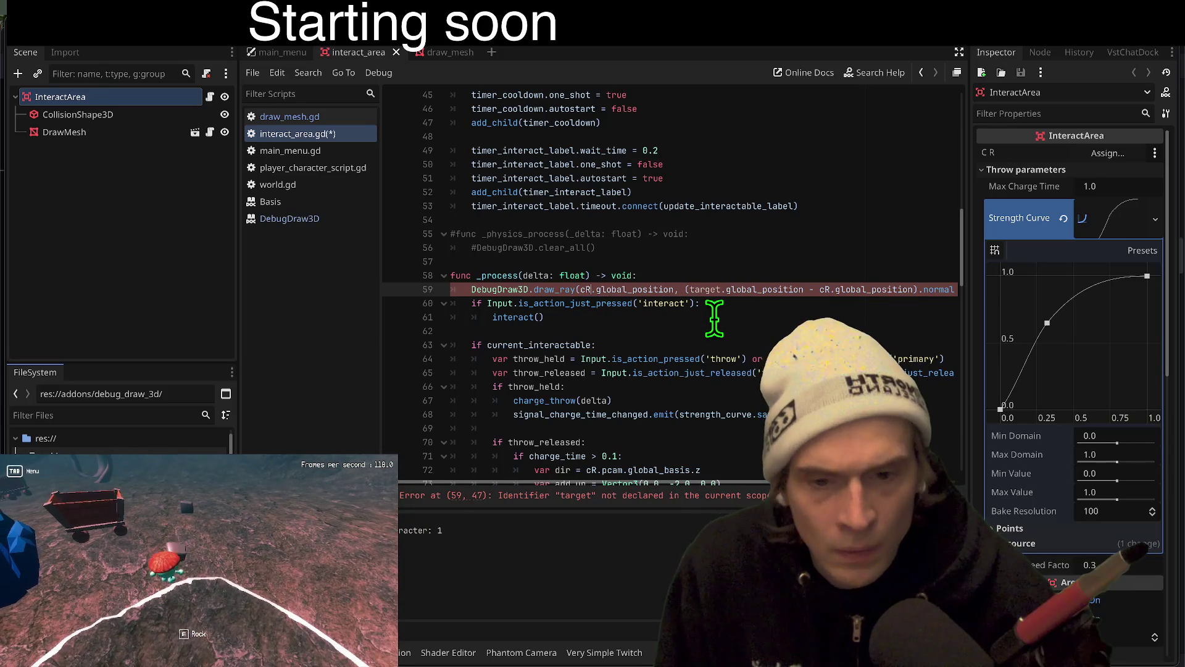
key("Up")
key("Up")
key("End")
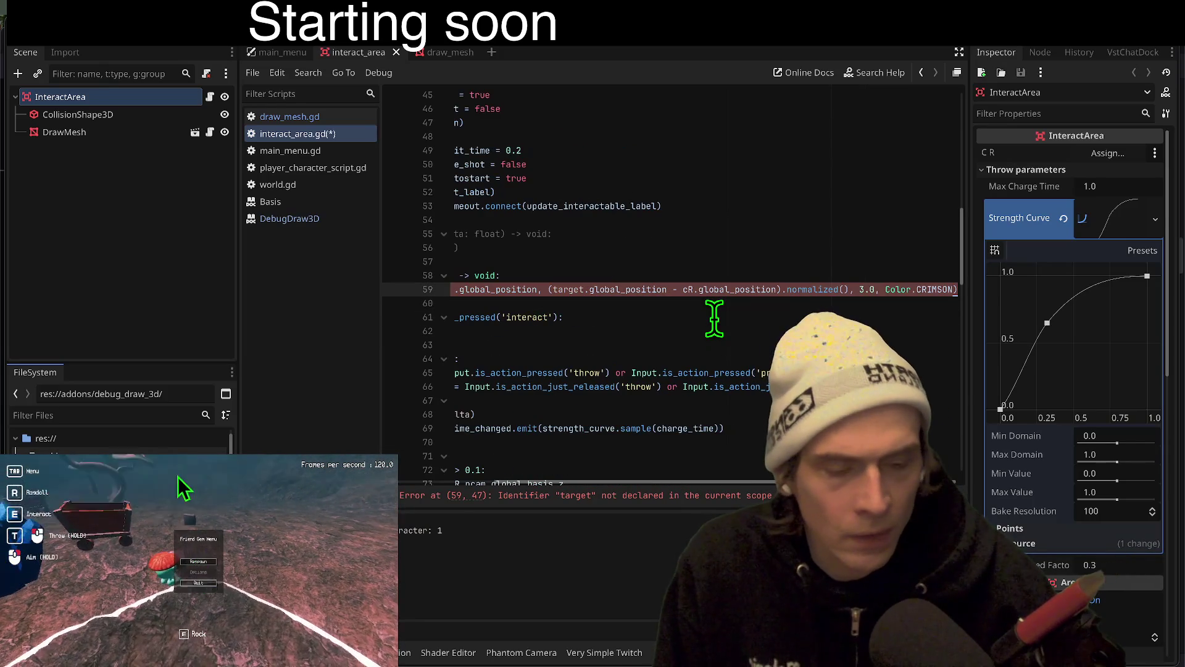
scroll(713, 475, "down", 1)
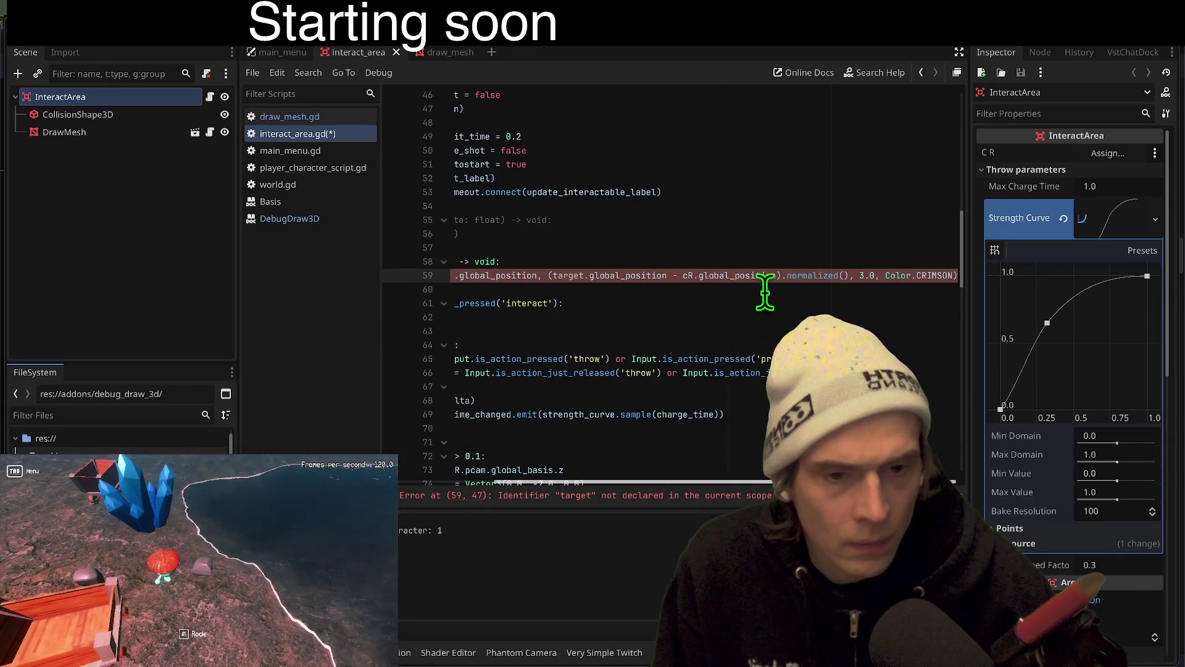
key("Home")
double_click(703, 276)
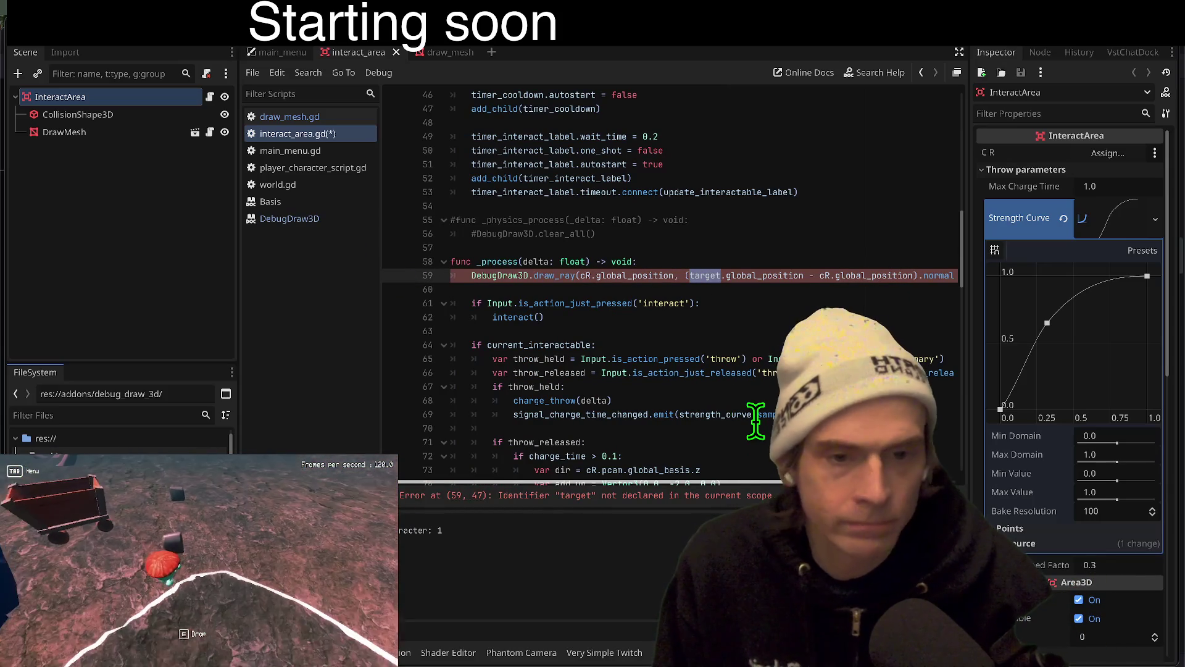
type("ctor3.ONE ")
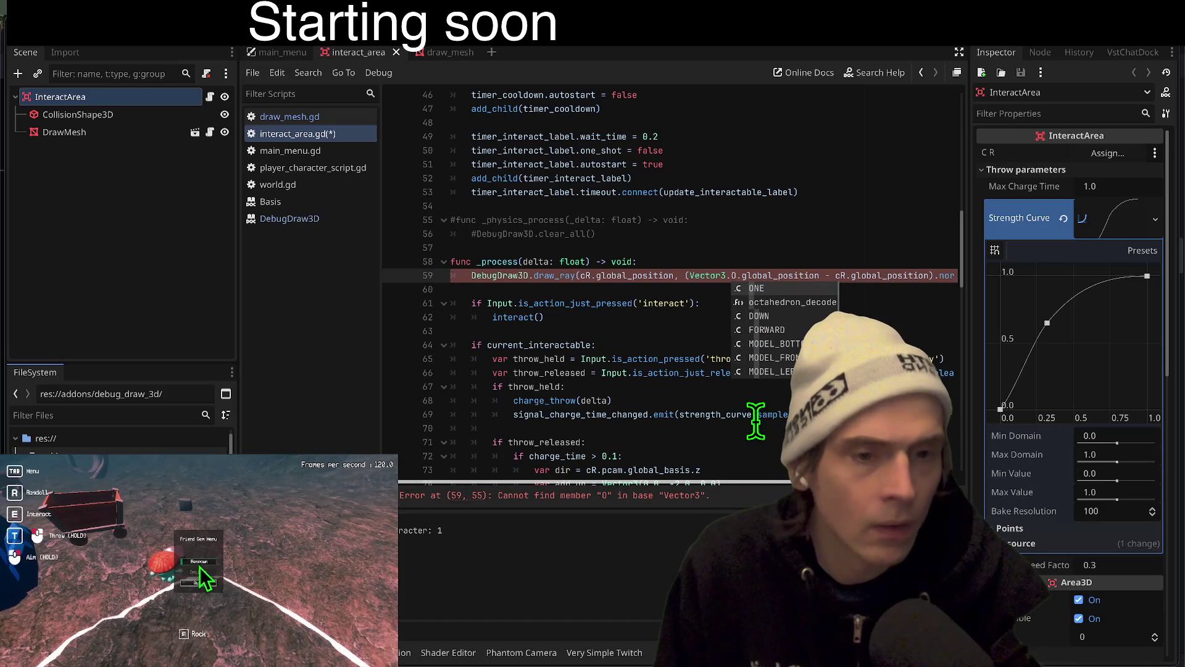
type("* 10")
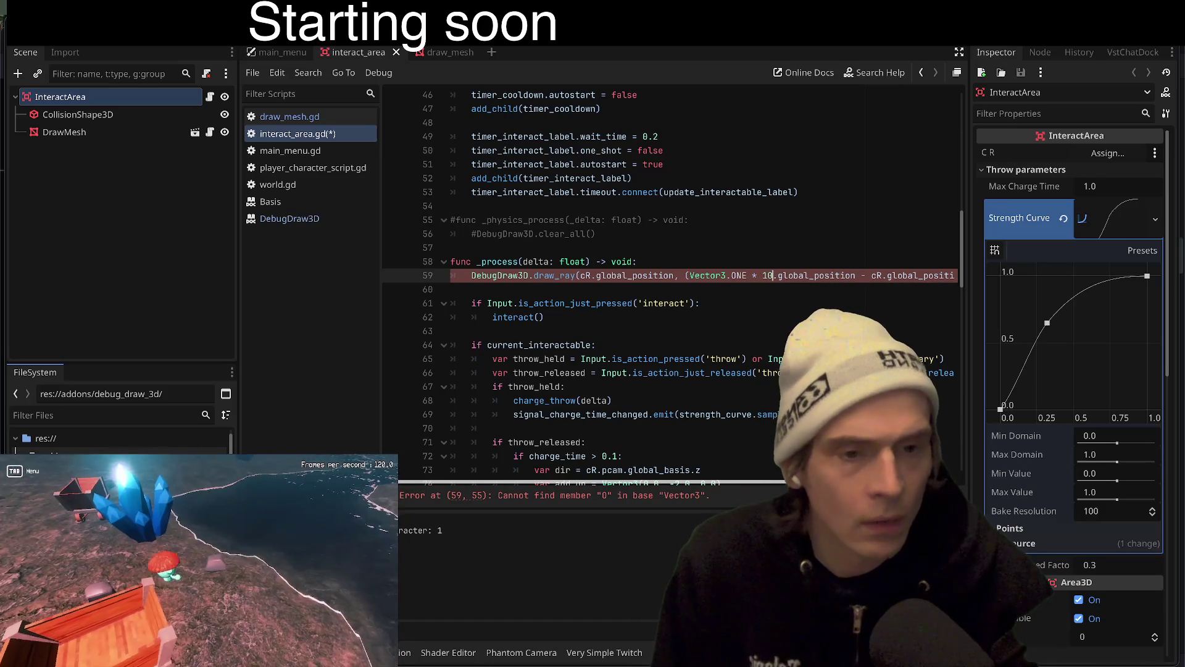
double_click(788, 276)
key("BackSpace")
key("BackSpace")
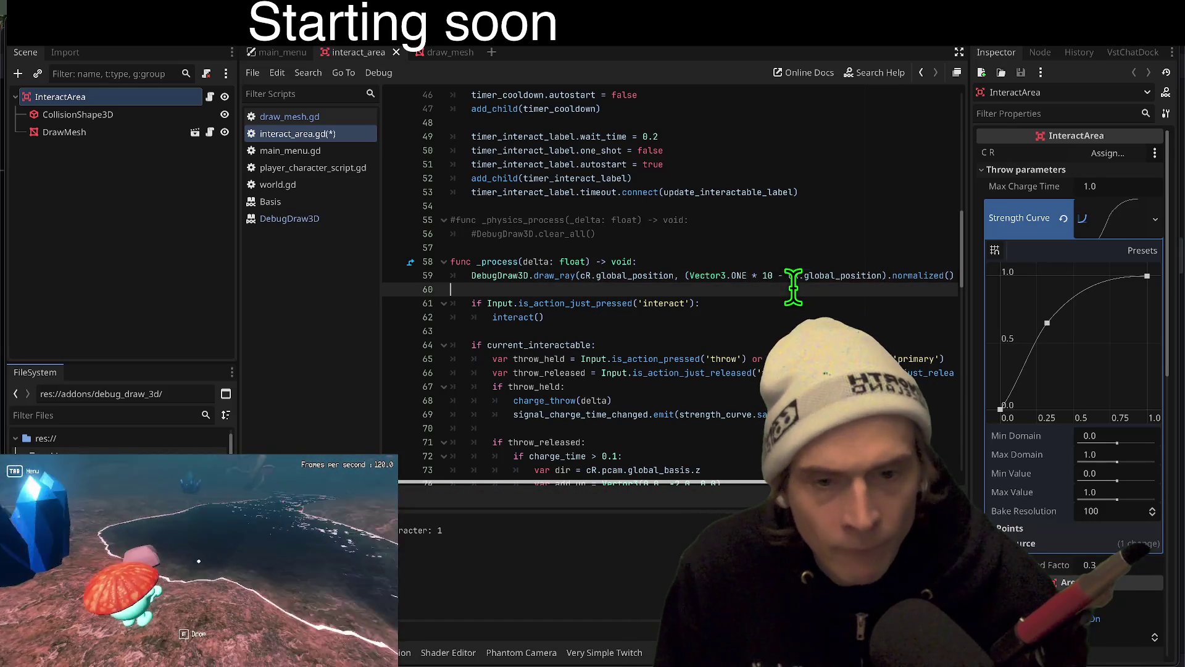
left_click(882, 290)
key("ctrl+s")
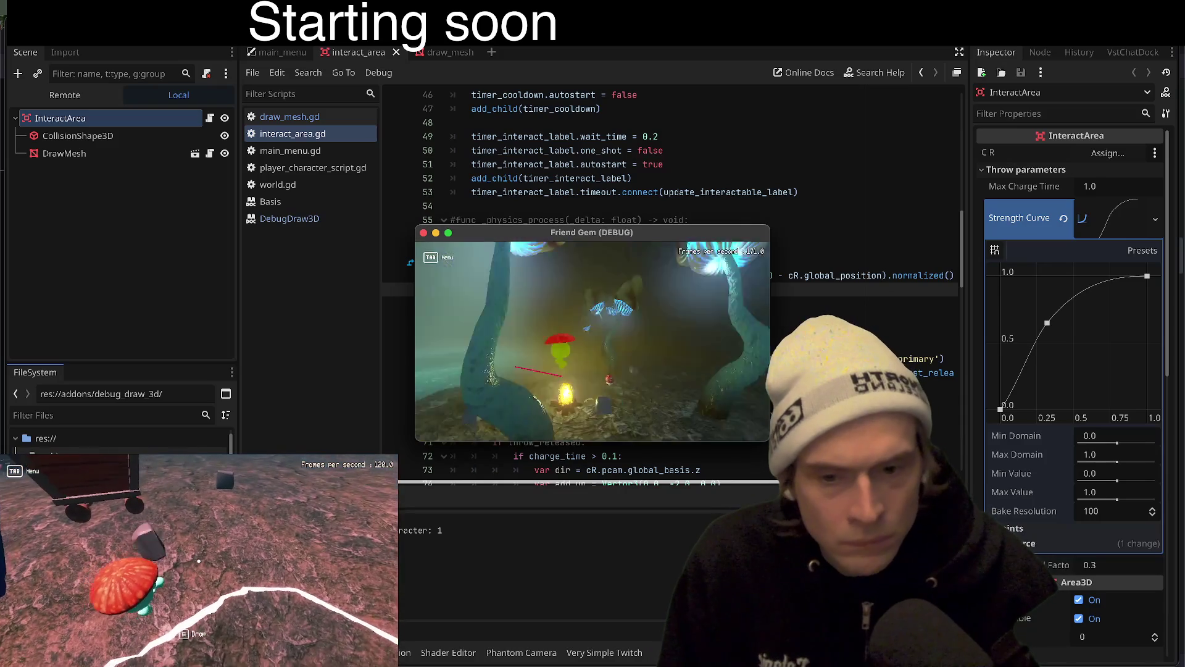
Walk the character forward with W to view the ray, then stop the game with F8
key("w")
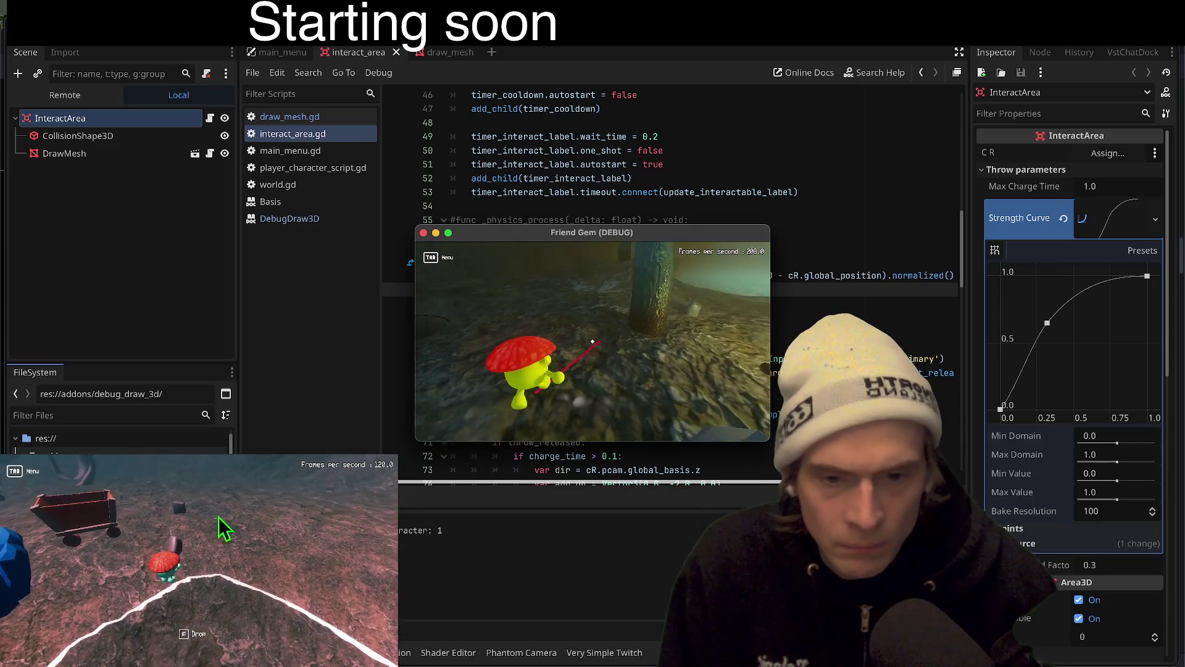
key("w")
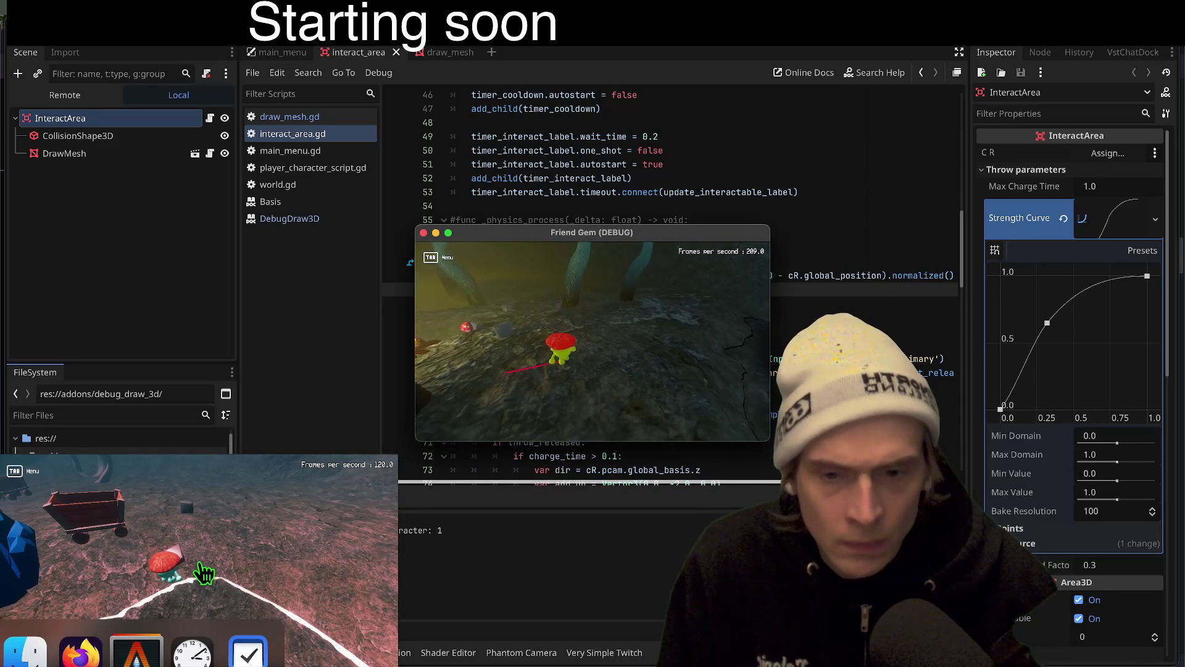
key("w")
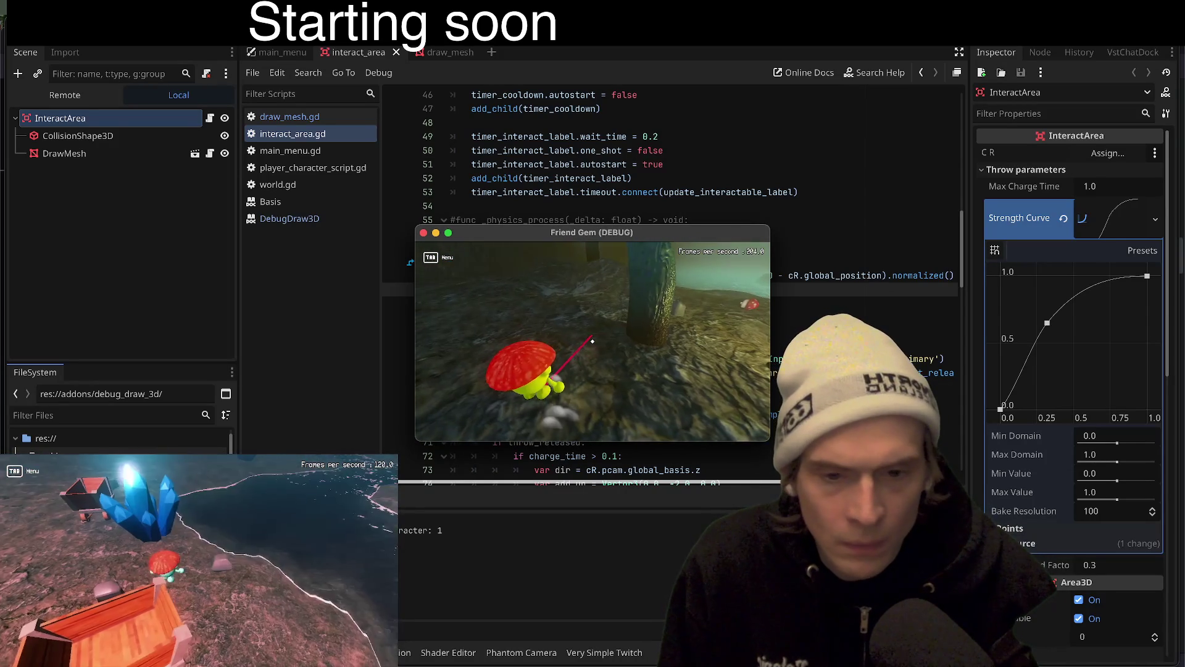
key("F8")
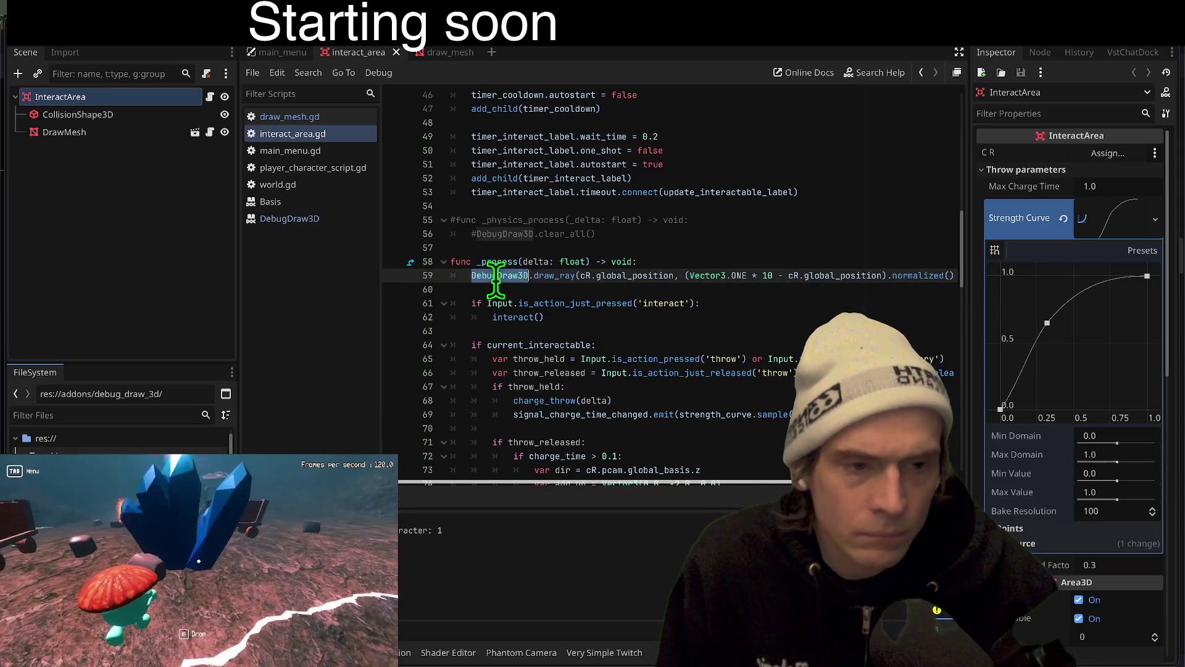
Restore the draw_ray line and change its start point to cR.transform.basis.z
key("ctrl+v")
key("ctrl+z")
key("ctrl+z")
key("ctrl+z")
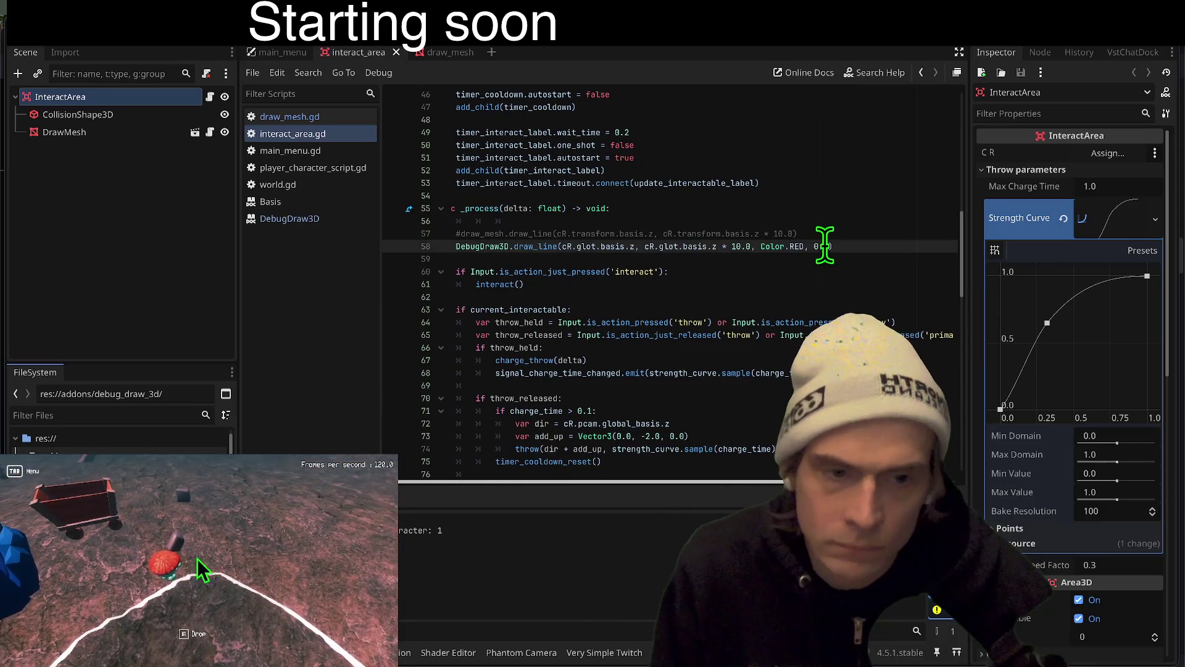
key("ctrl+shift+z")
key("ctrl+shift+z")
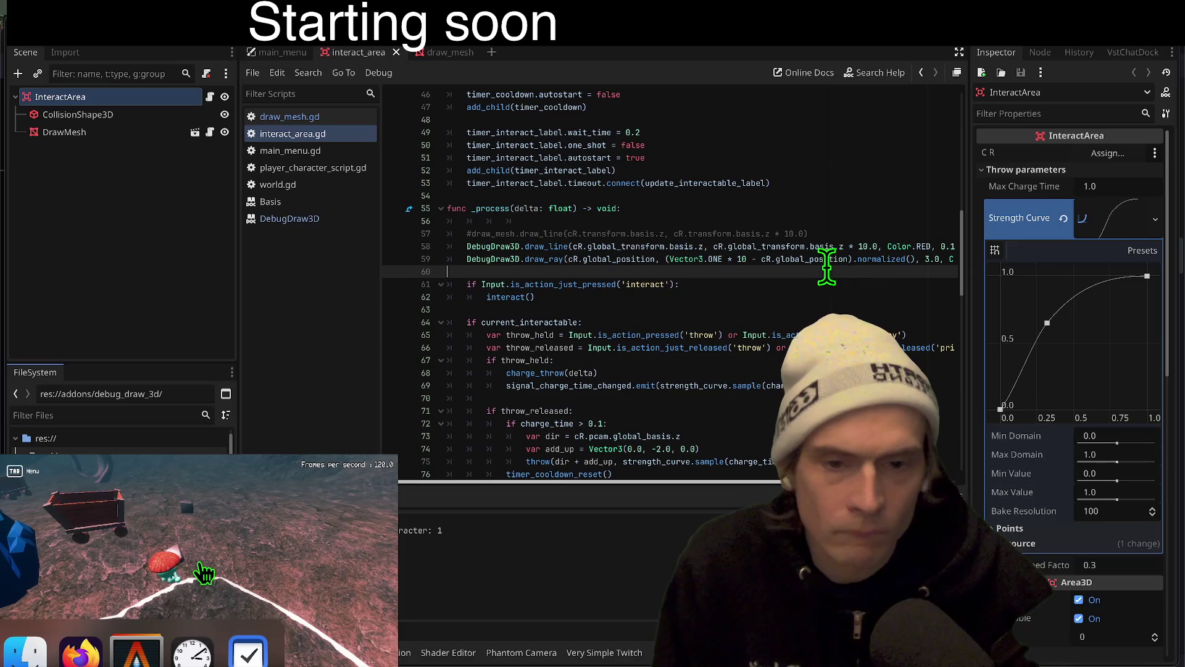
double_click(611, 259)
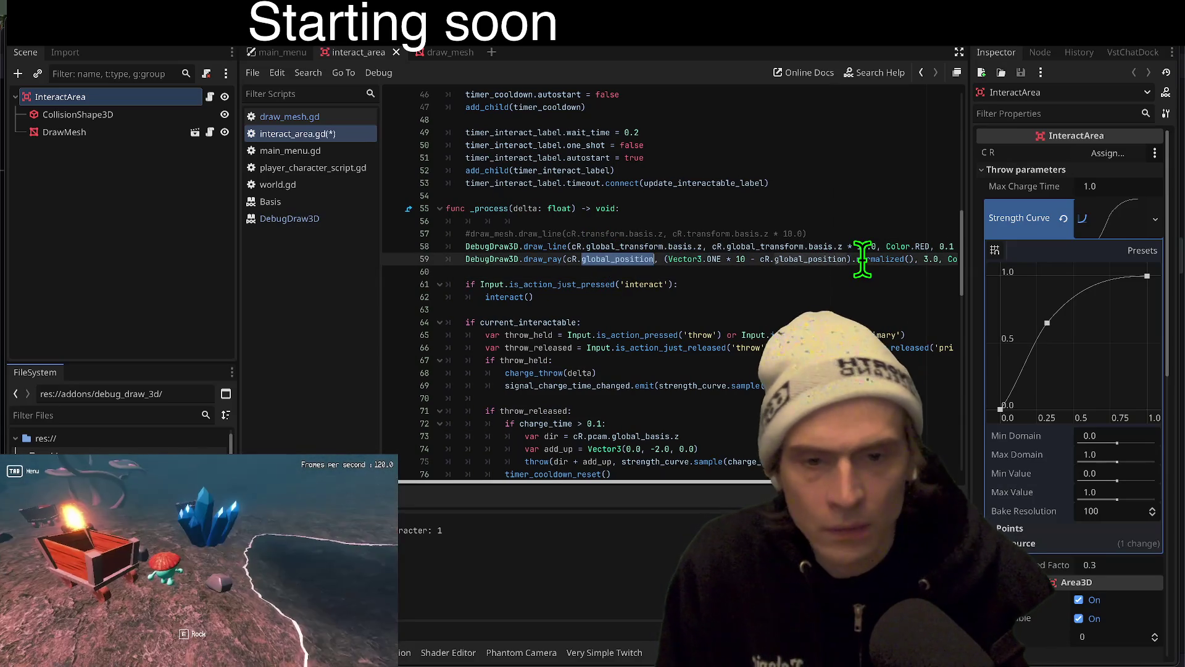
type("tran")
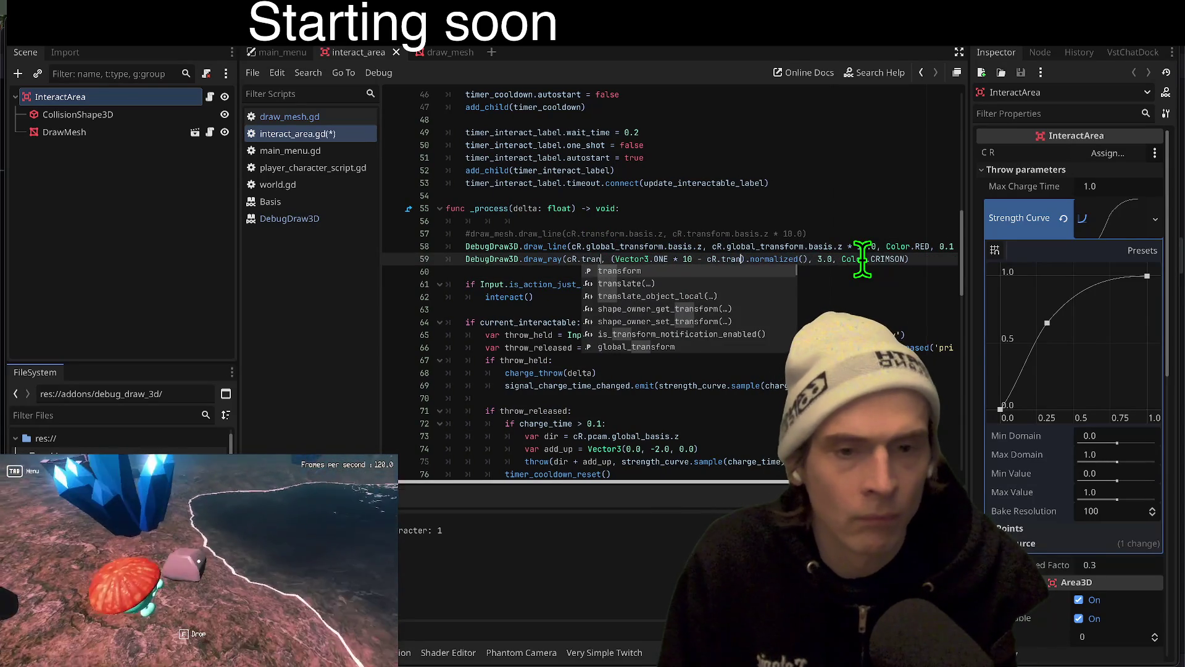
key("Return")
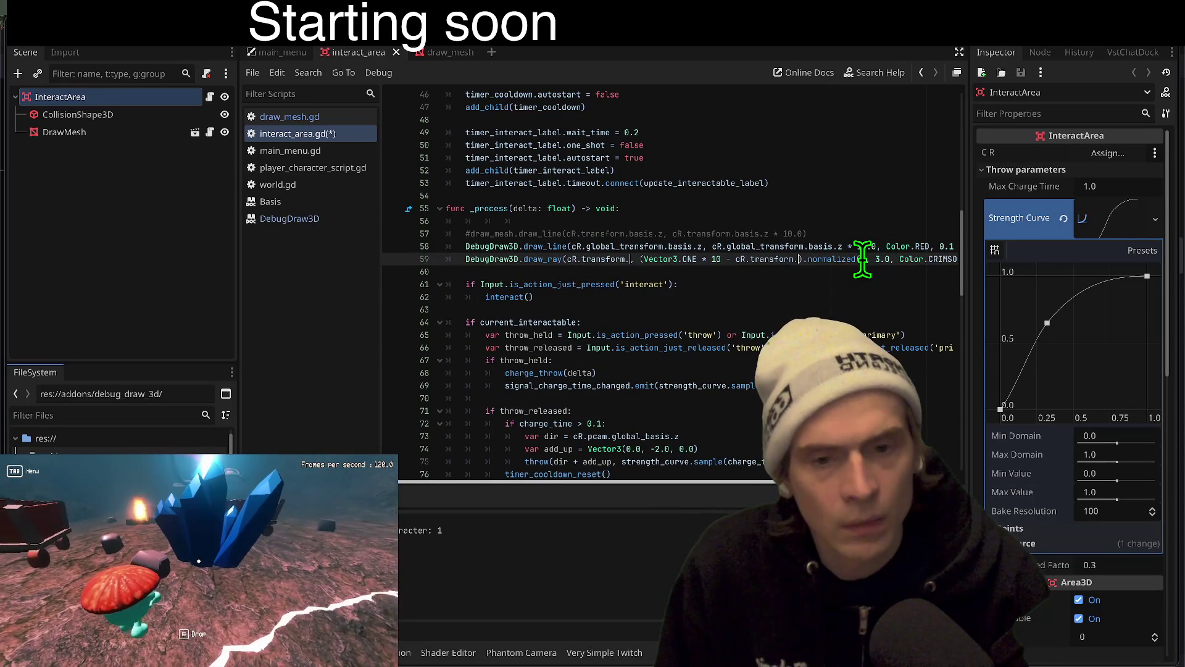
type(".basis.z")
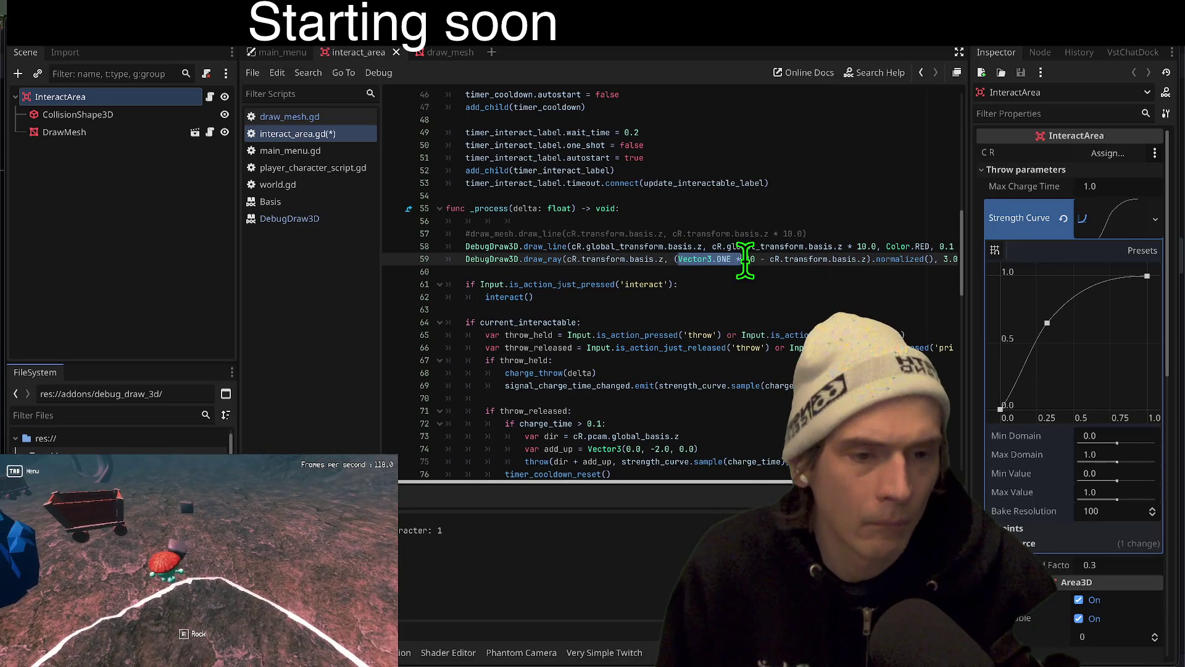
Set the ray length to 10.0, replace Vector3.ONE * 10 - with * 10.0, then save and run
left_click(199, 563)
scroll(868, 265, "right", 3)
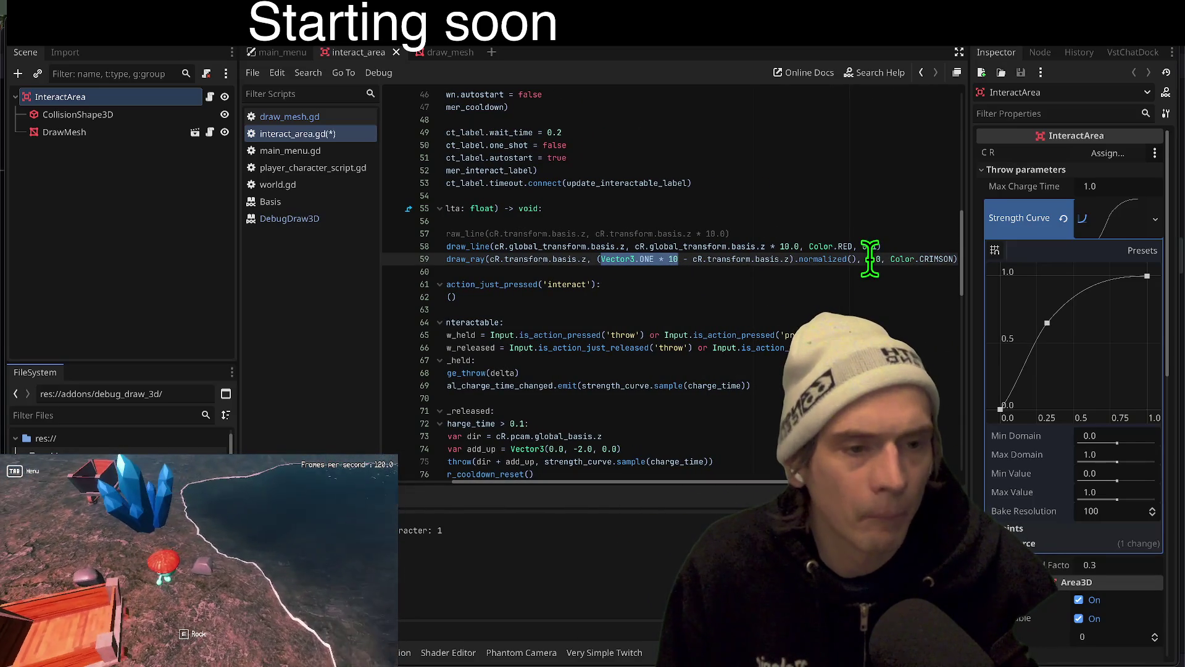
left_click(868, 260)
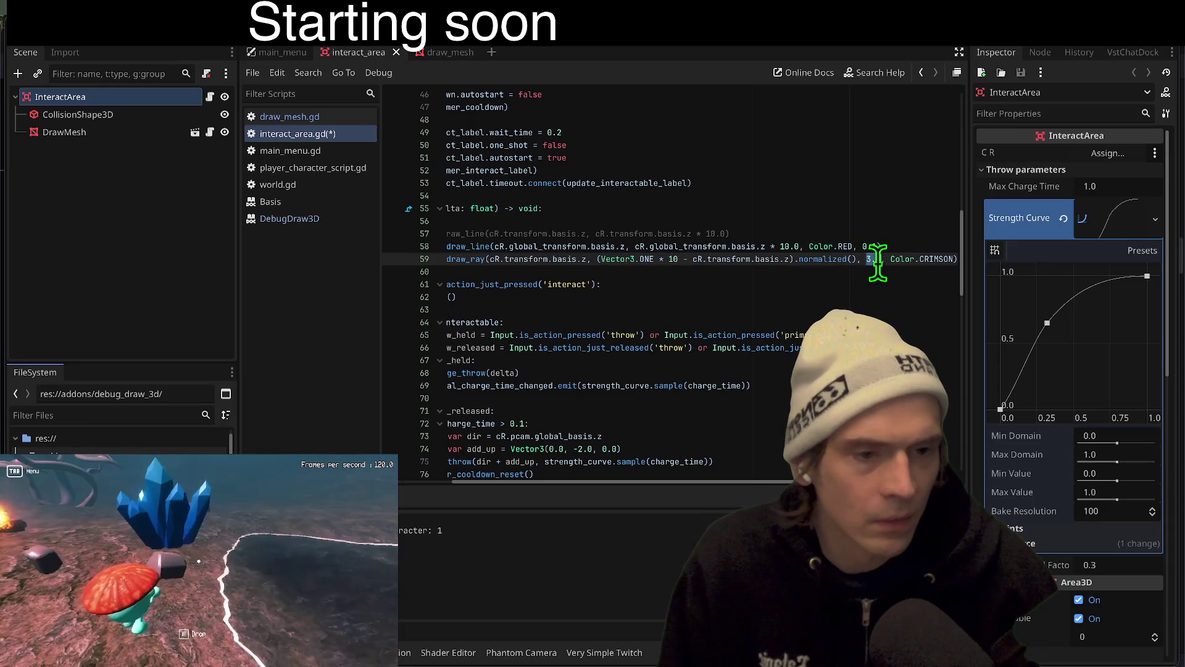
type("1")
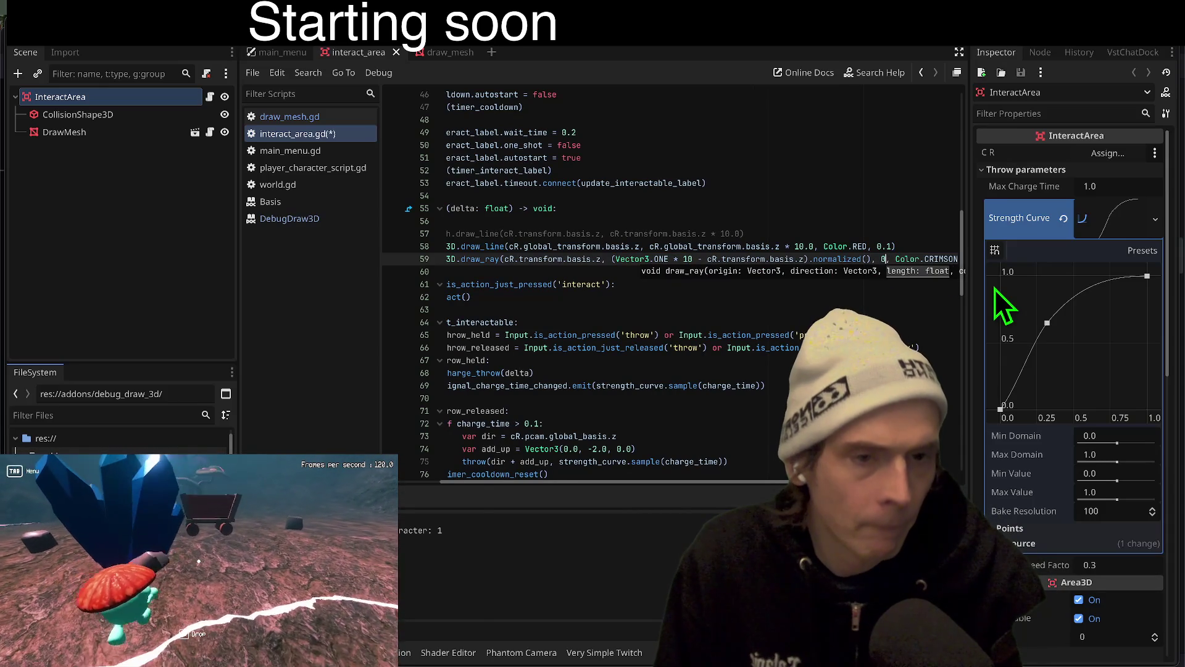
type("0.0")
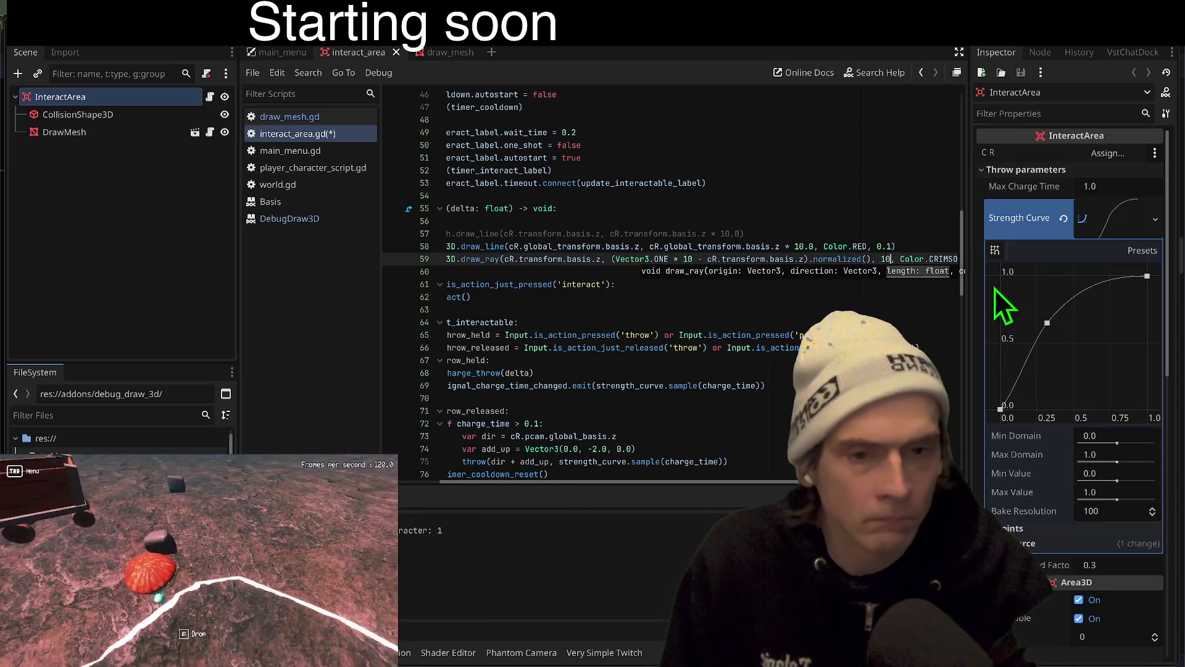
double_click(631, 259)
mouse_move(631, 259)
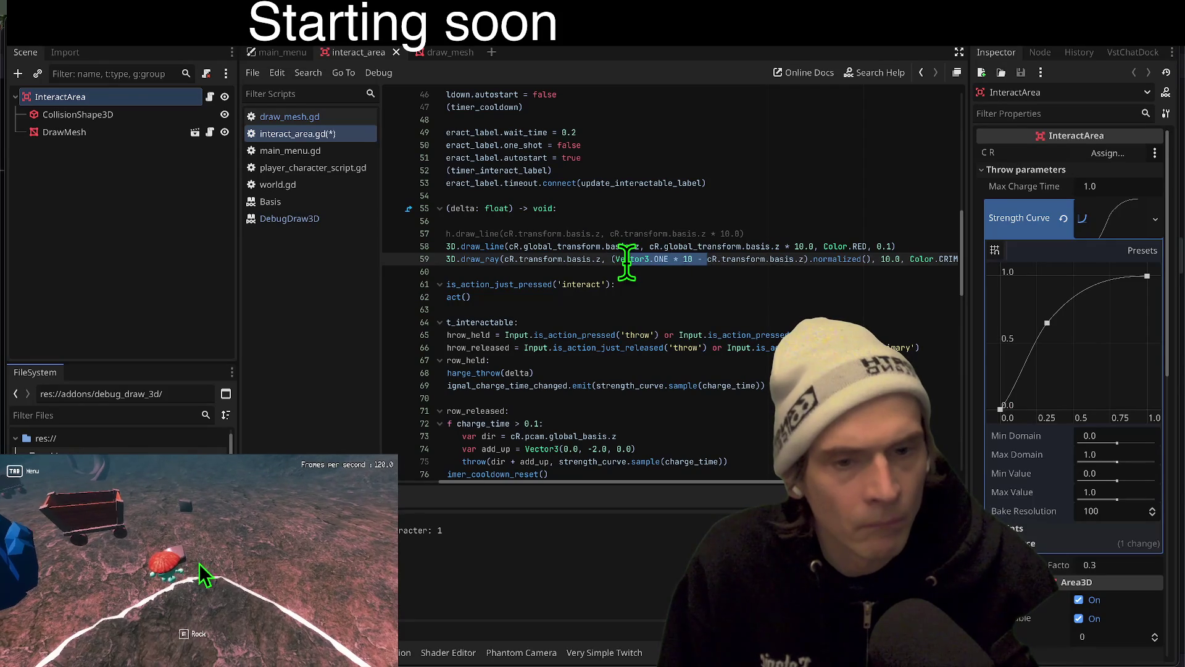
key("BackSpace")
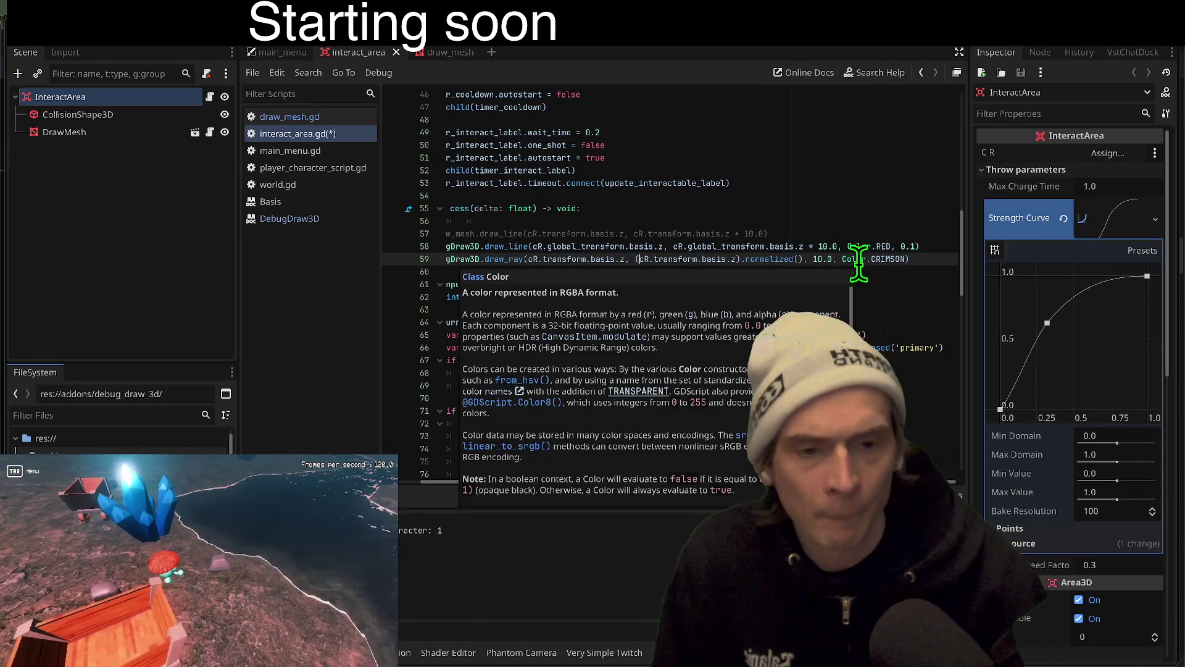
type("* ")
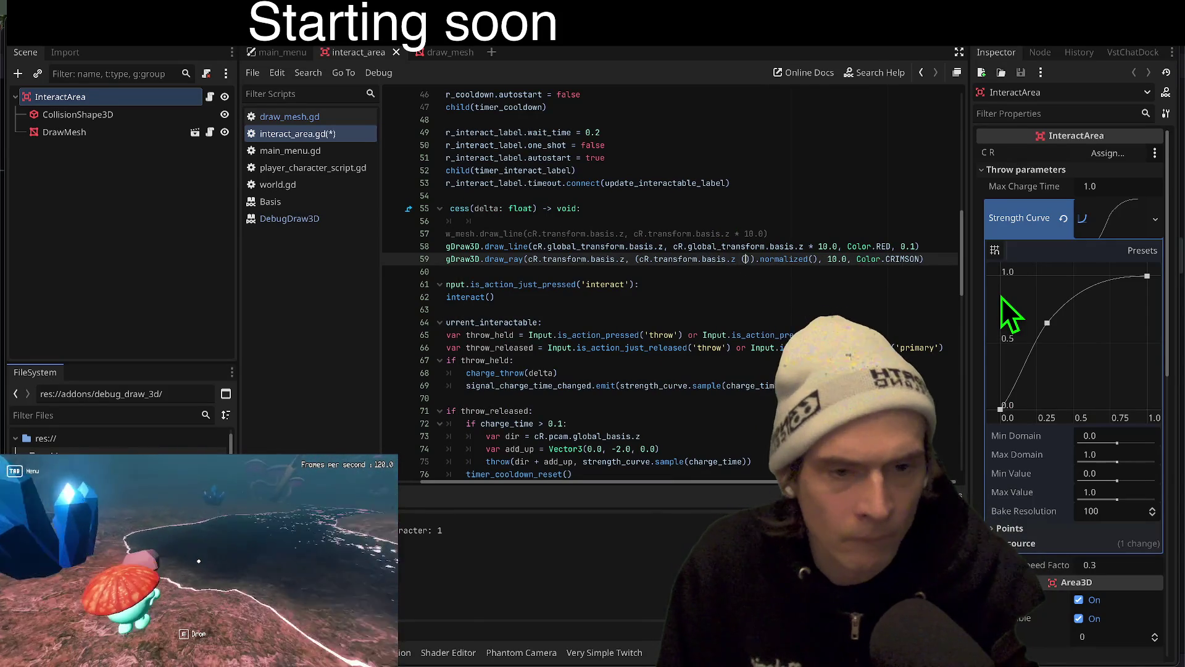
type("10.0")
key("ctrl+s")
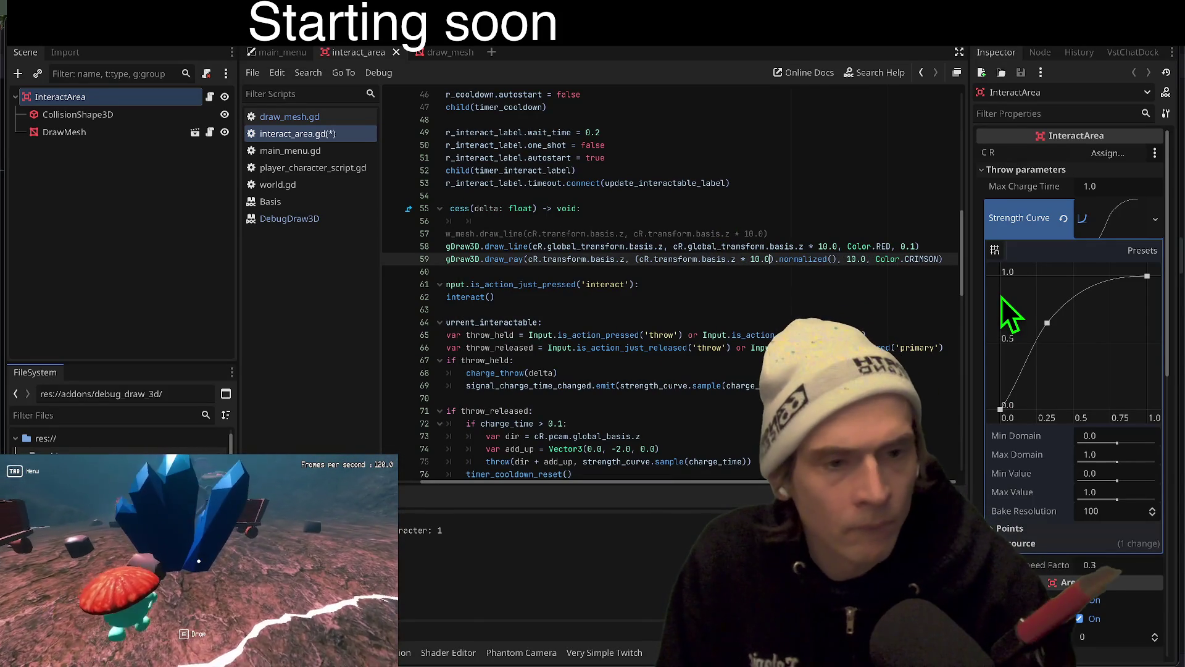
key("F5")
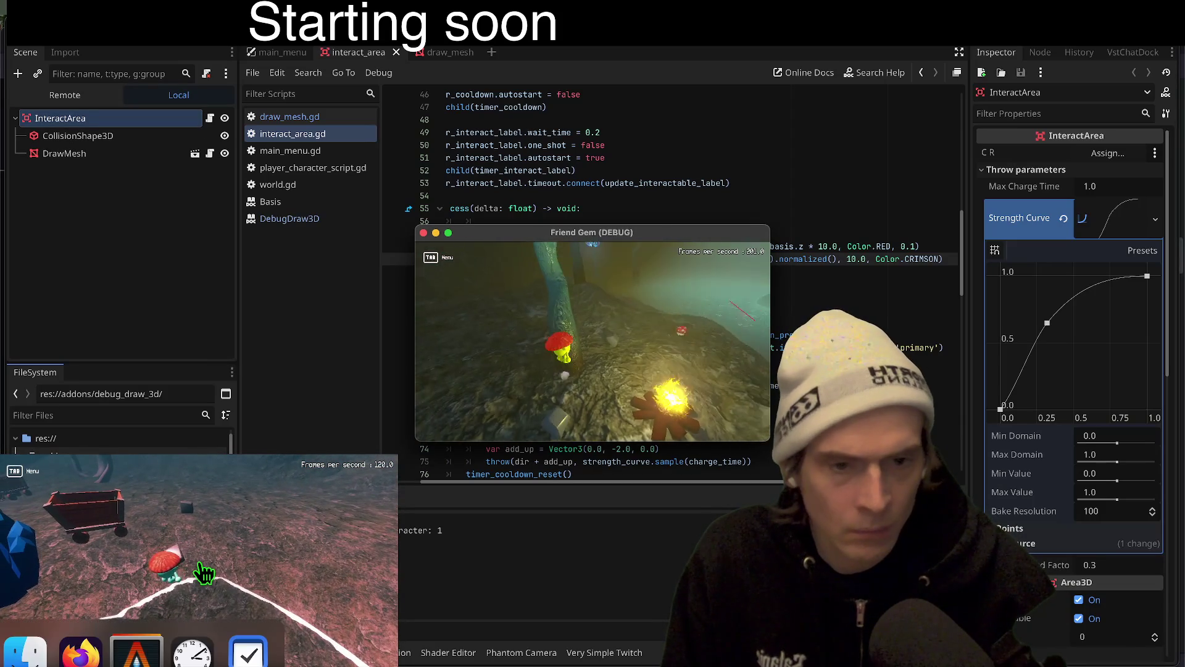
Remove the * 10.0 multiplier and restore Vector3.ONE * 10 - in the ray direction
left_click(701, 247)
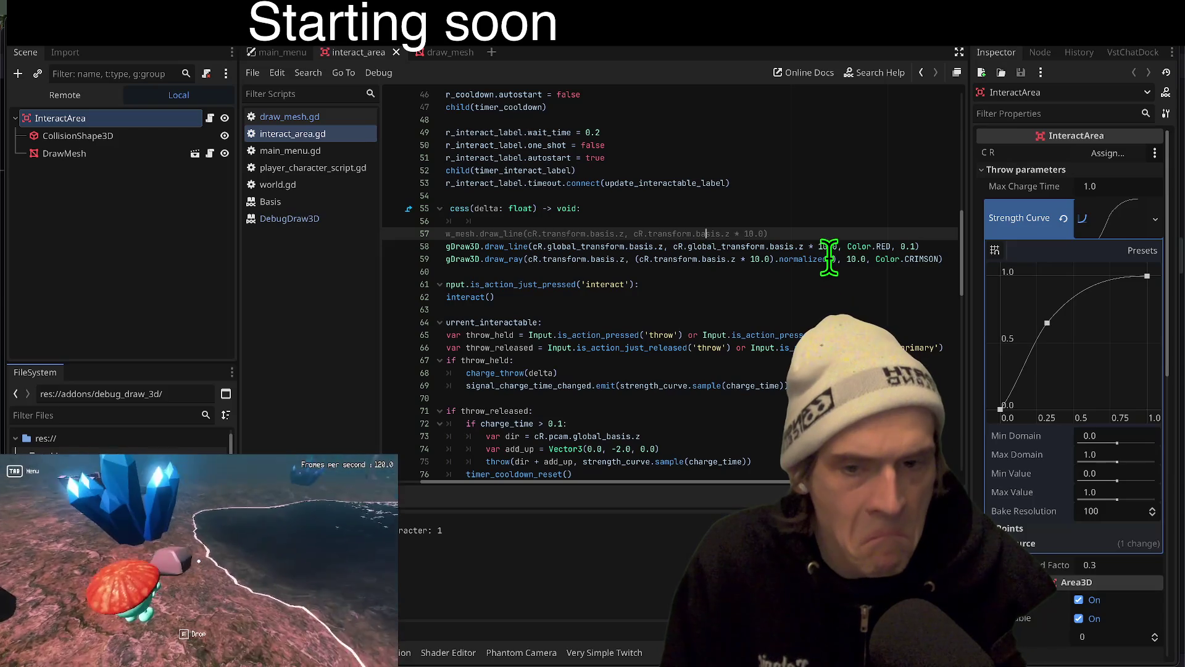
left_click(775, 259)
key("BackSpace")
key("BackSpace")
key("BackSpace")
left_click(639, 258)
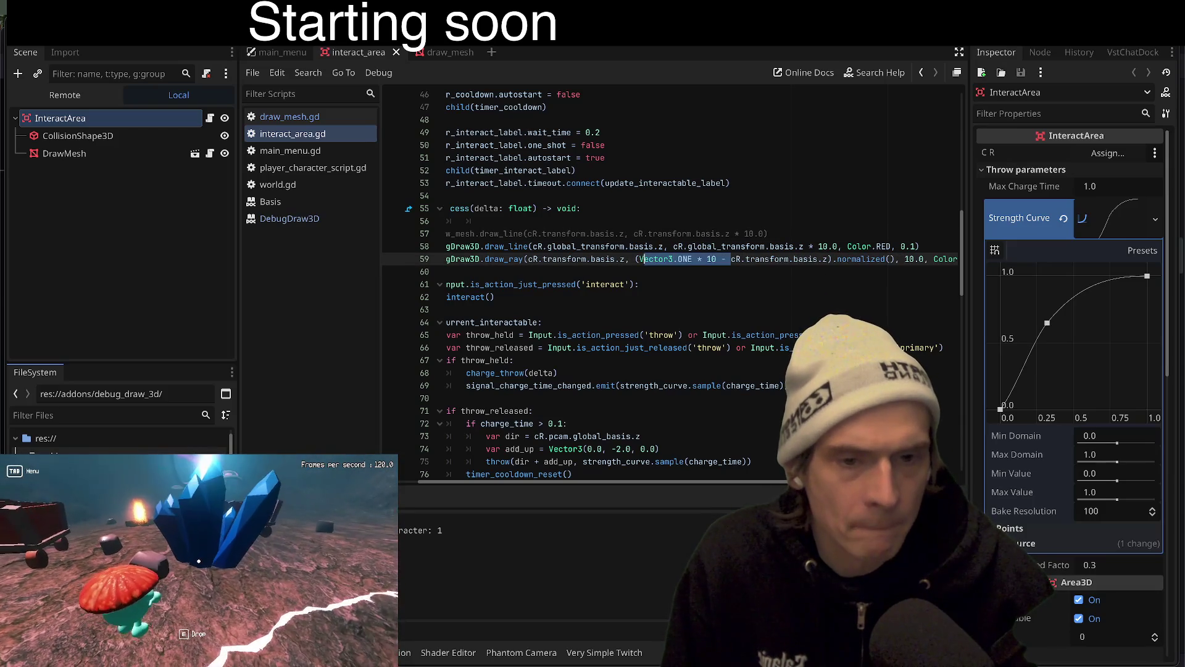
type("Vector3.ONE * 10 -")
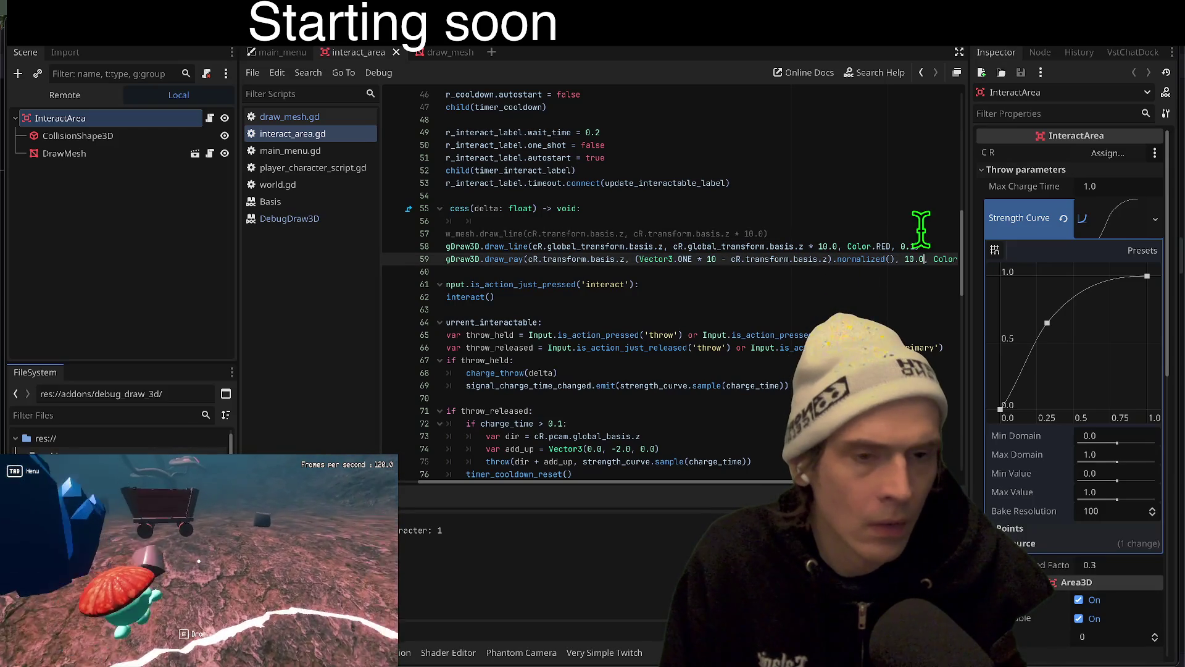
Comment out line 58's draw_line call and run the game again
left_click(920, 247)
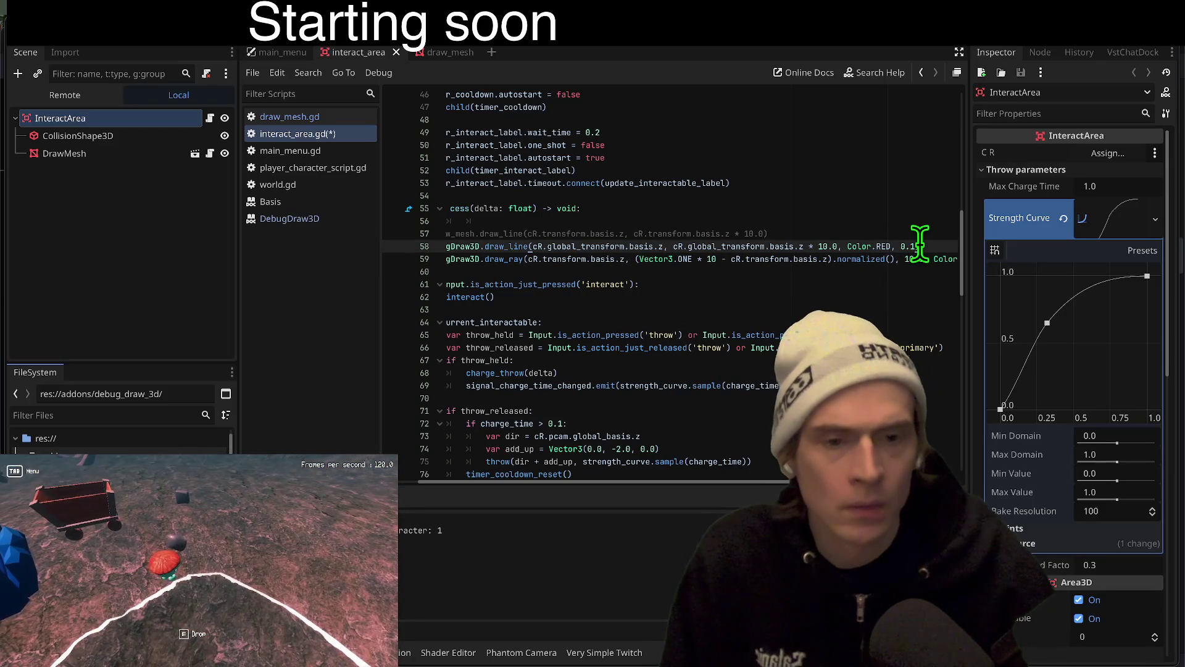
key("ctrl+k")
key("Down")
key("Down")
key("Down")
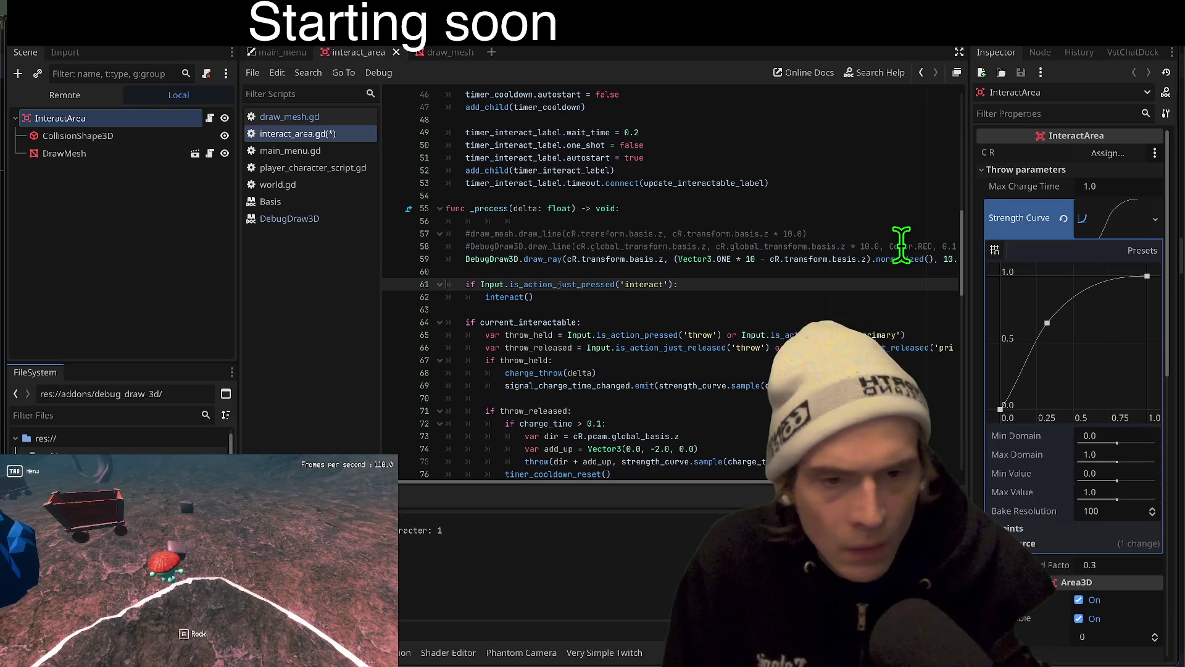
key("Up")
key("End")
left_click(198, 567)
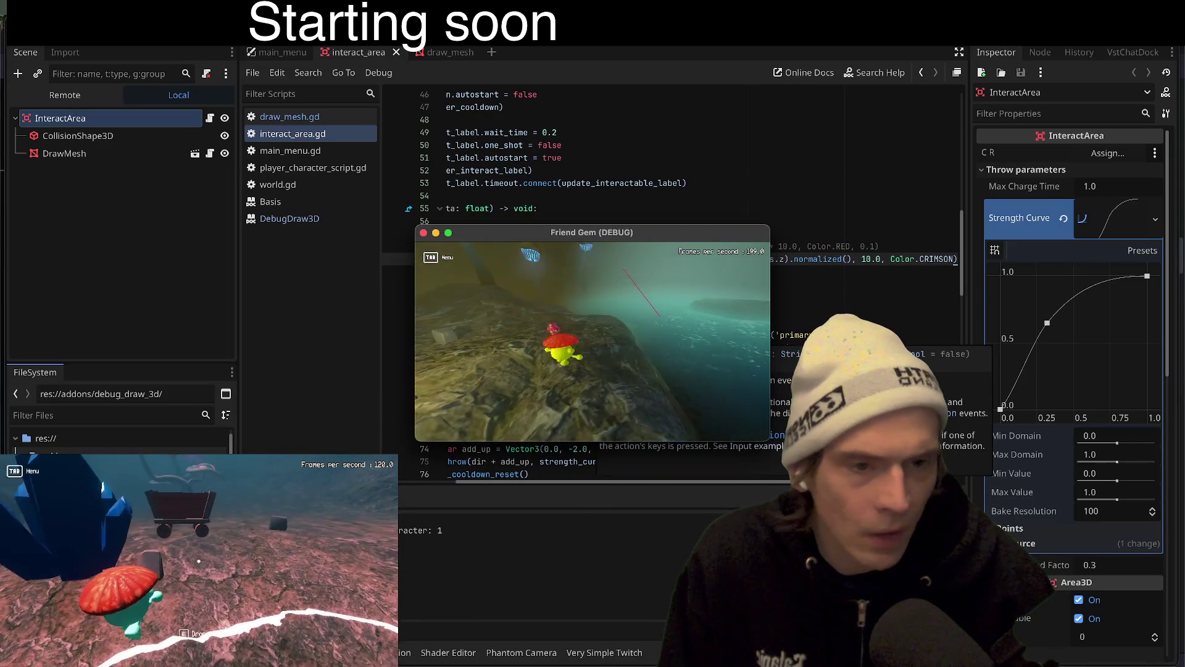
Change the draw_ray length to 3 and rerun the game to test it
left_click(762, 331)
type("3")
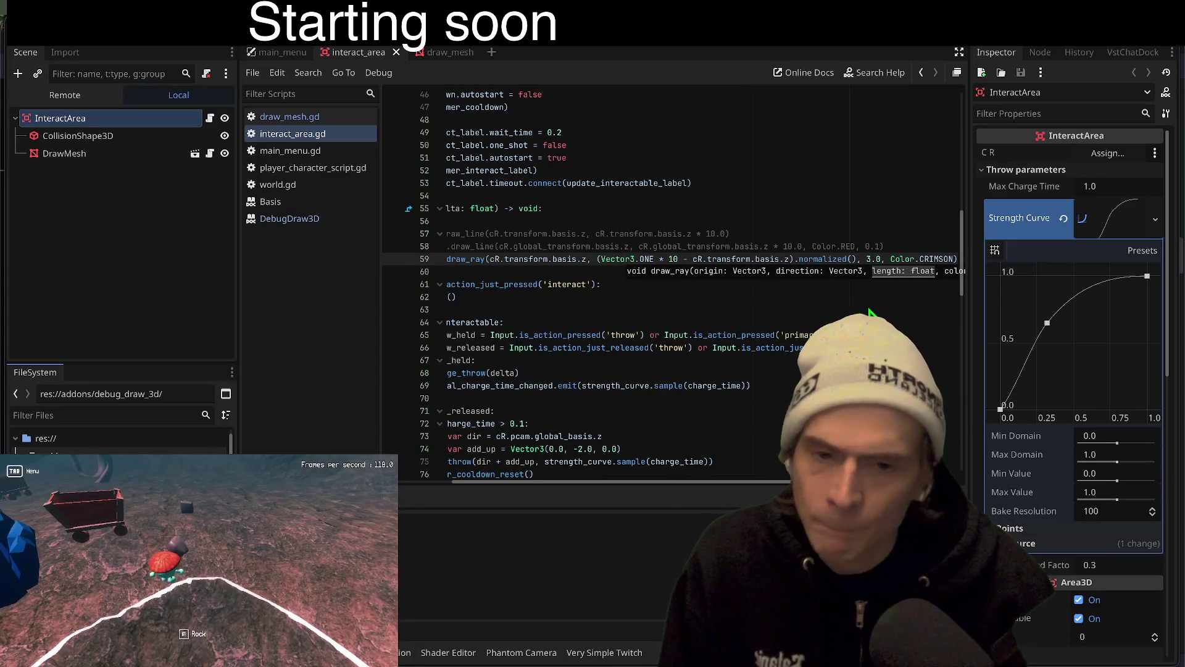
key("super+b")
left_click(199, 563)
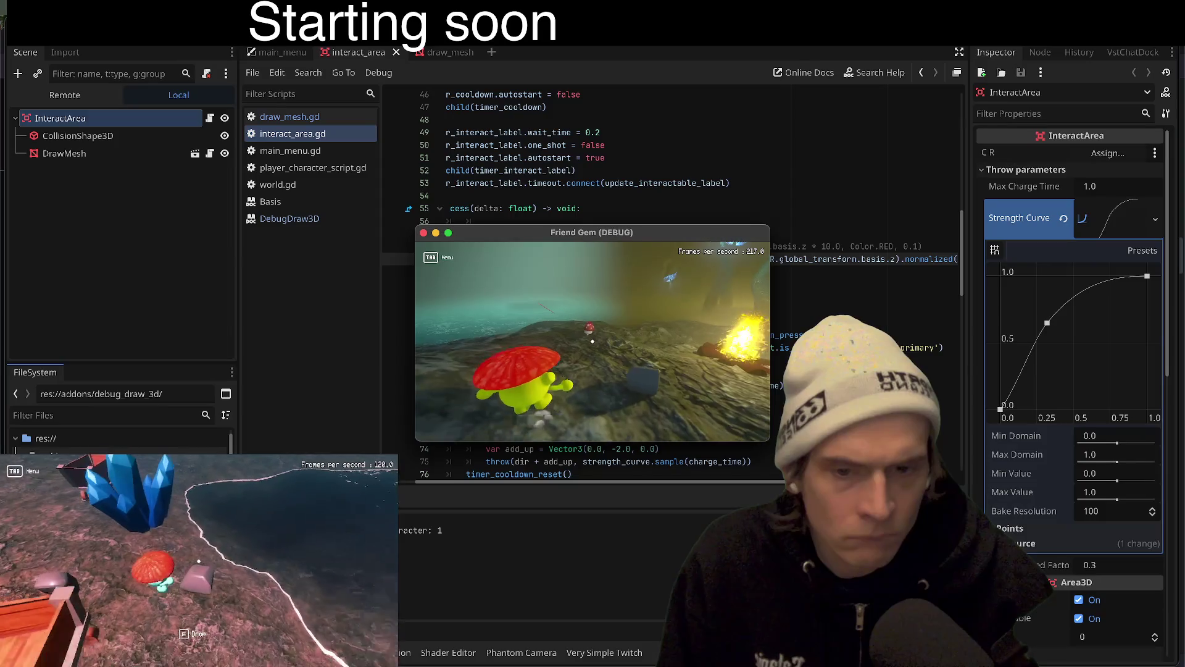
key("e")
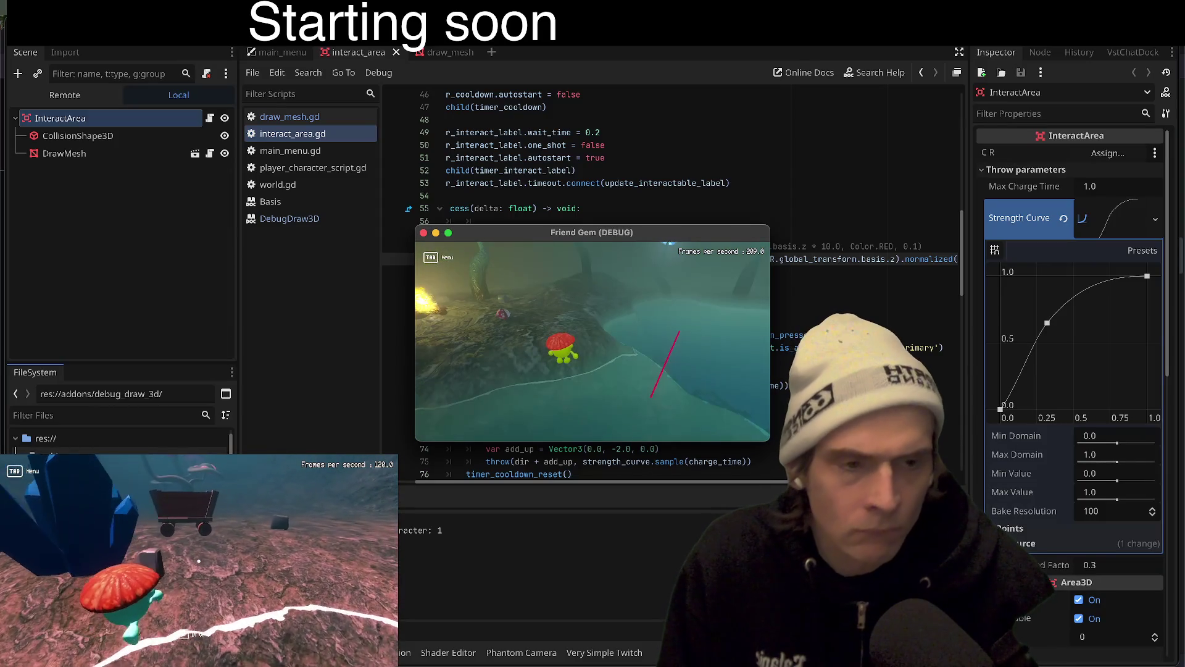
Inspect line 59's origin and basis arguments, then undo edits back toward the draw_line version
left_click(945, 260)
scroll(769, 472, "right", 2)
scroll(521, 475, "left", 5)
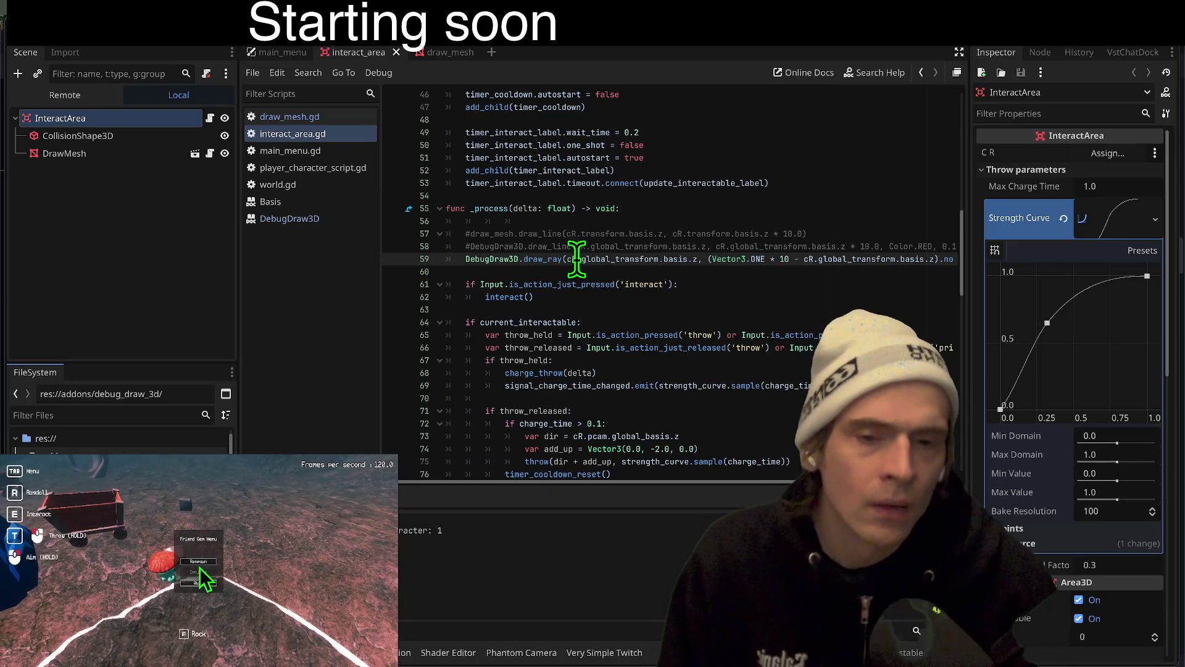
left_click_drag(568, 258, 692, 259)
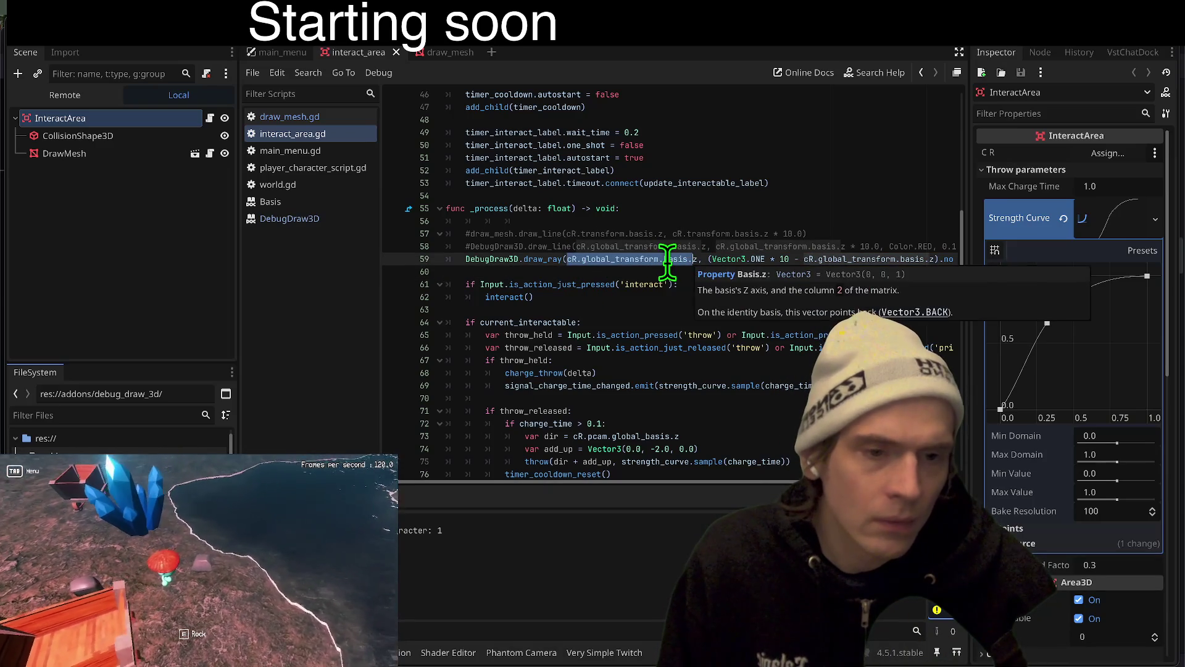
left_click(668, 259)
left_click_drag(548, 258, 567, 259)
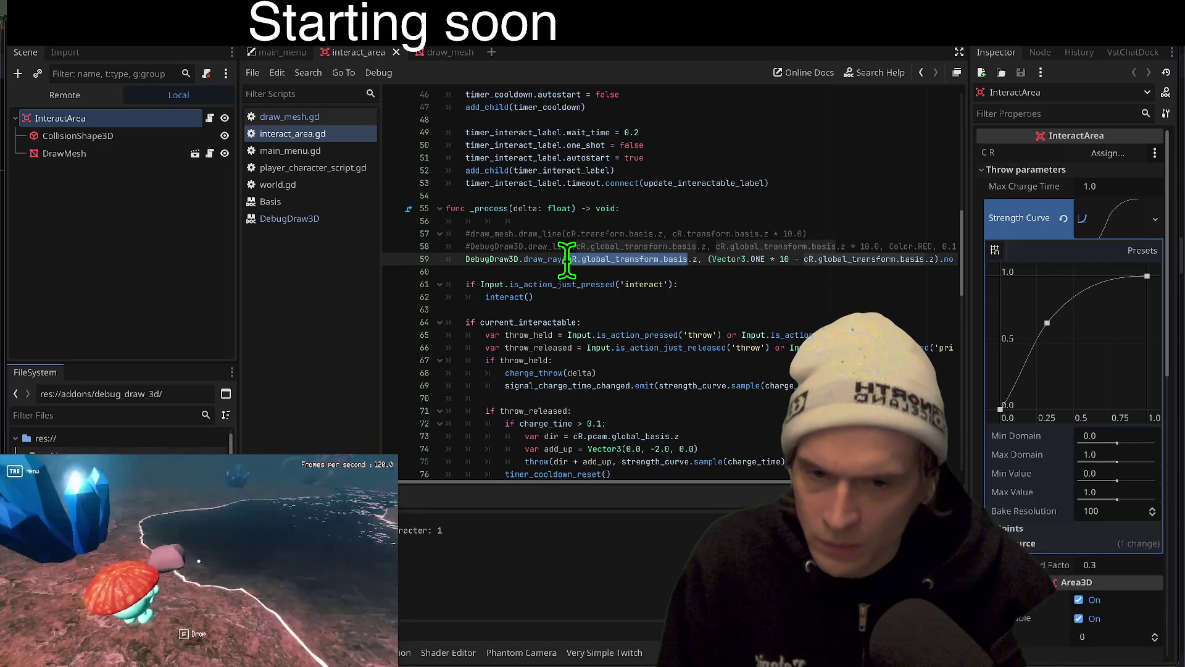
left_click(566, 258)
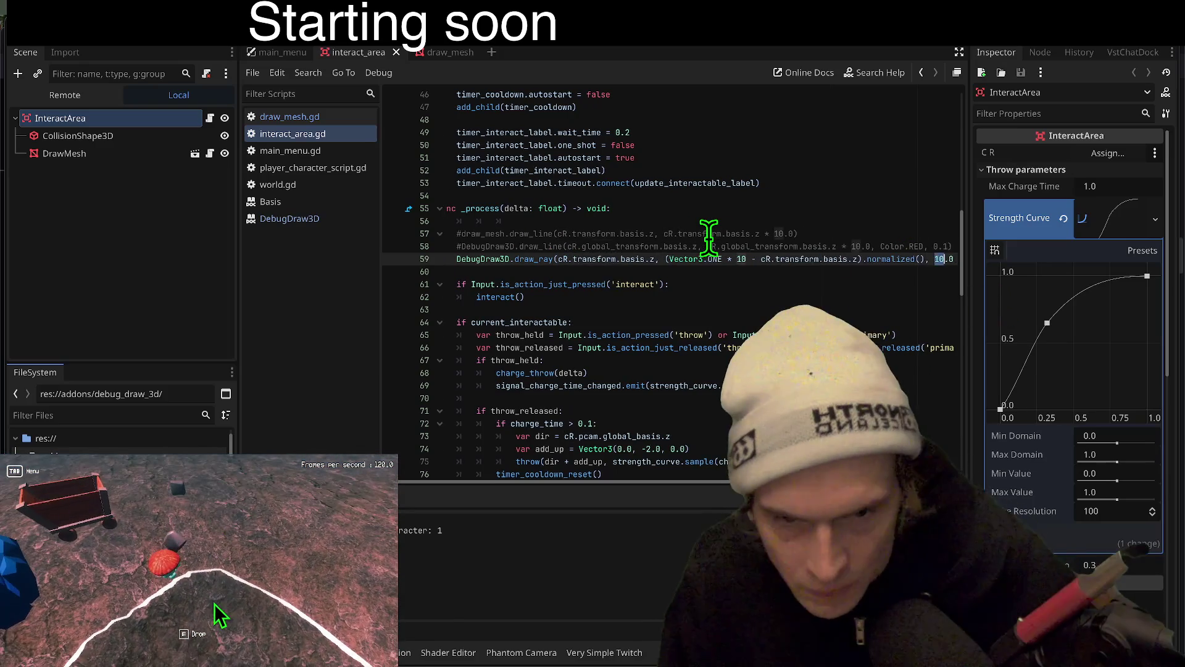
key("ctrl+z")
key("ctrl+z")
key("ctrl+z")
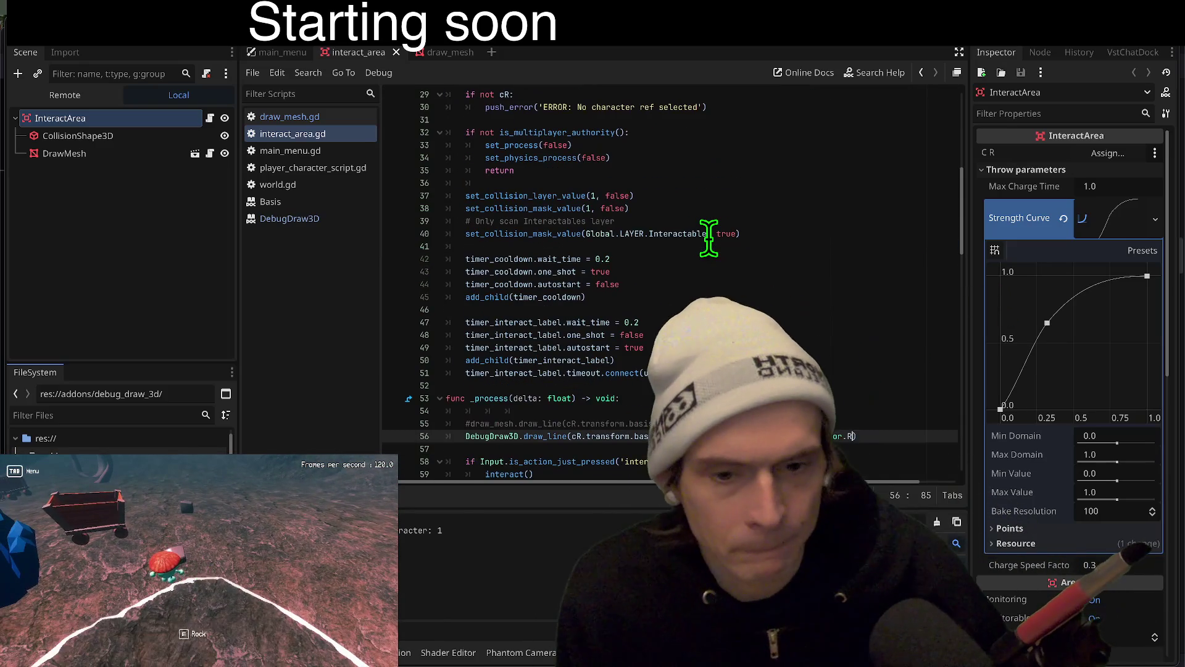
Undo once more and trim line 58's start-point argument back to cR
key("ctrl+z")
key("ctrl+z")
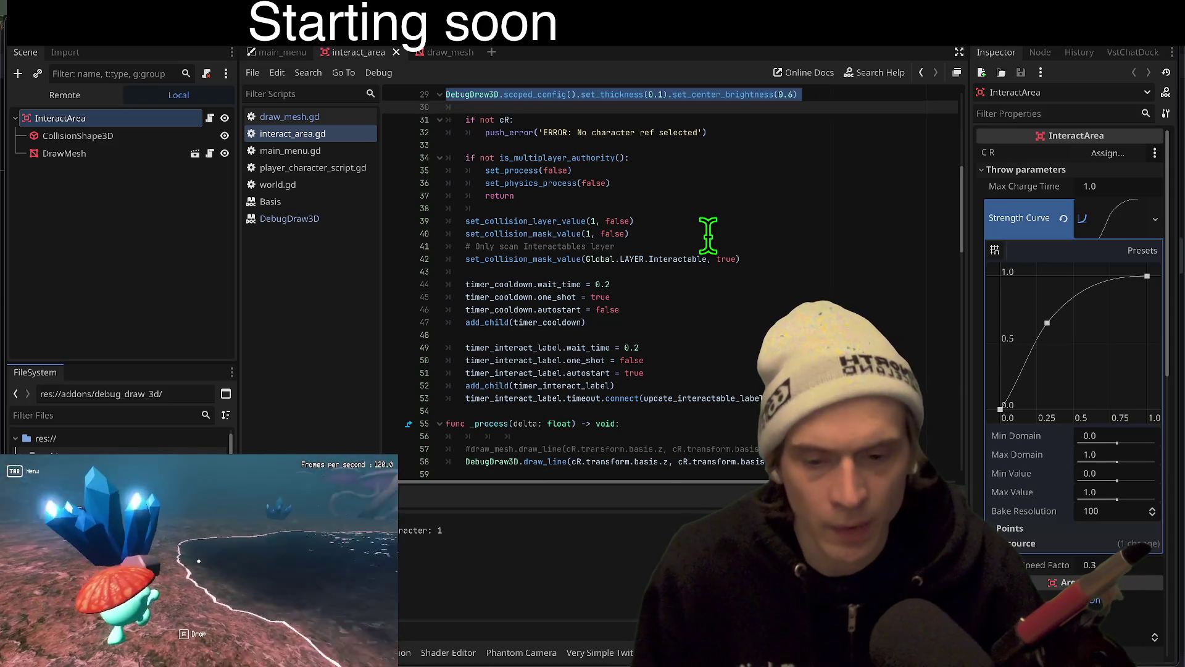
scroll(703, 233, "down", 3)
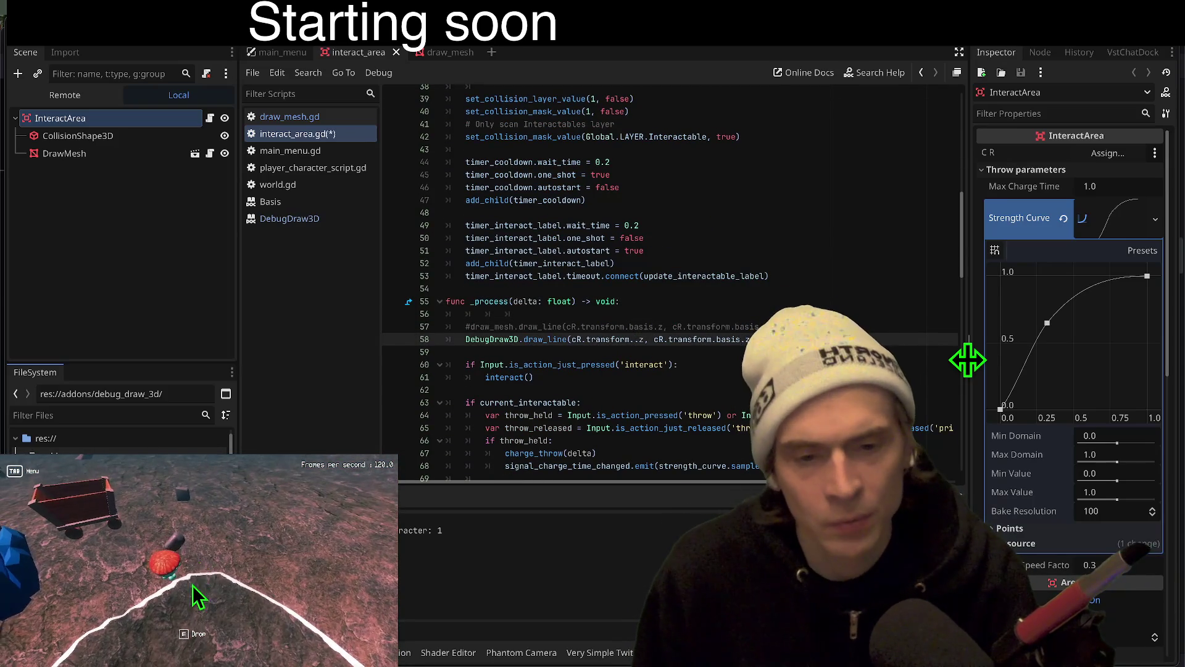
key("BackSpace")
key("BackSpace")
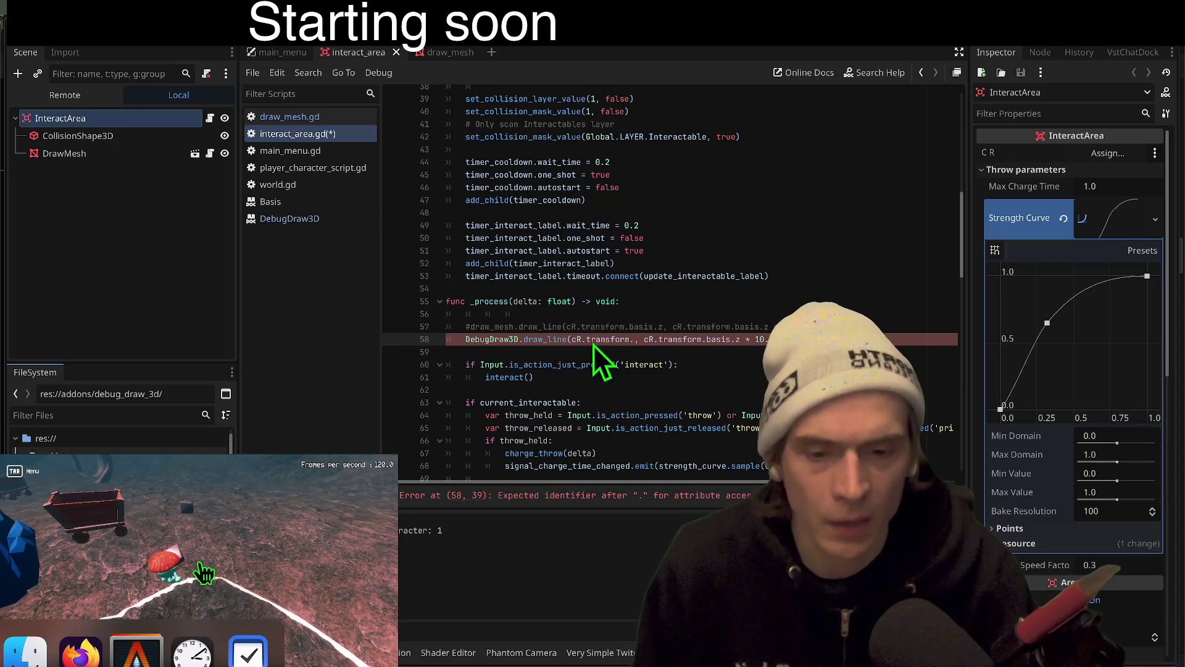
key("BackSpace")
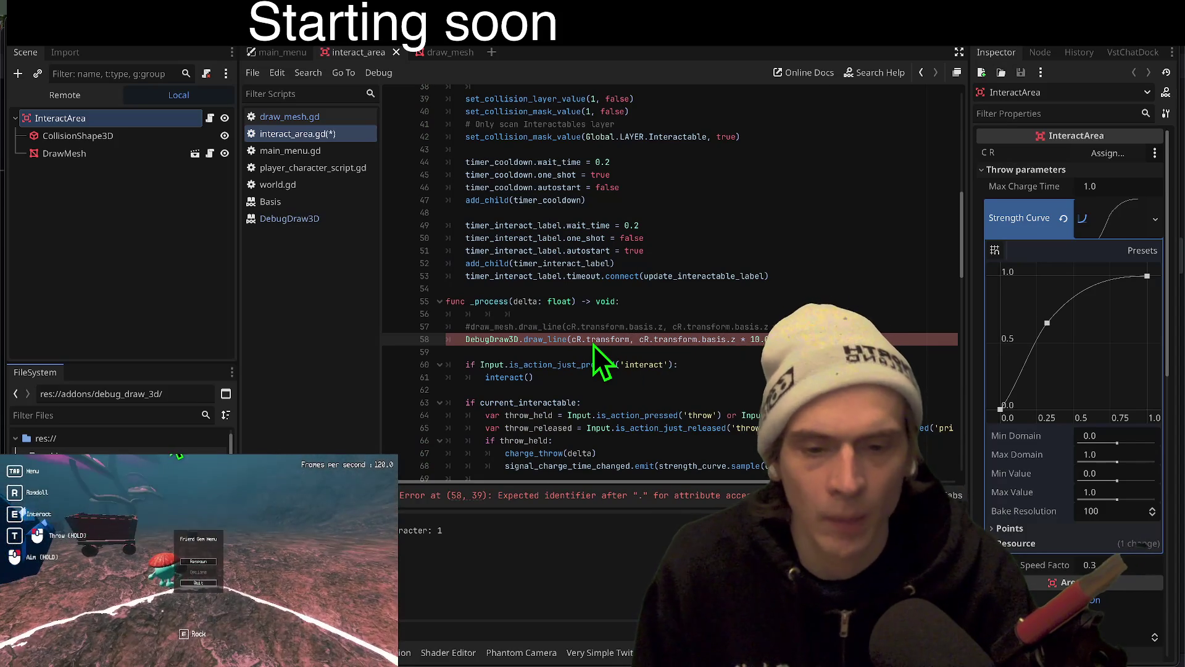
key("ctrl+BackSpace")
Make the start point cR.transform.origin, then save and run the game with F5
type("gl")
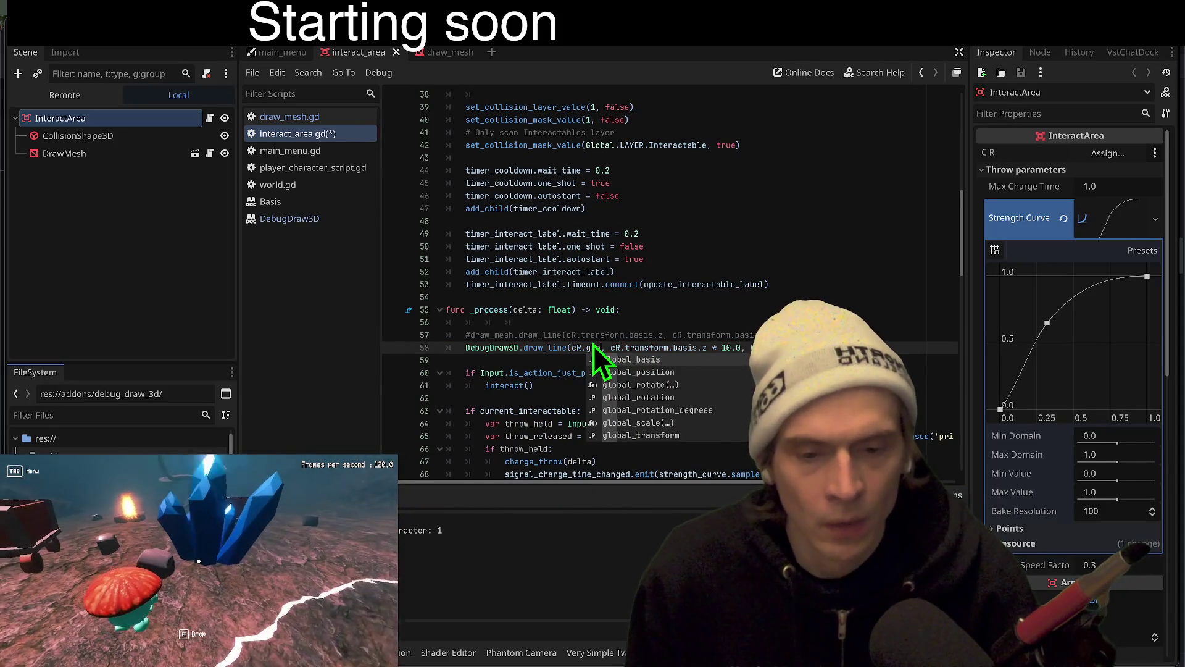
key("BackSpace")
type("tr")
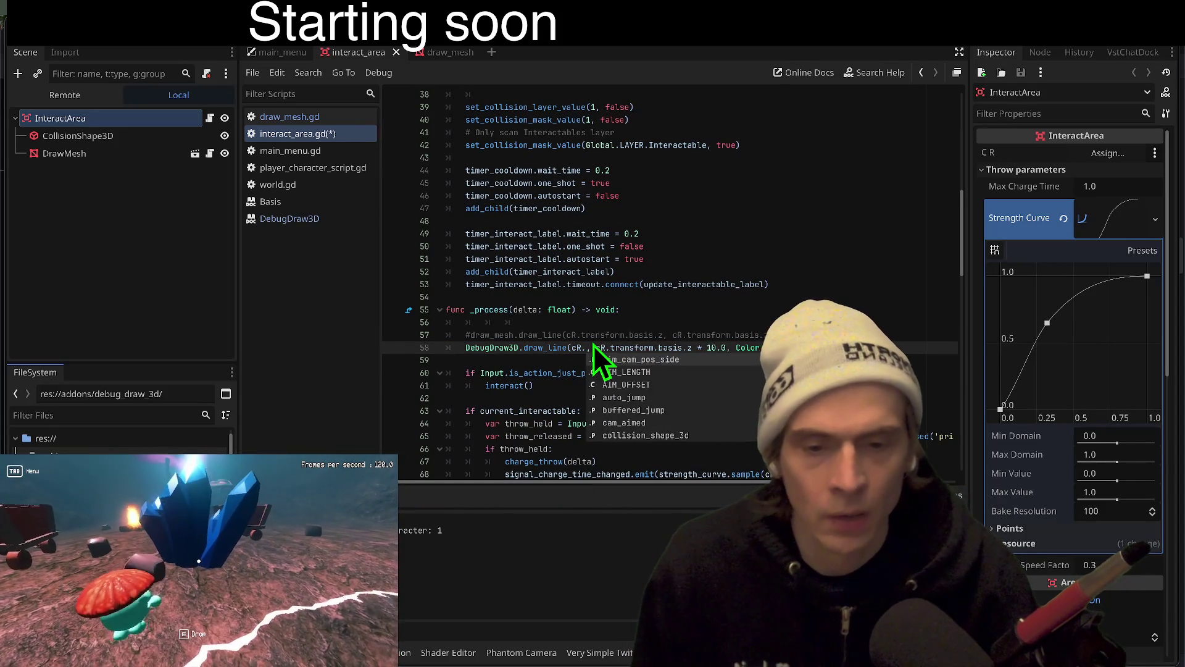
key("Return")
type(".p")
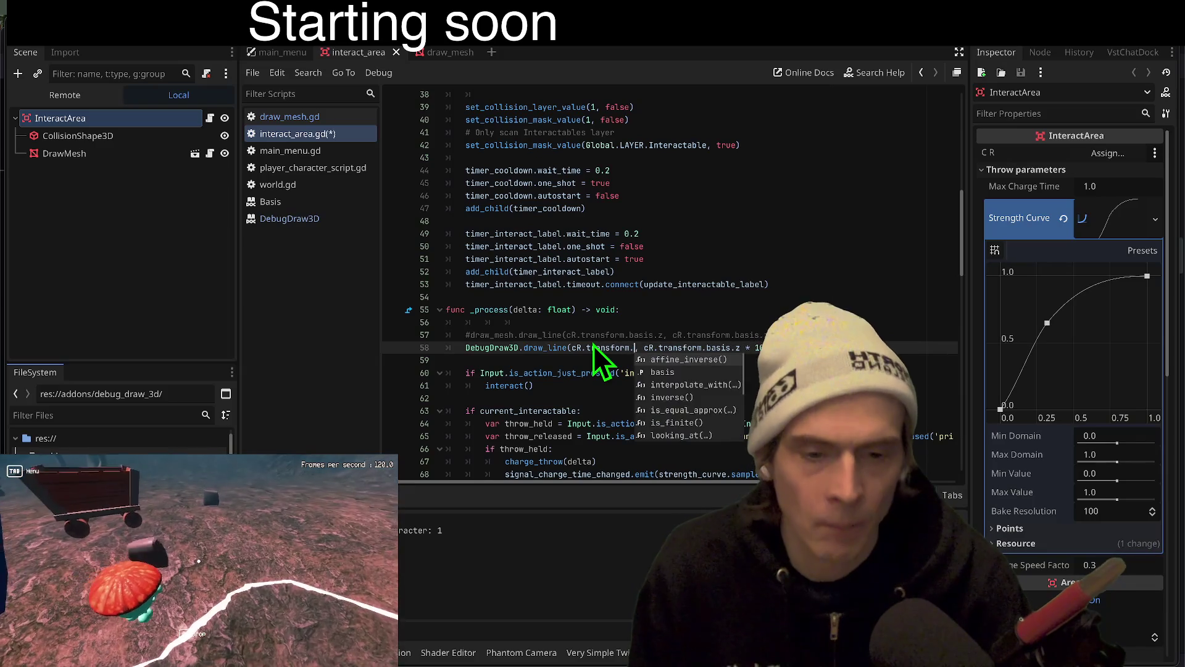
key("BackSpace")
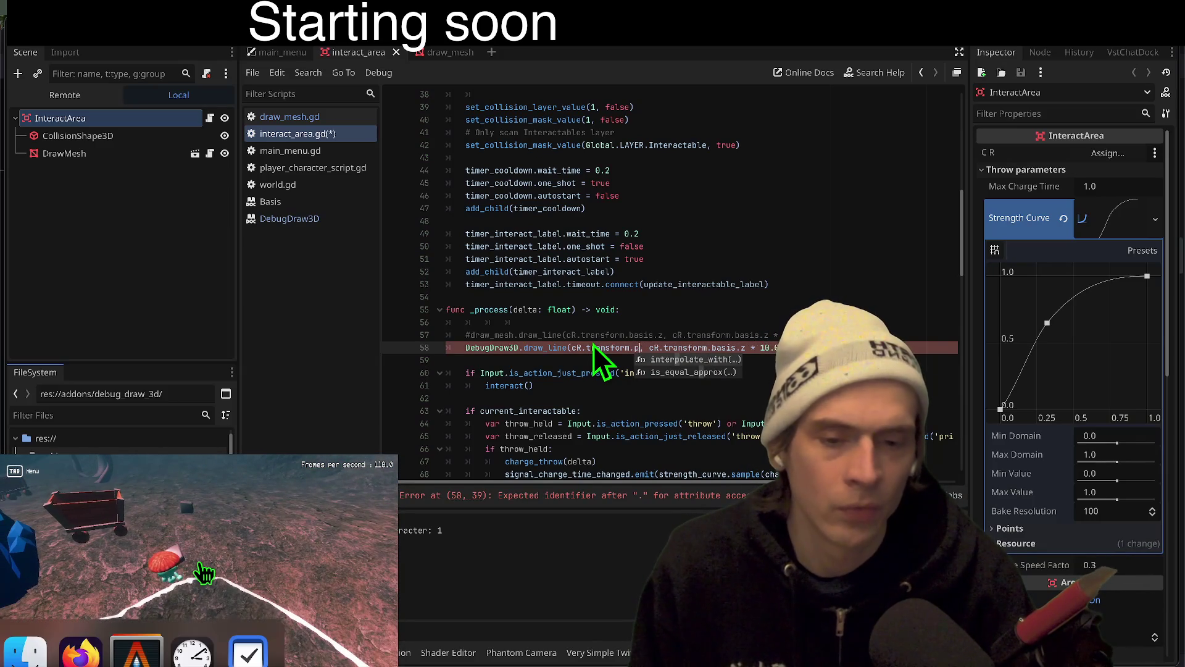
key("BackSpace")
key("BackSpace")
key("BackSpace")
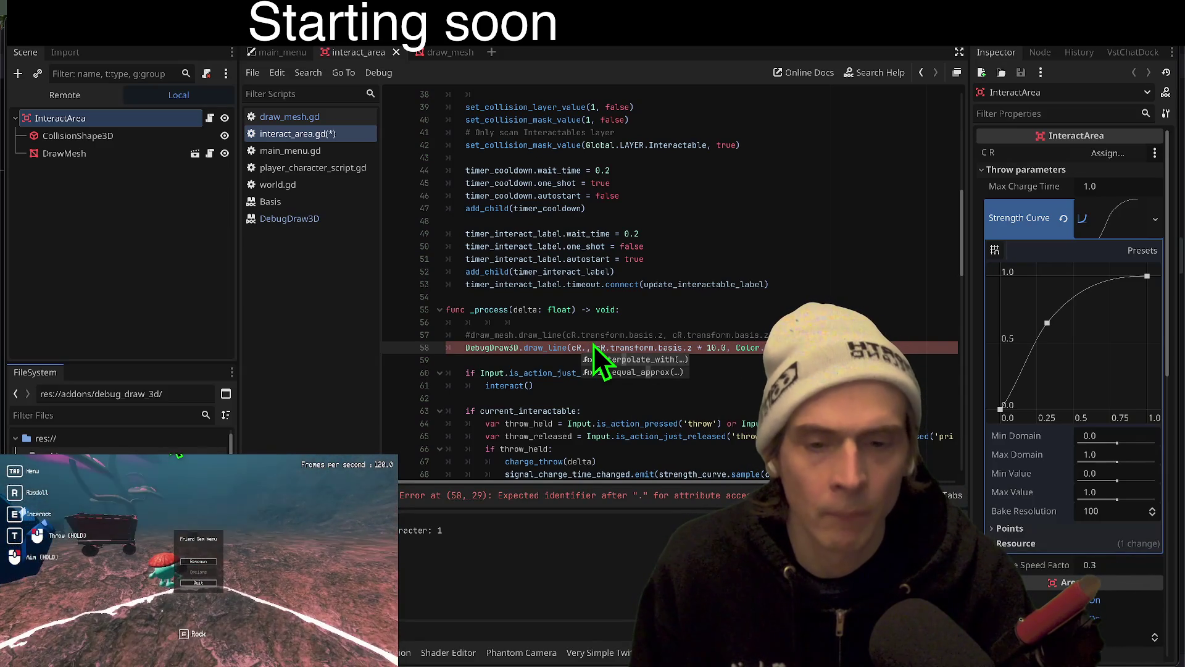
type("transform")
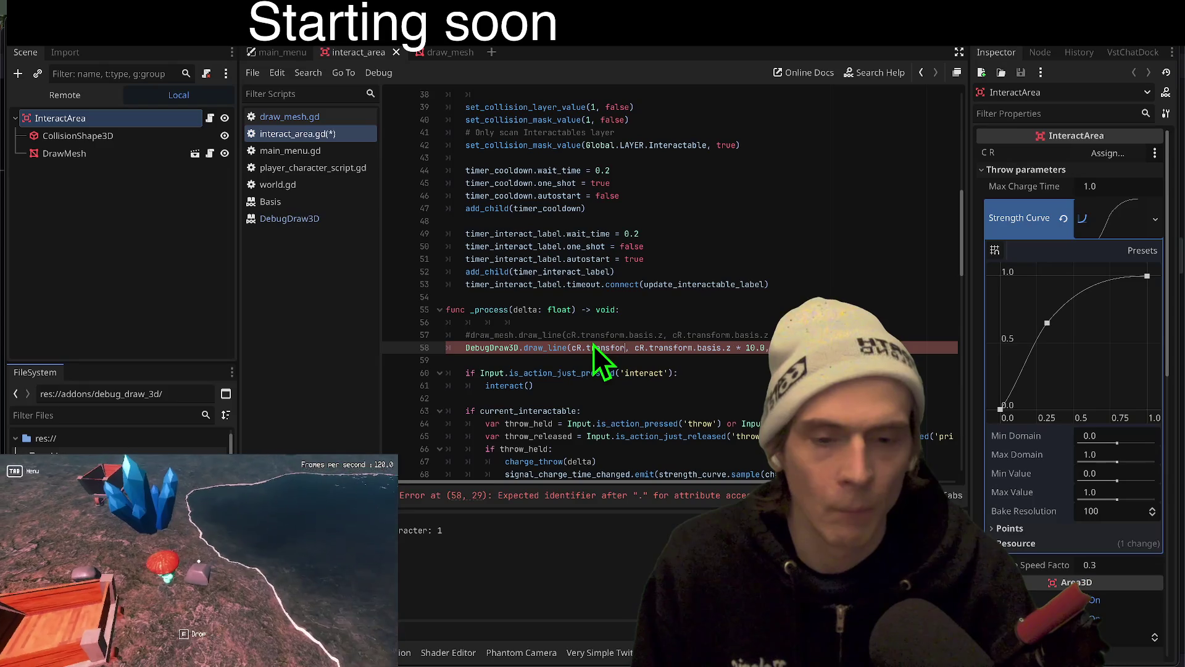
type(".")
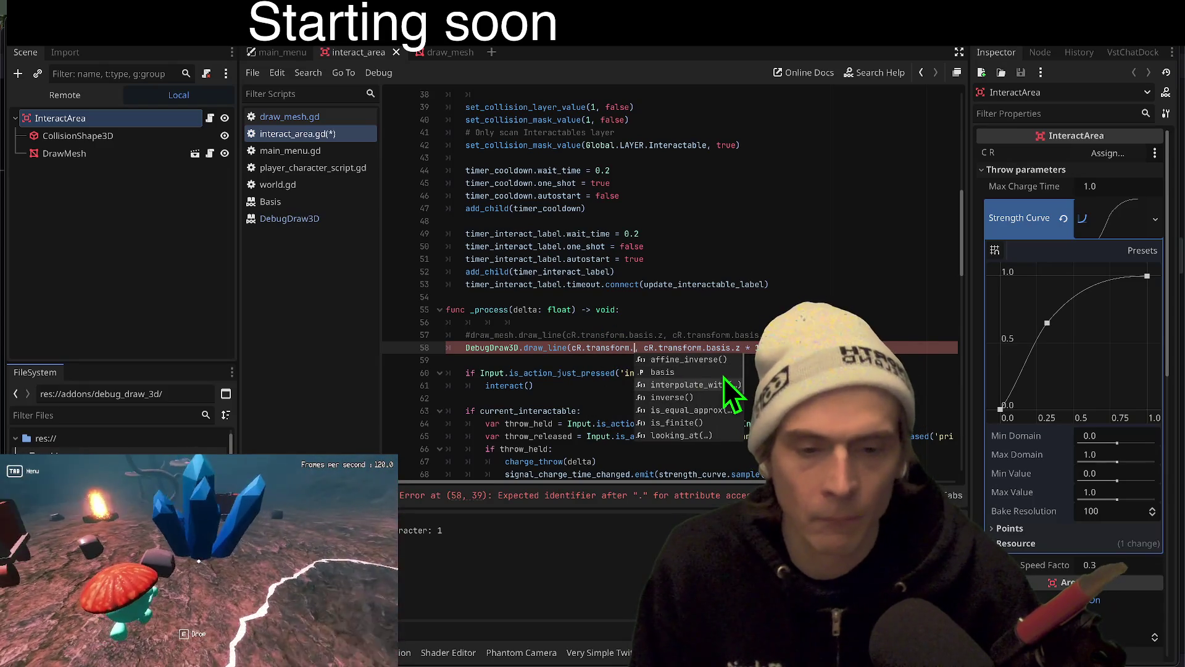
type("origin")
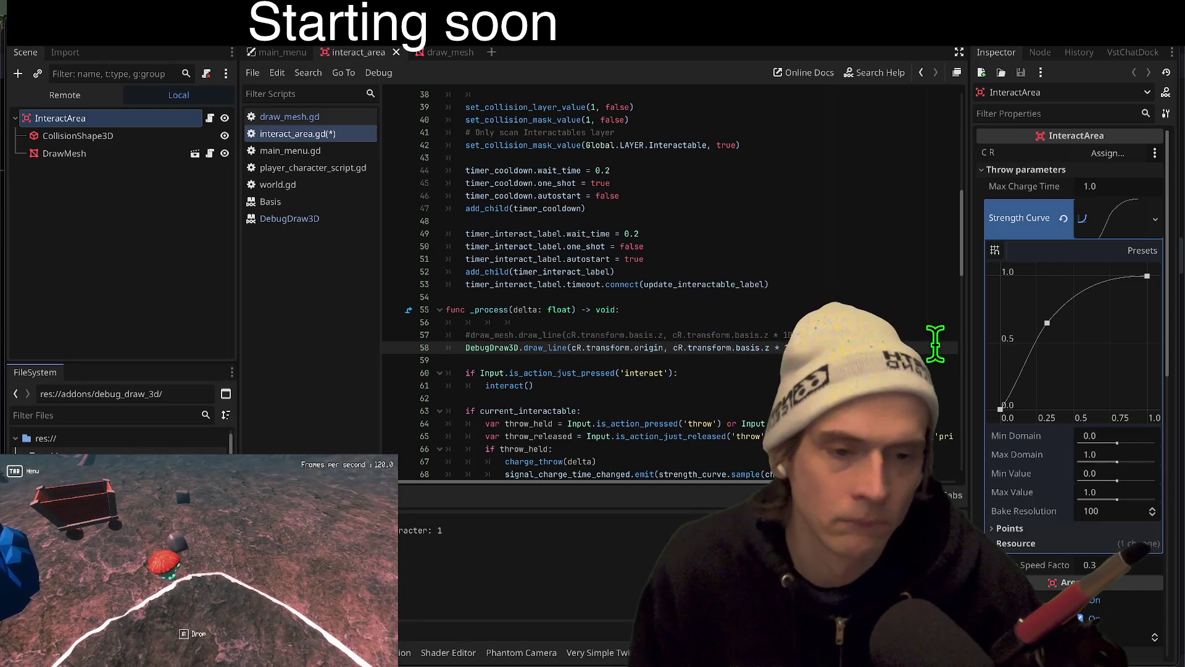
key("ctrl+s")
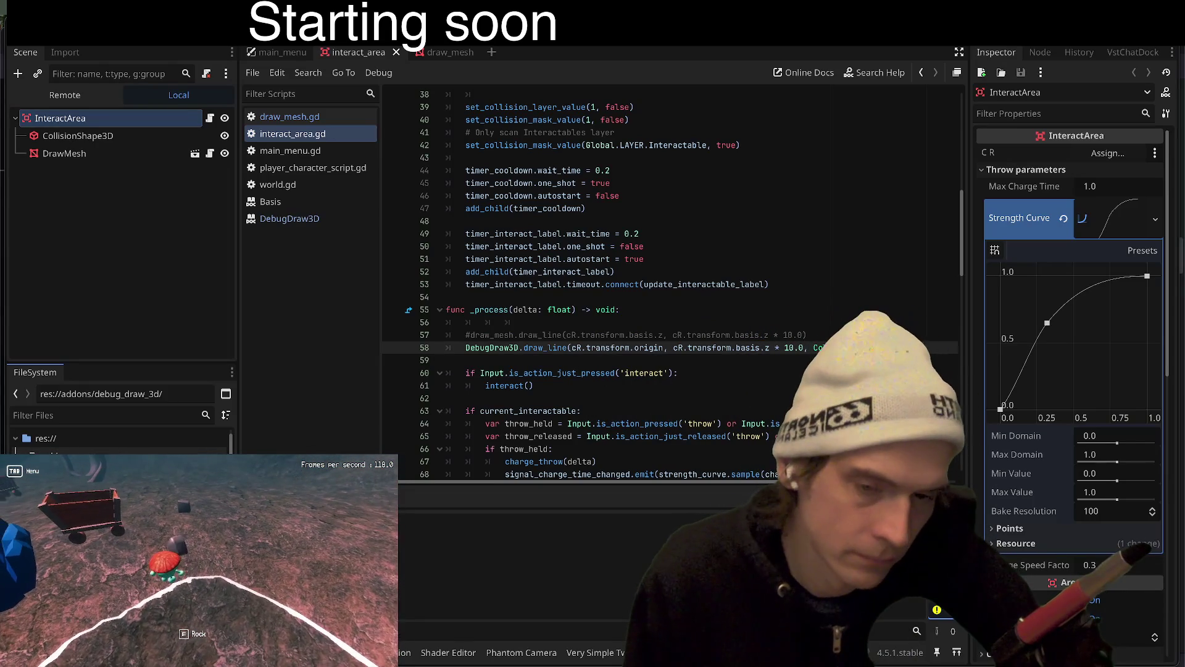
key("F5")
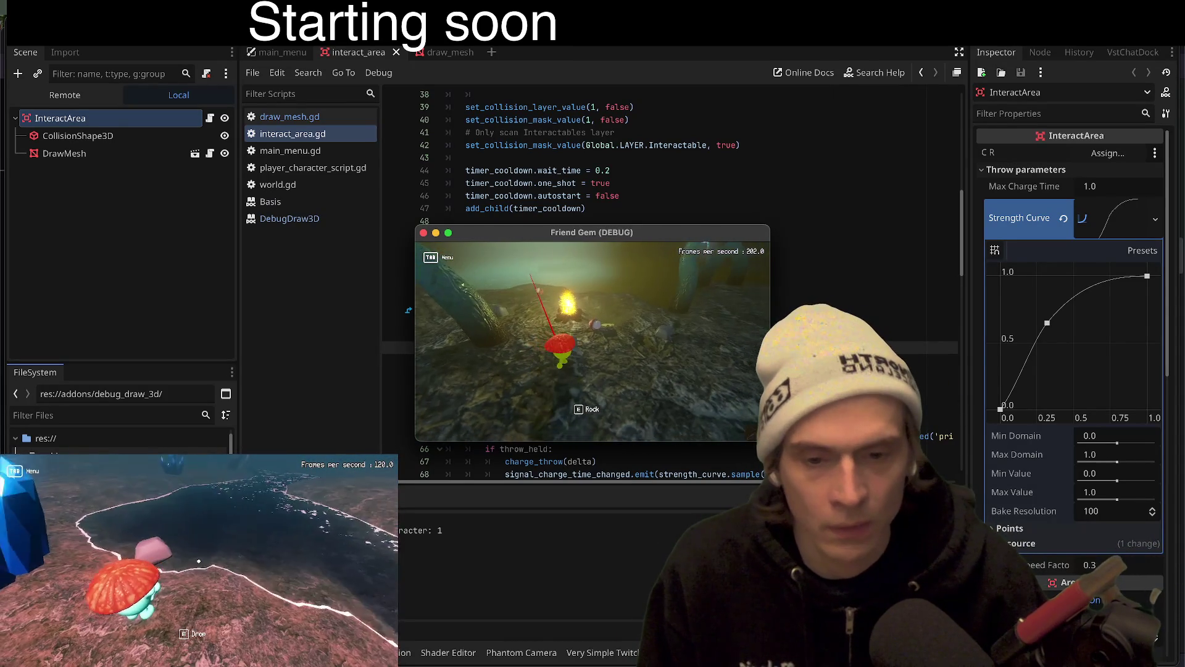
Change line 58's draw_line direction to read from cR.visual_root.basis, save, and run the game
key("F8")
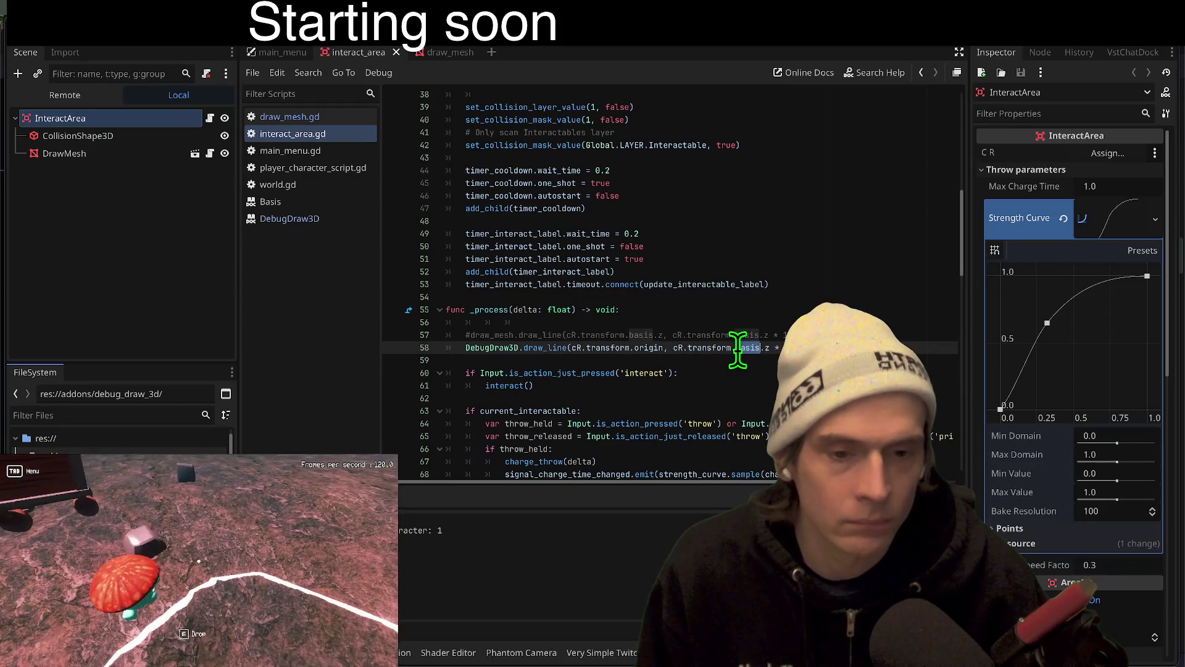
left_click(664, 356)
double_click(718, 347)
type("visual_roo")
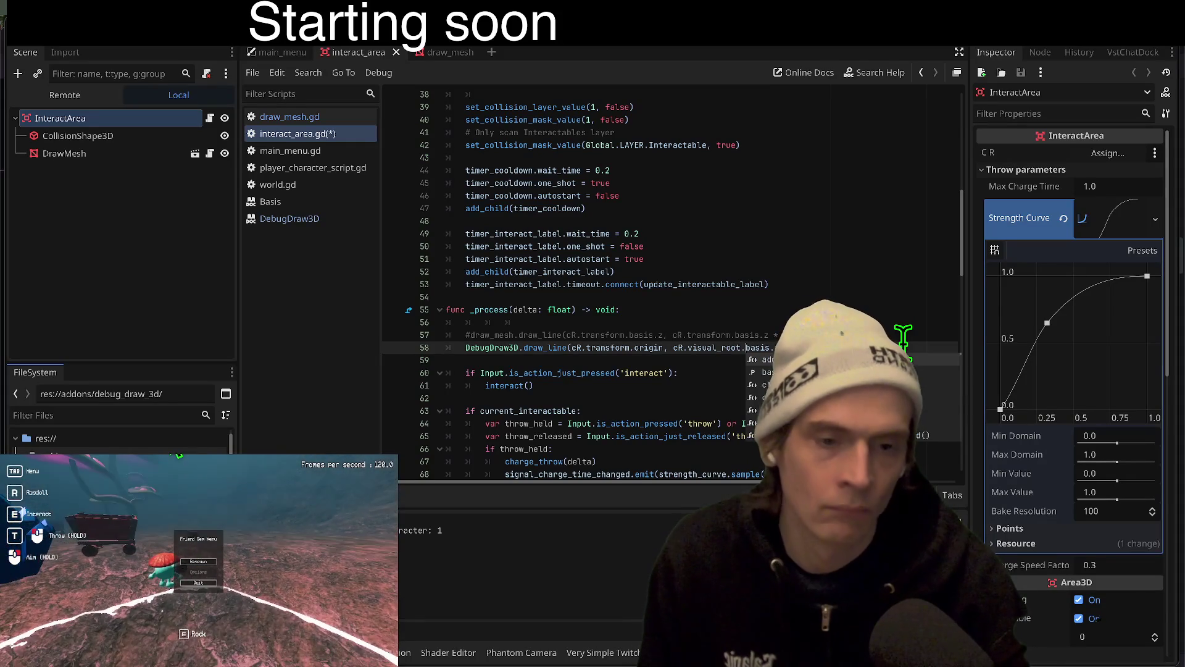
key("ctrl+s")
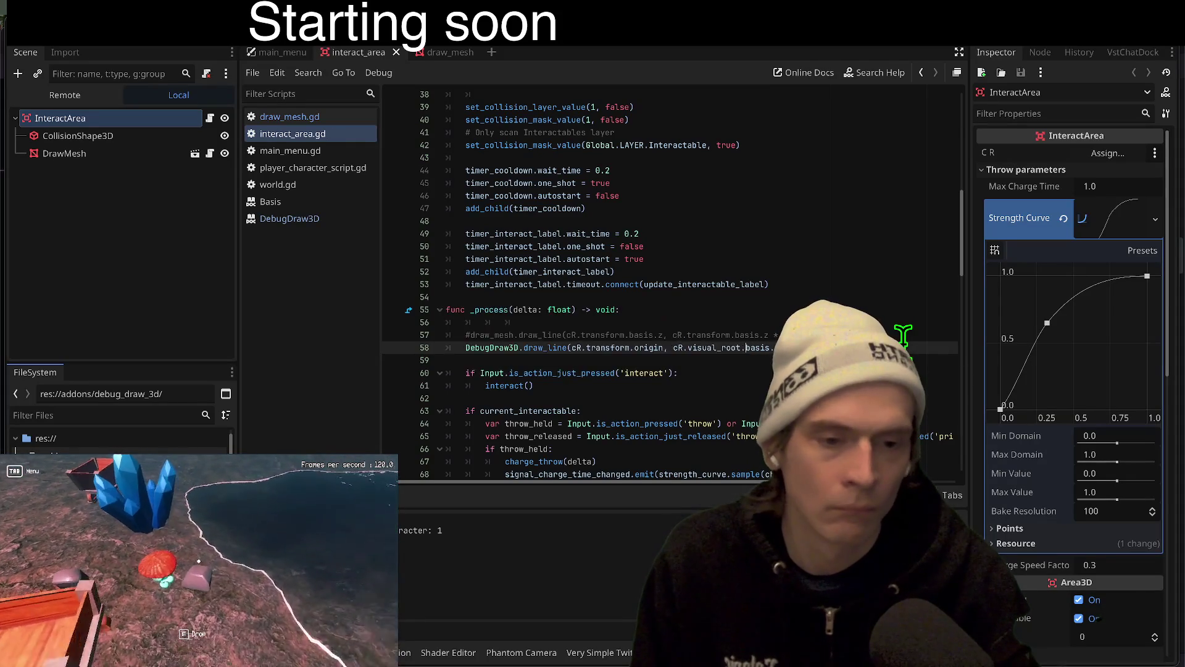
key("F5")
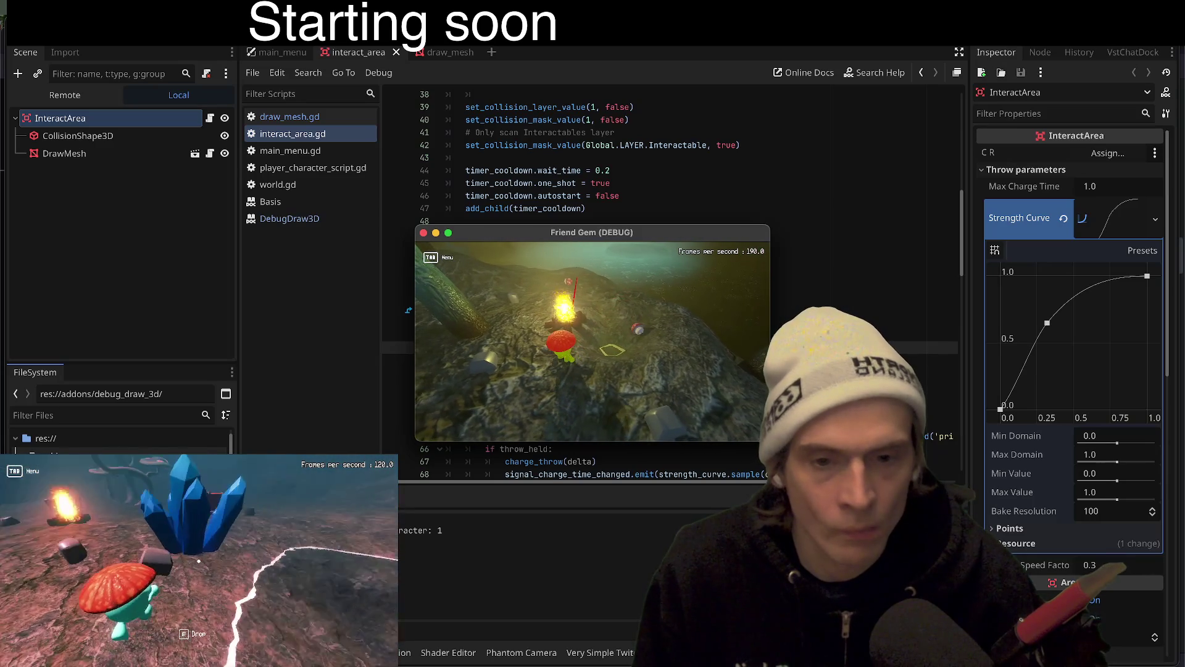
Save the script again and relaunch the game to check the red debug line
key("super+Tab")
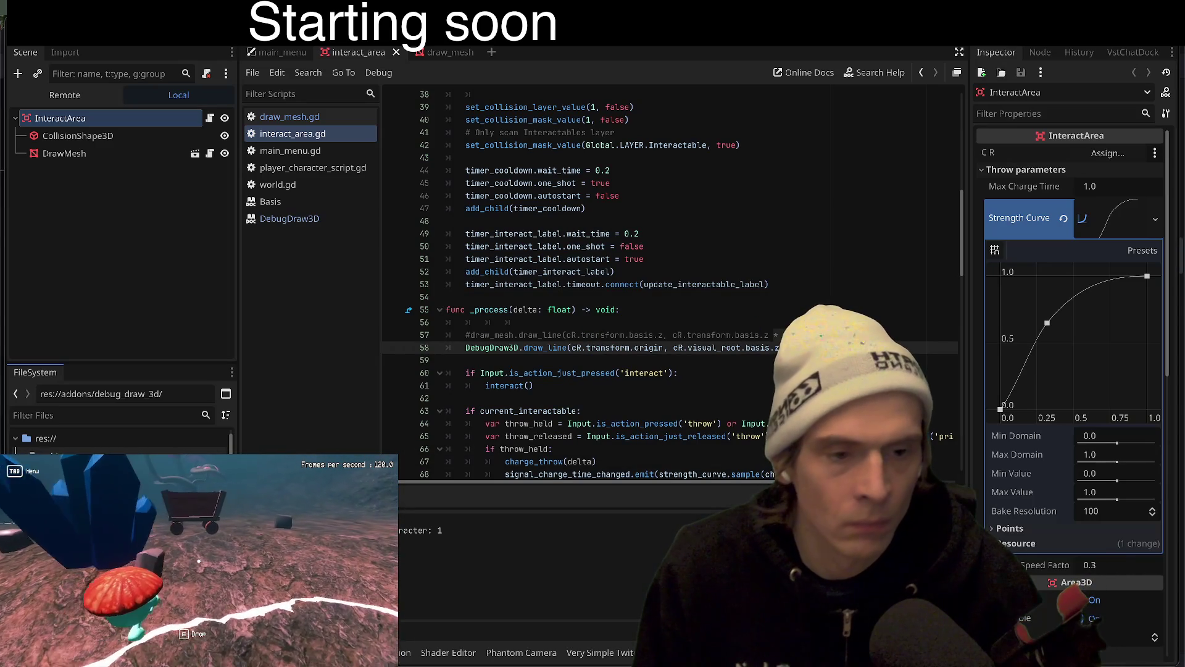
key("alt+Tab")
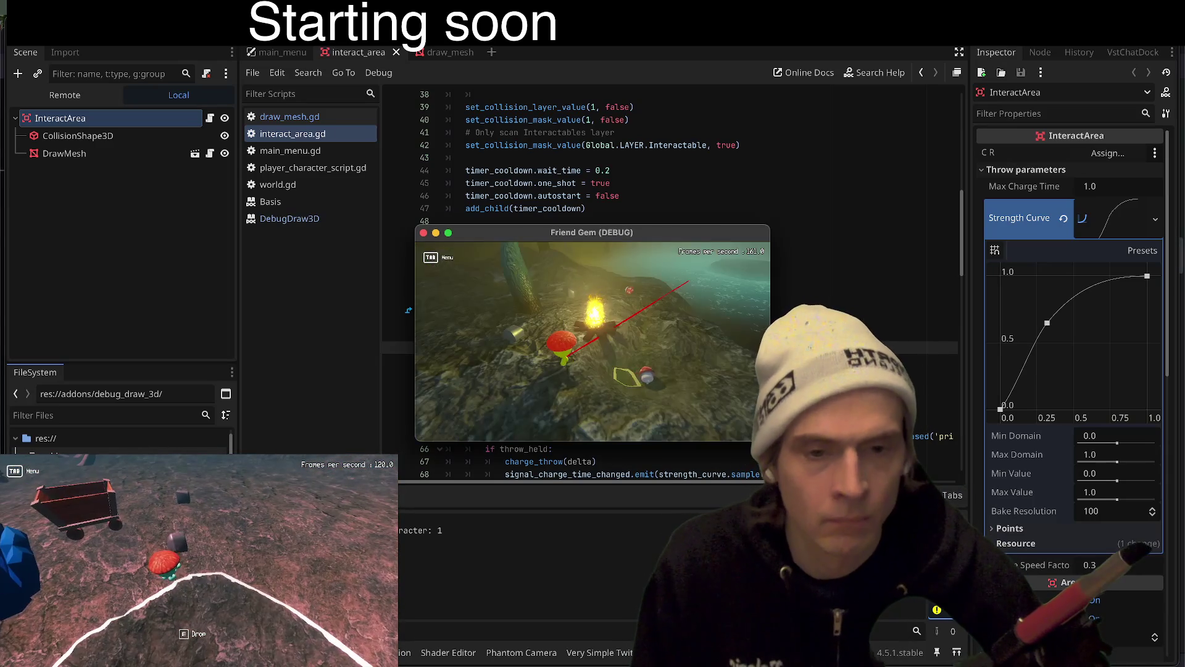
key("alt+Tab")
key("ctrl+s")
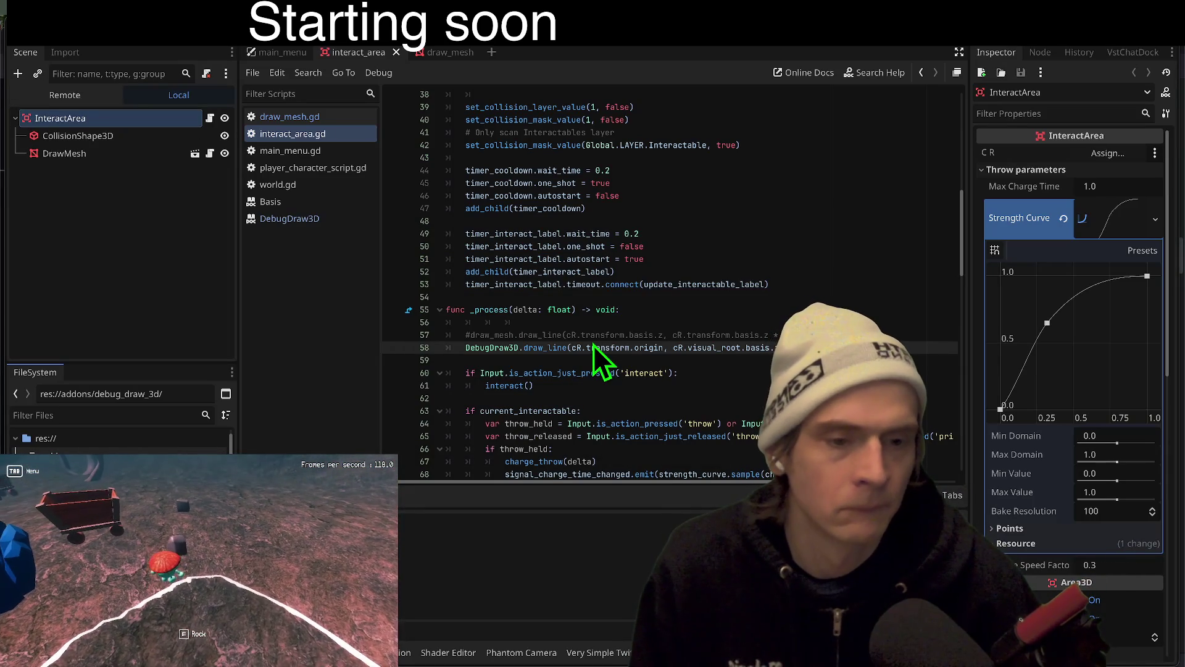
key("super+b")
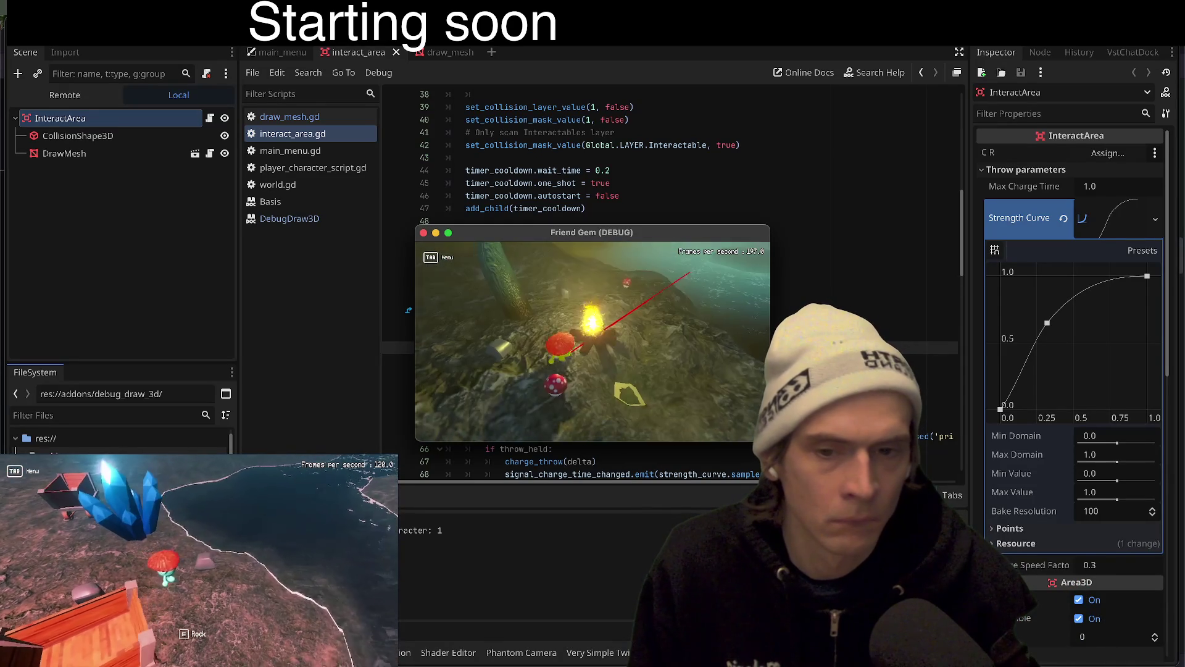
key("alt+Tab")
double_click(608, 348)
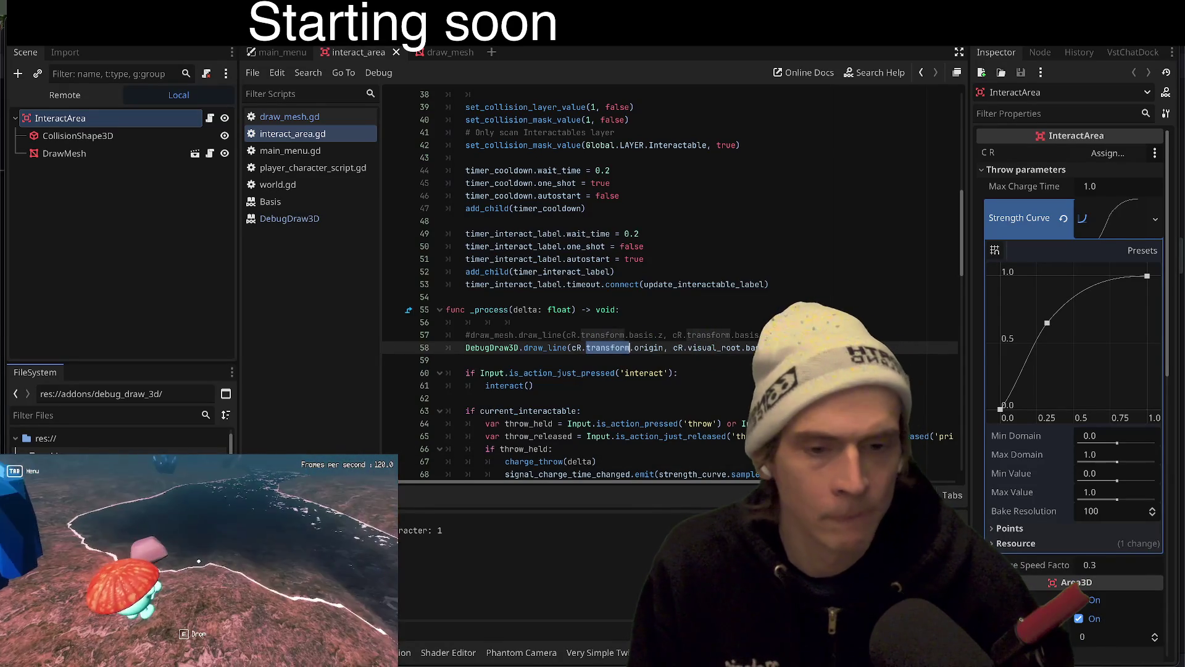
Fix the basis text on line 58 and replace draw_line with draw_ray
key("Escape")
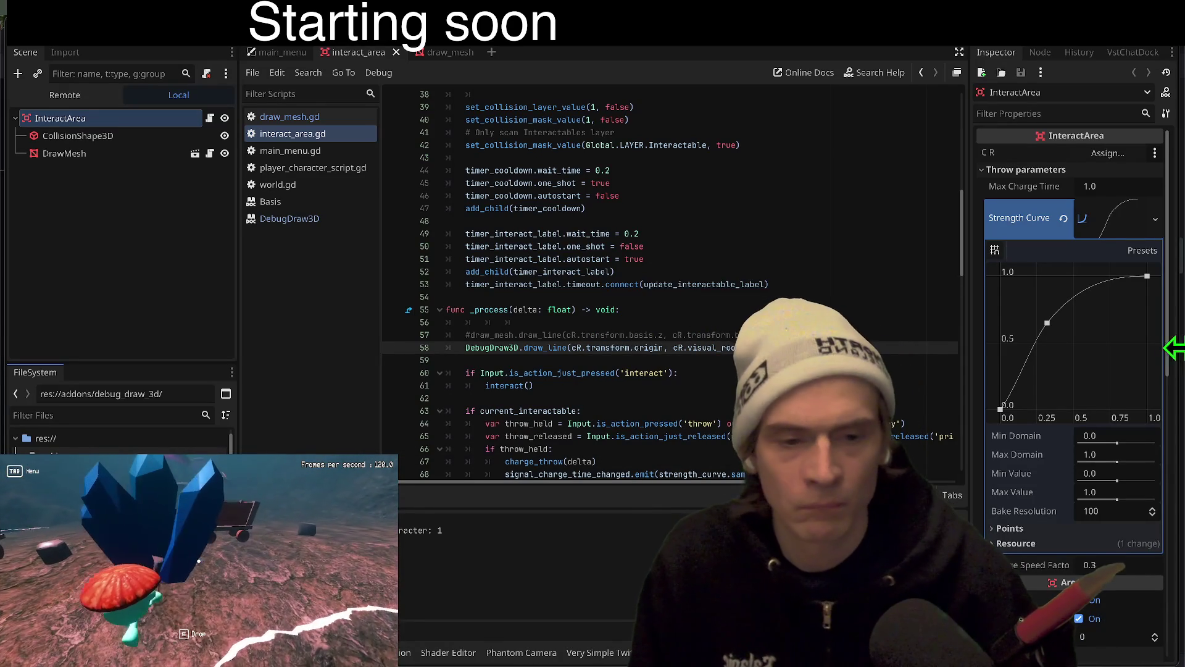
type("t.basis")
double_click(752, 348)
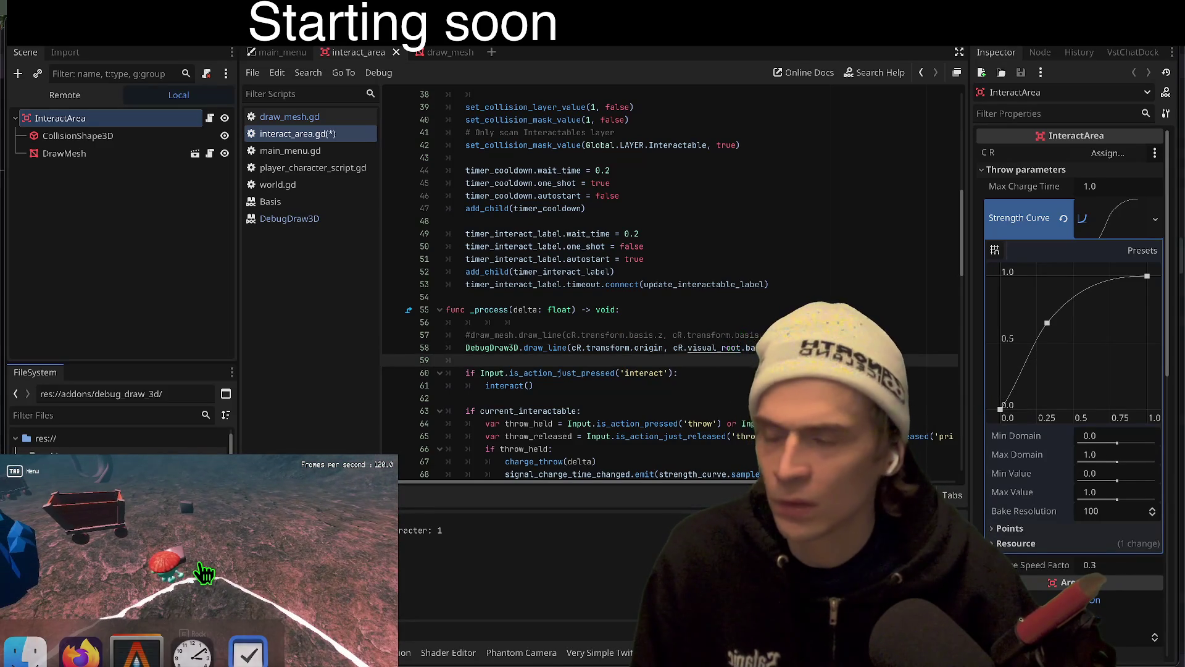
left_click(594, 346)
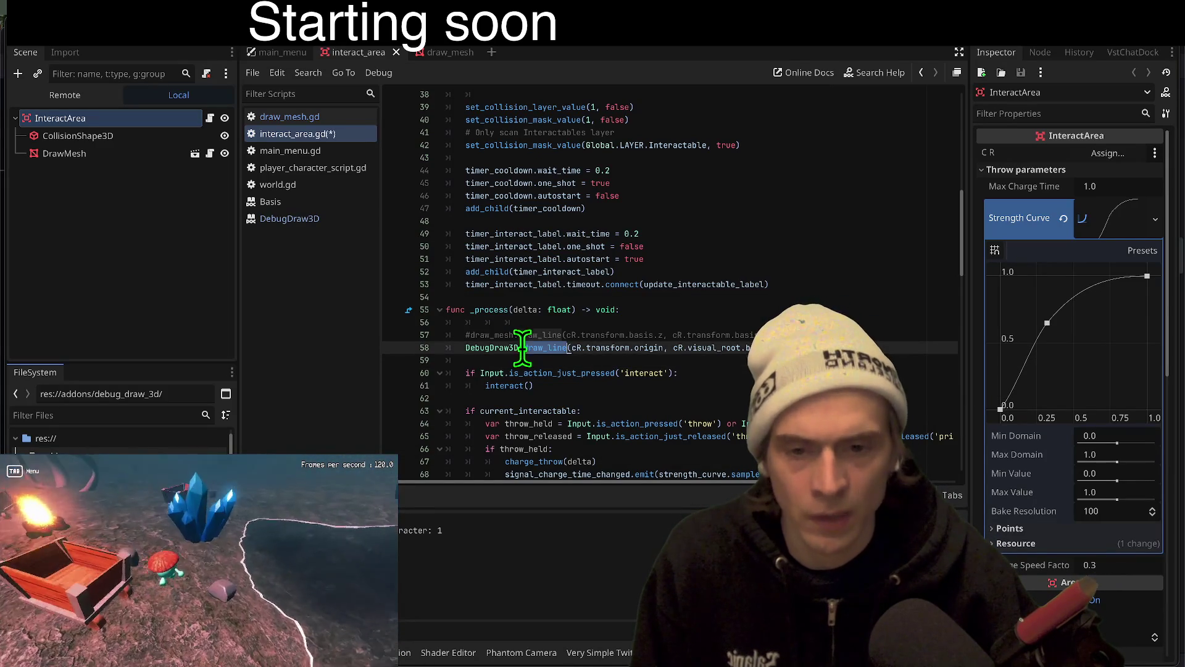
double_click(521, 348)
type("draw")
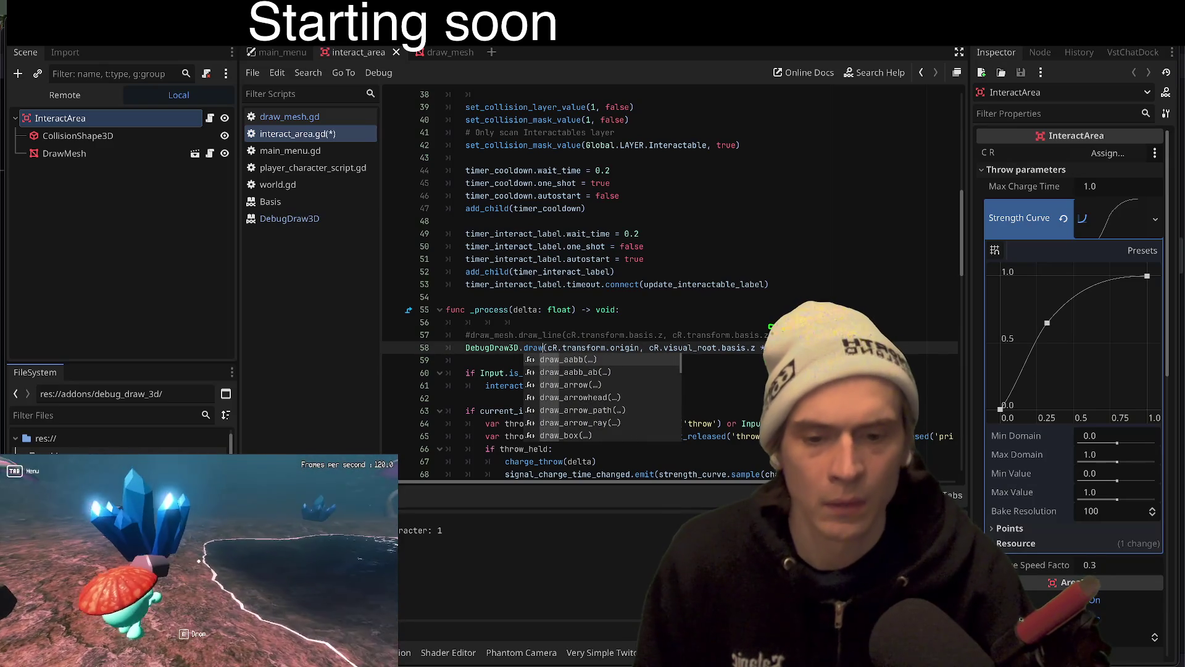
type("_ray")
key("Return")
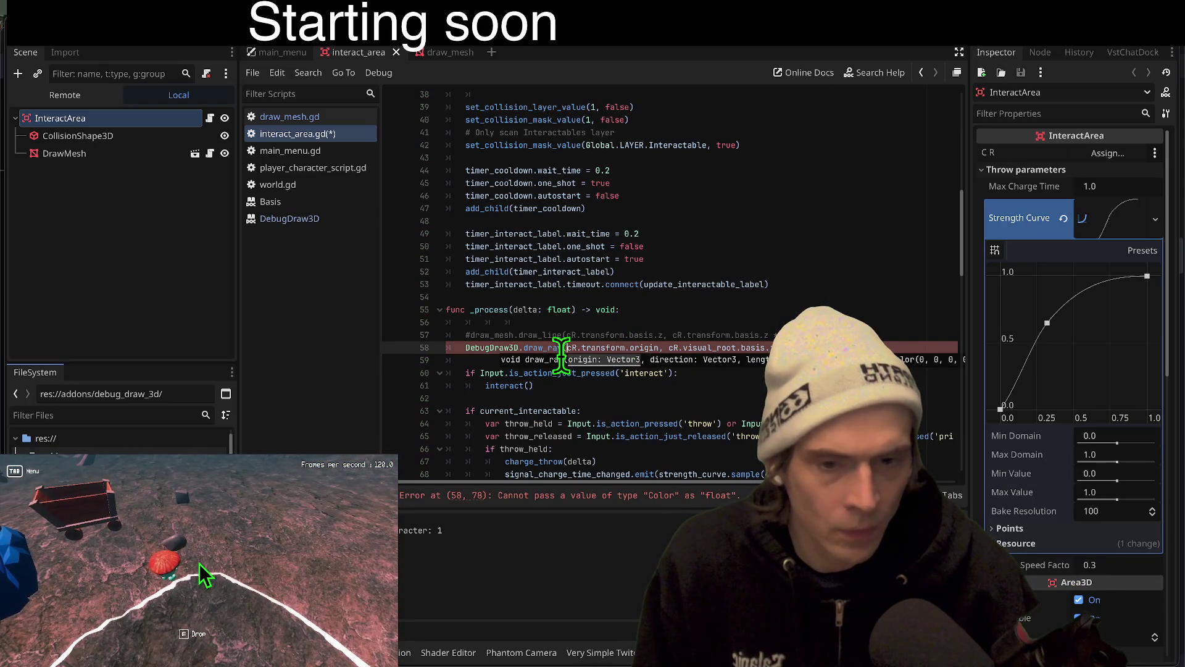
Append .basis.z to the draw_ray direction, then save and run the game to see the red ray
left_click(677, 349)
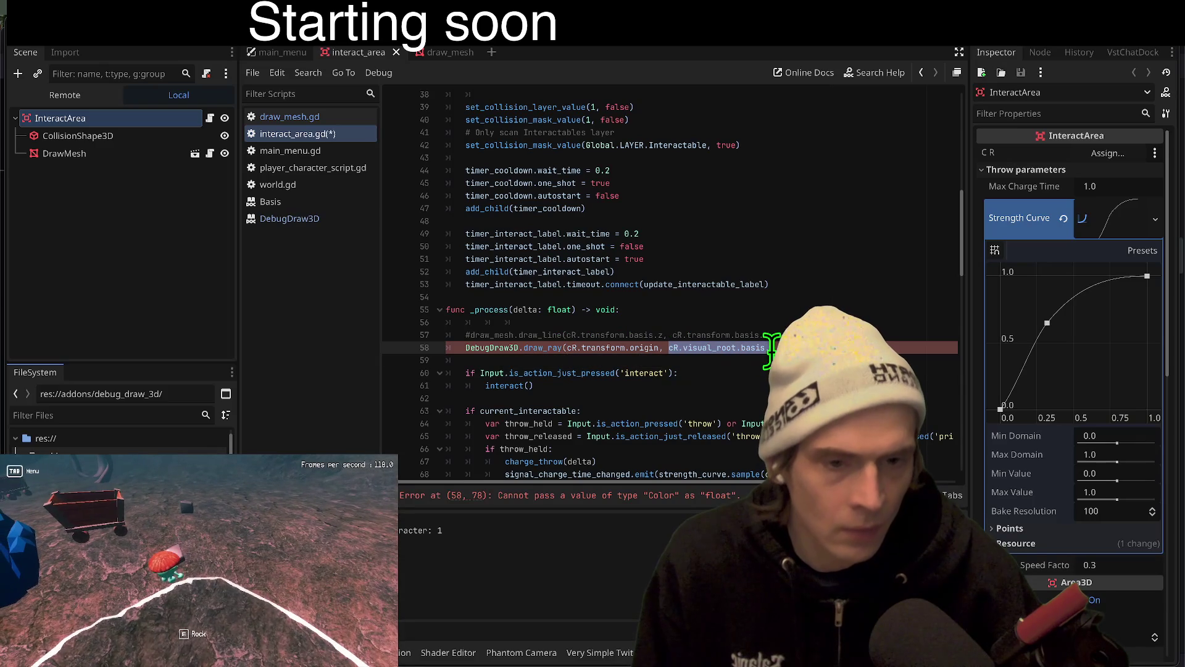
left_click(198, 568)
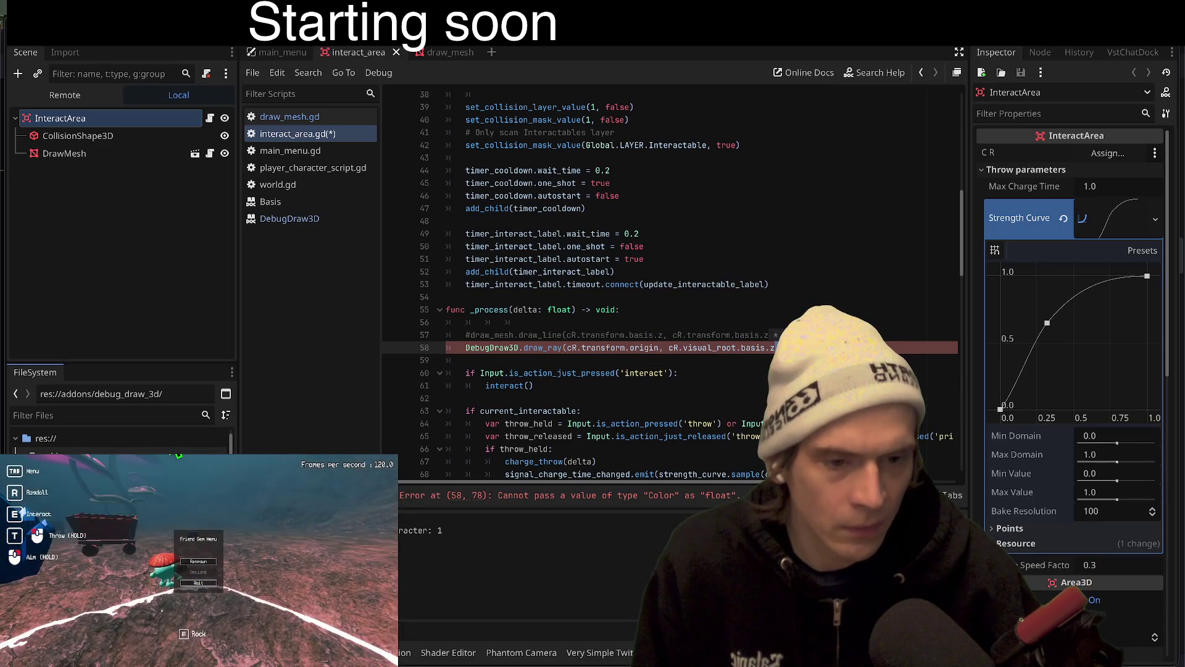
type(".basis.z")
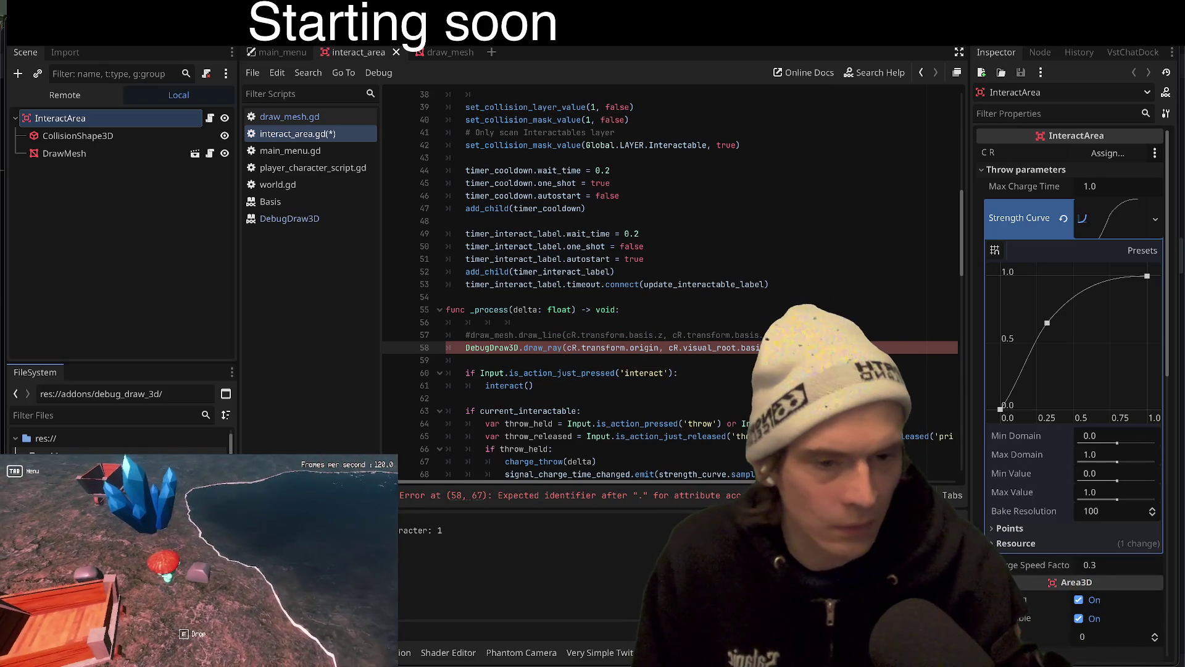
key("super+b")
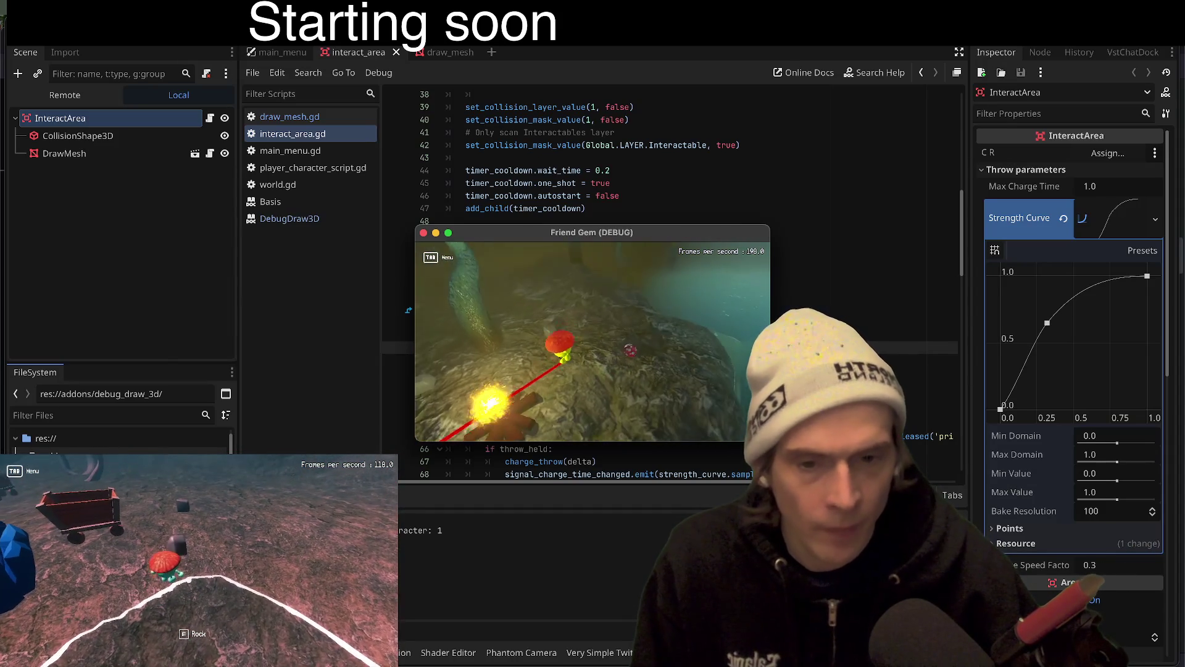
key("super+period")
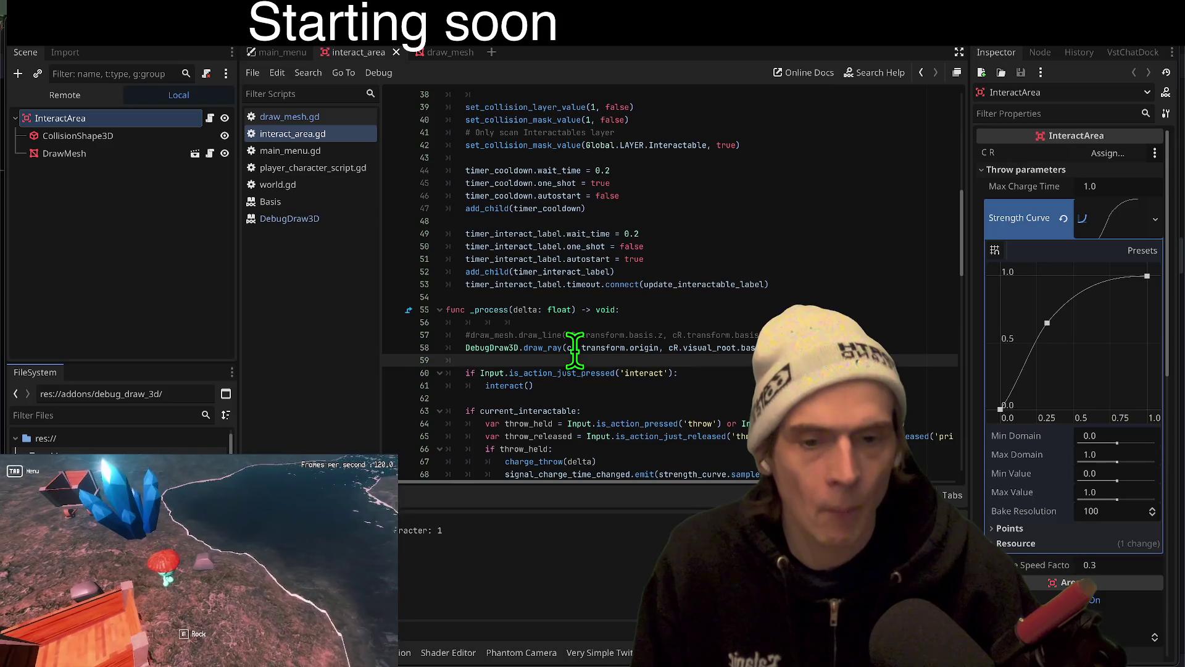
Strip the cR. prefix and cR.visual_root from the draw_ray arguments, then test-run the game
triple_click(575, 349)
left_click(579, 347)
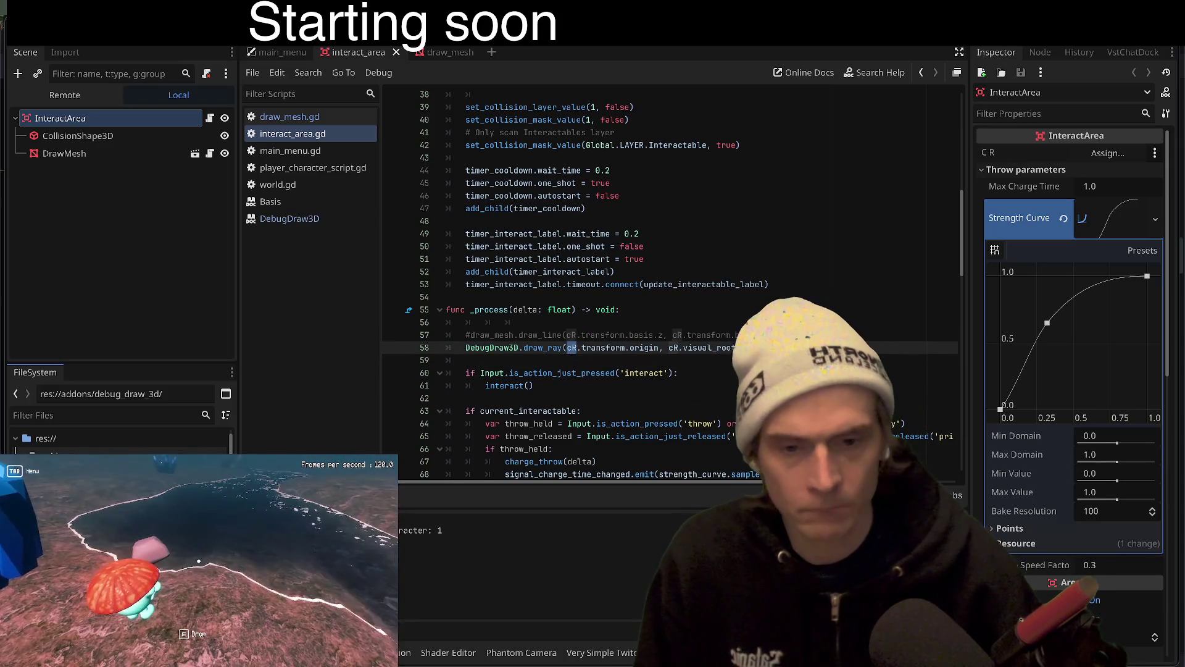
key("BackSpace")
key("BackSpace")
key("BackSpace")
double_click(679, 348)
key("BackSpace")
key("BackSpace")
key("BackSpace")
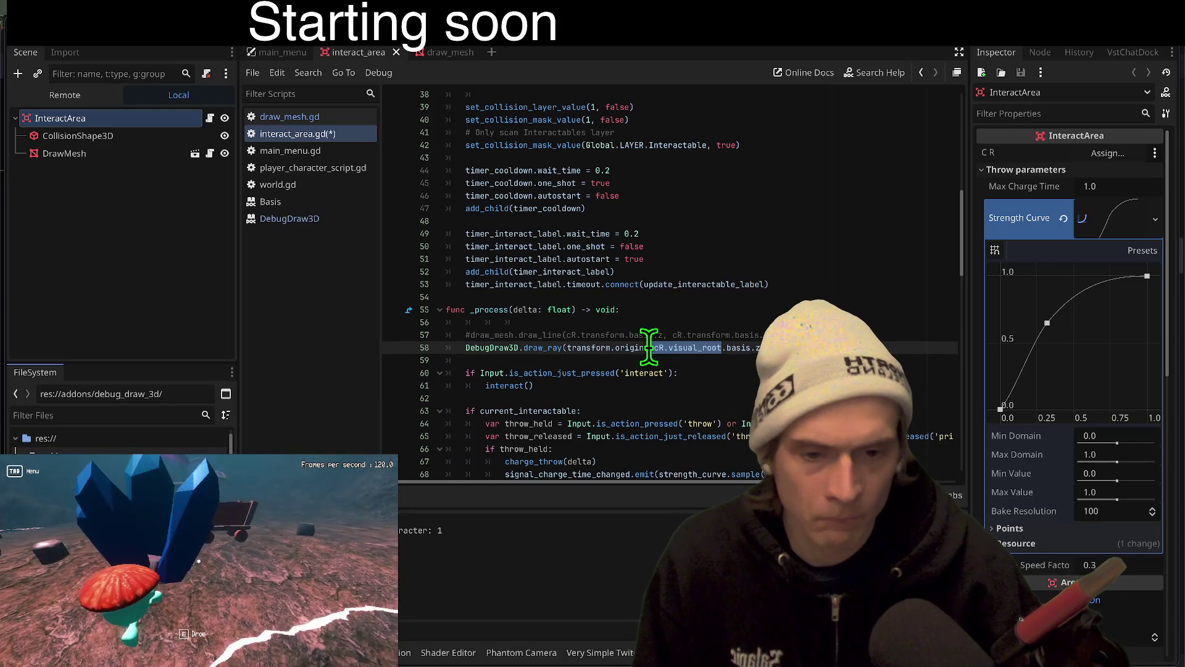
key("super+b")
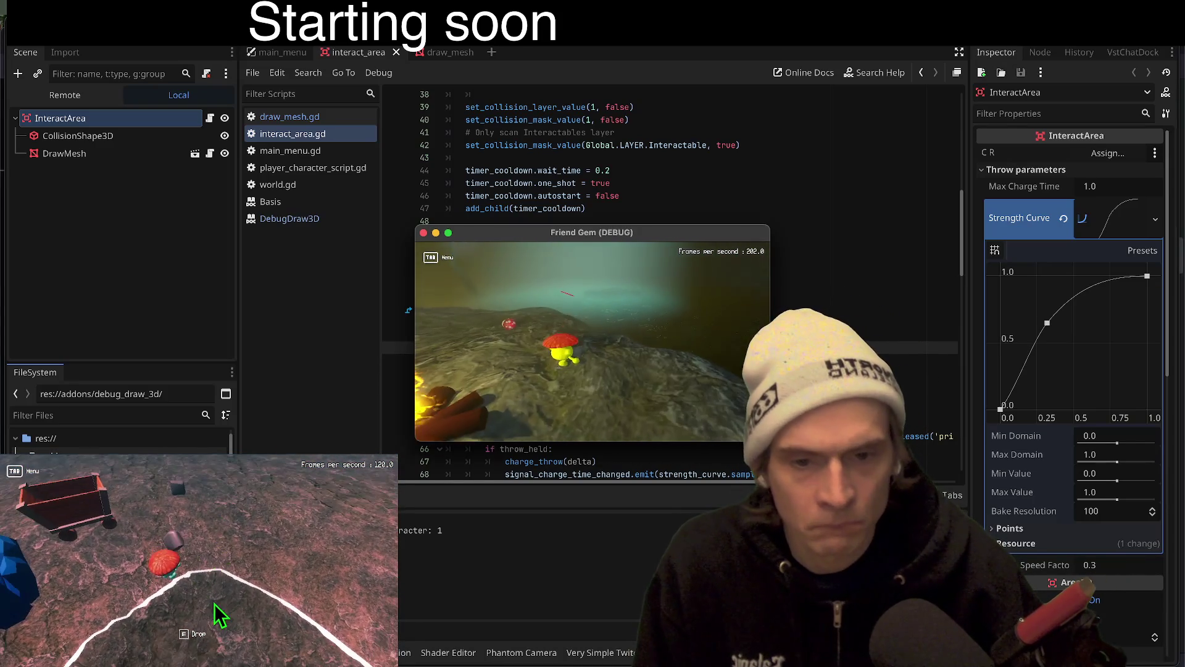
key("super+period")
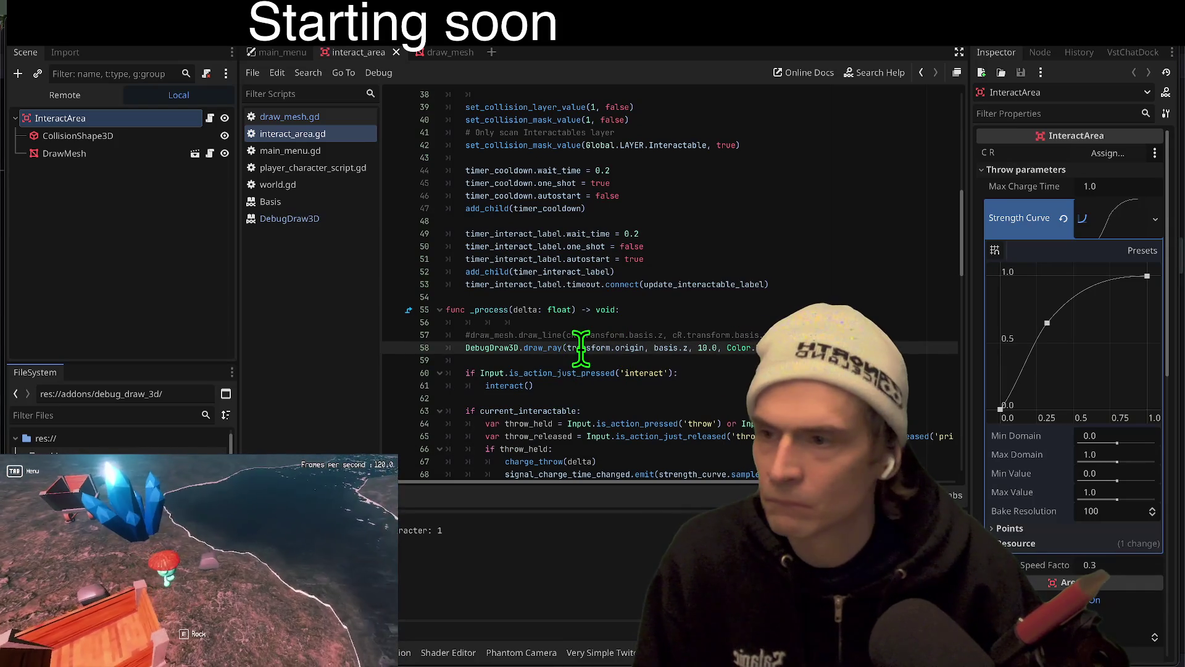
Start the ray from global_transform.origin and rerun the game to check it
key("Delete")
double_click(576, 347)
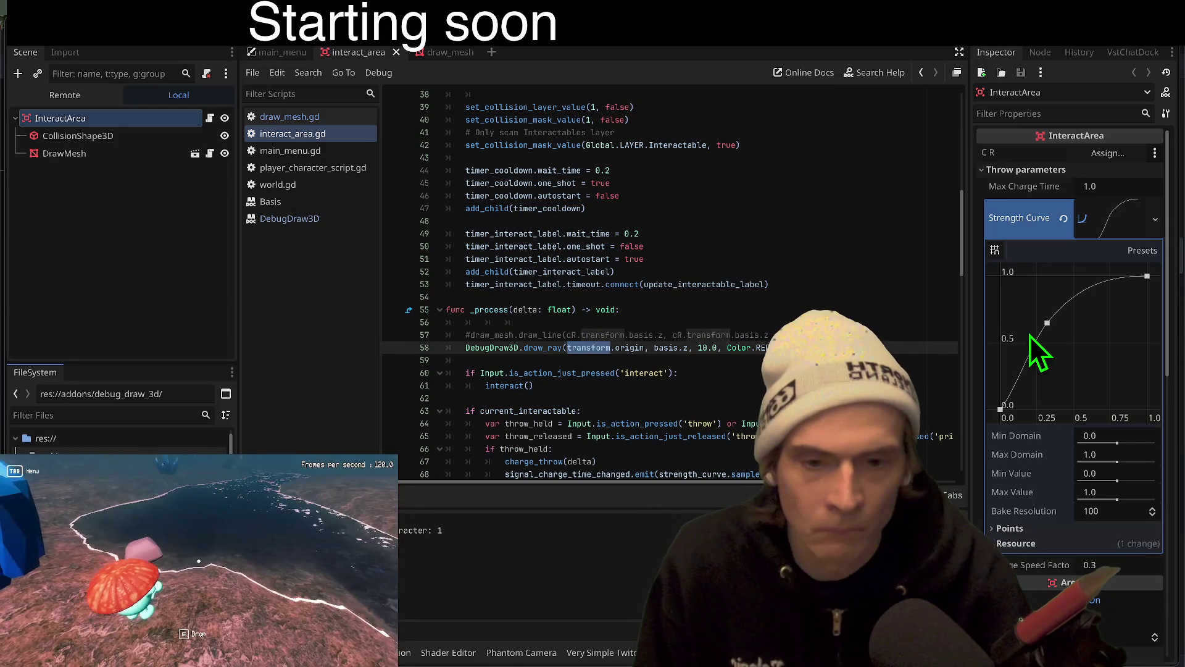
type("globa")
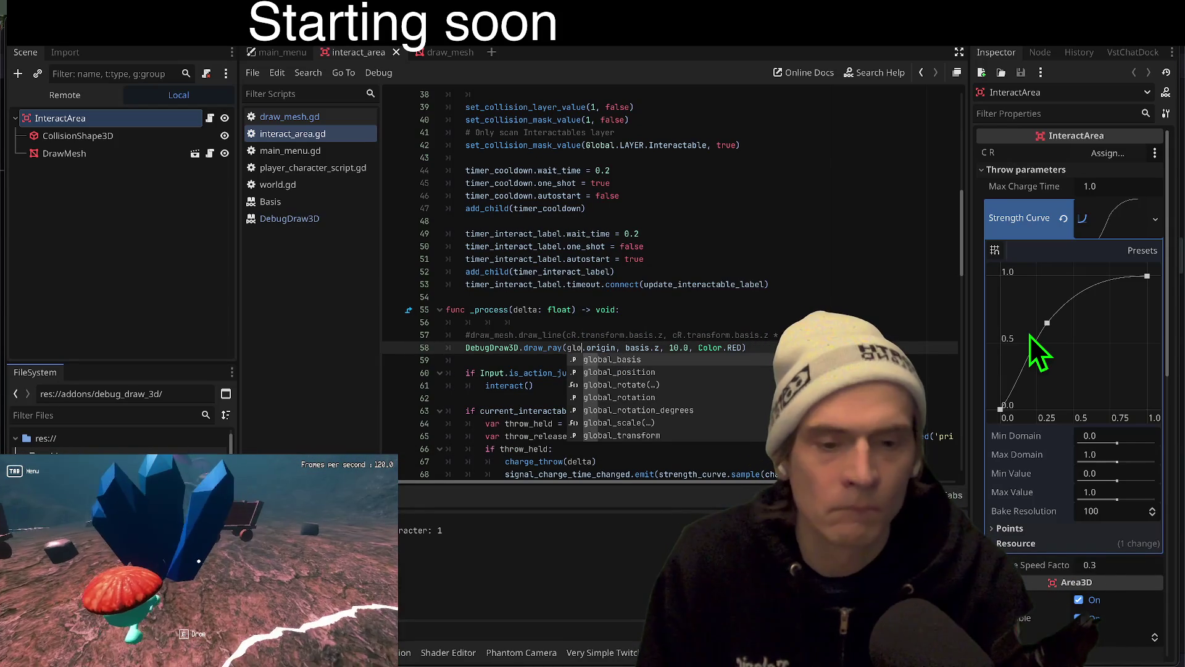
type("l")
left_click(622, 435)
double_click(636, 348)
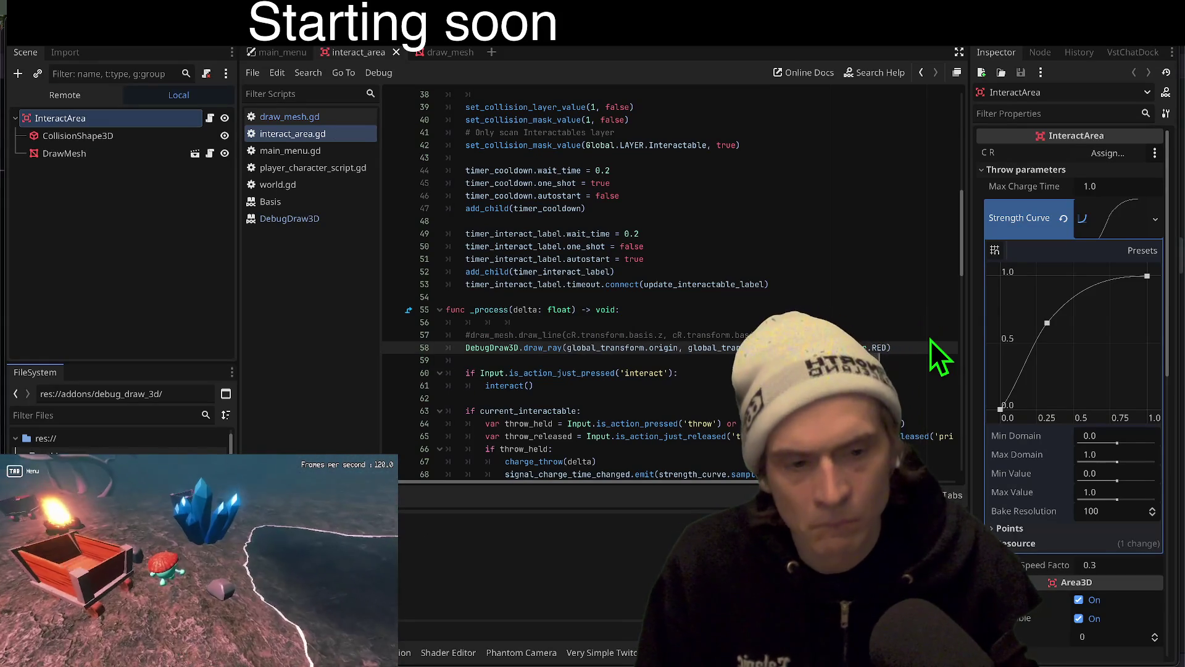
key("super+b")
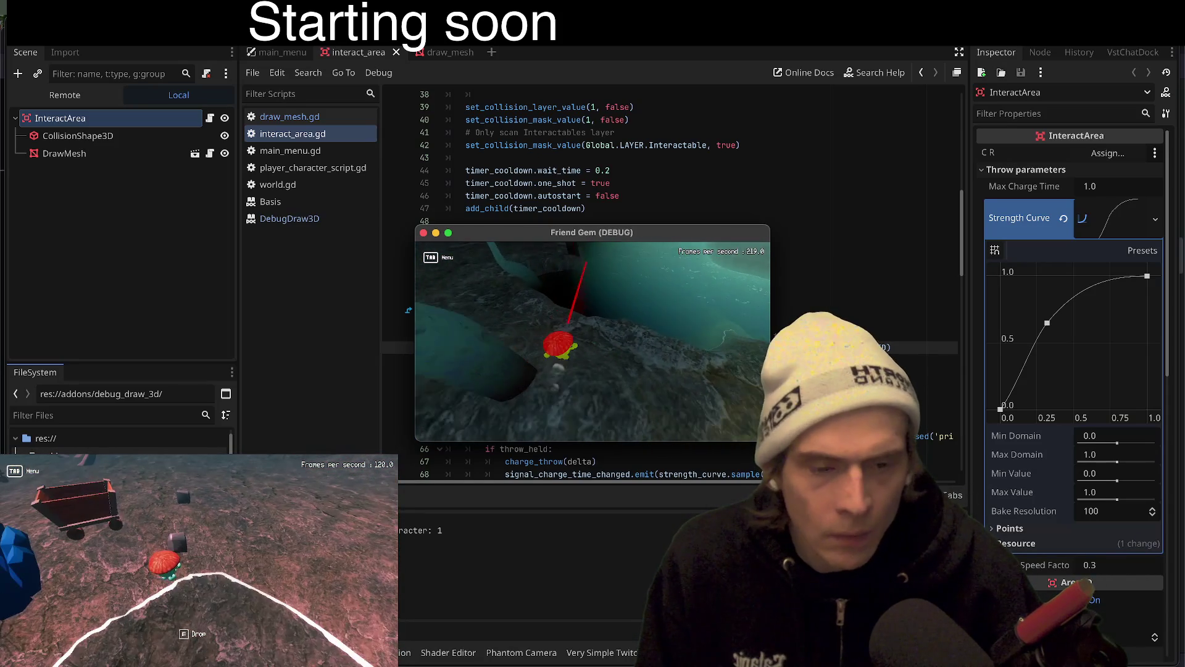
key("alt+Tab")
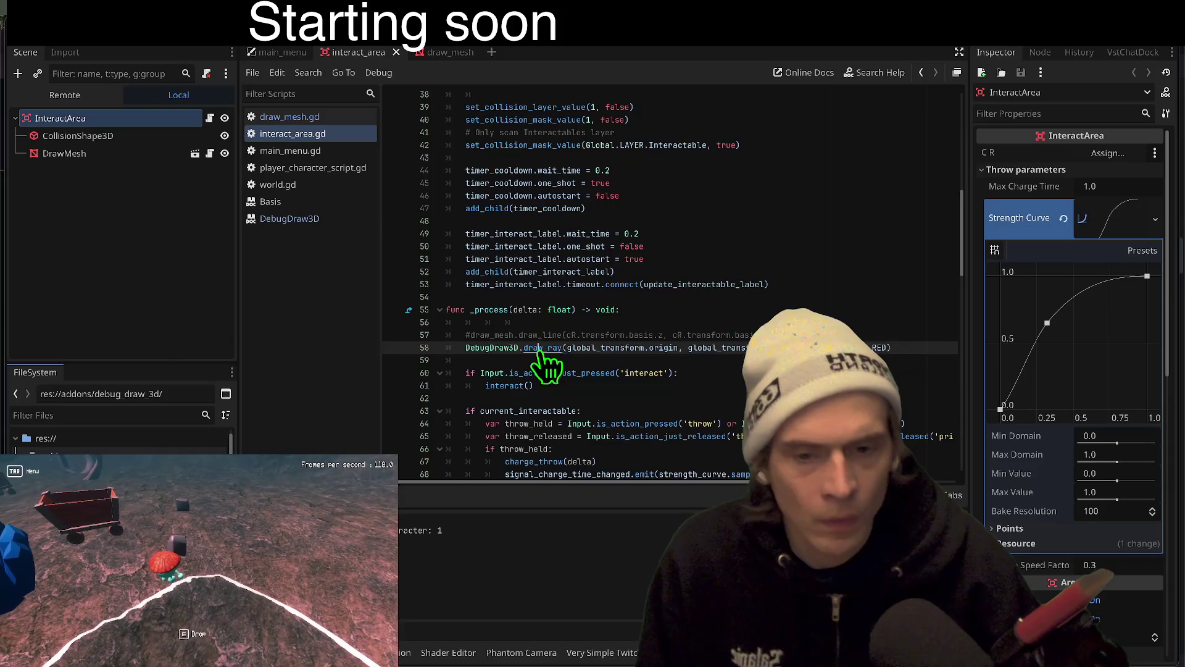
Read the draw_ray documentation, then go back to interact_area.gd
left_click(543, 349, "ctrl")
key("alt+Left")
key("alt+Right")
key("alt+Left")
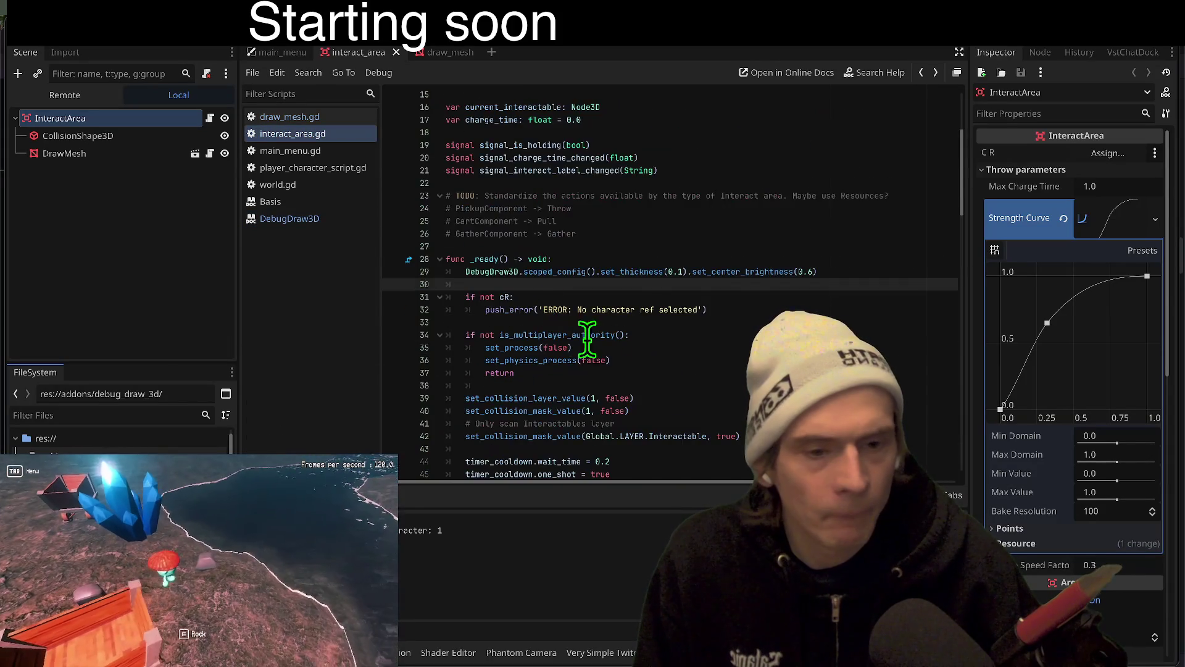
scroll(906, 348, "down", 8)
Add a 0.01 duration argument to draw_ray and run the game twice to check for one red ray
left_click(906, 347)
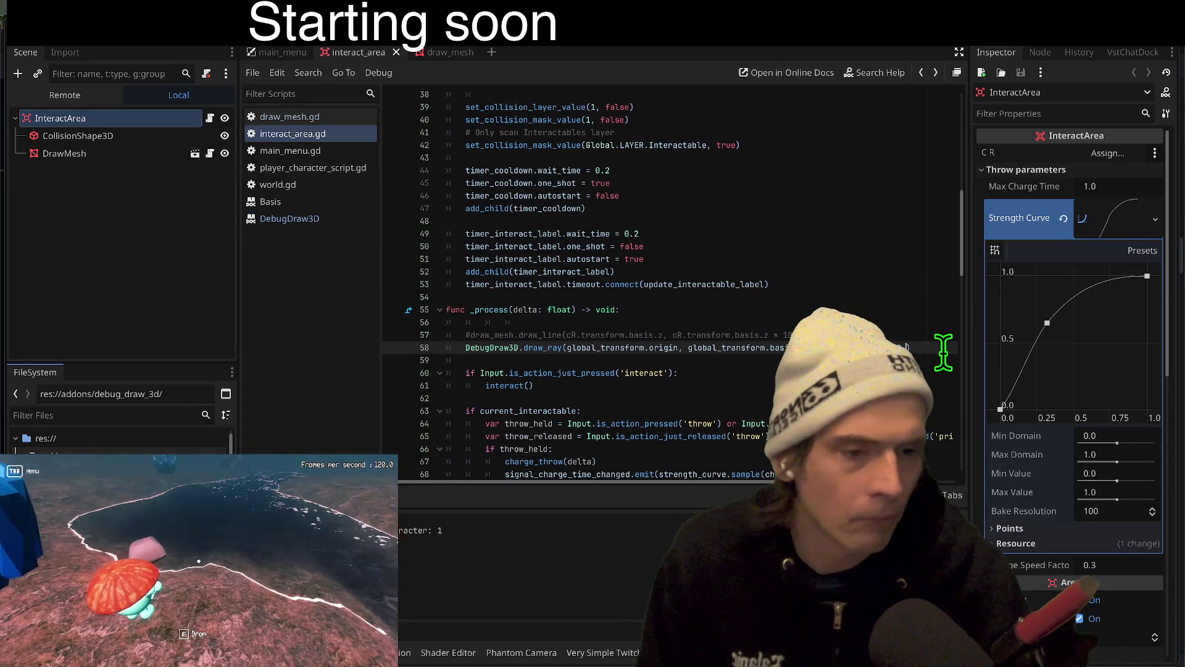
type(", 1")
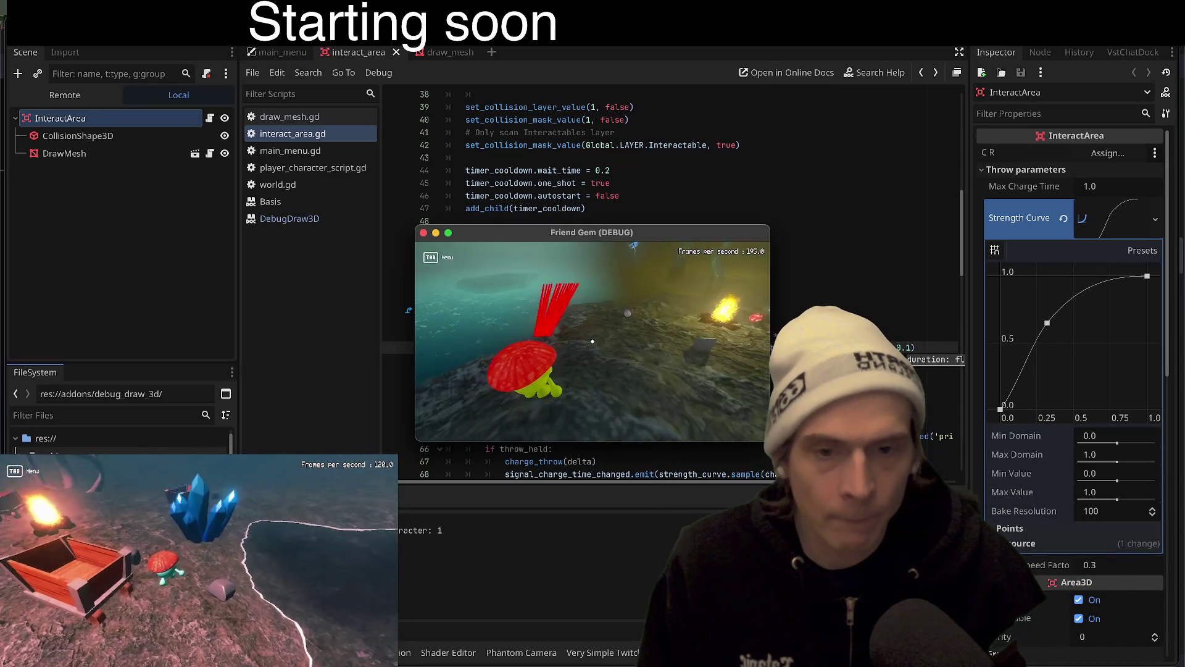
left_click(958, 358)
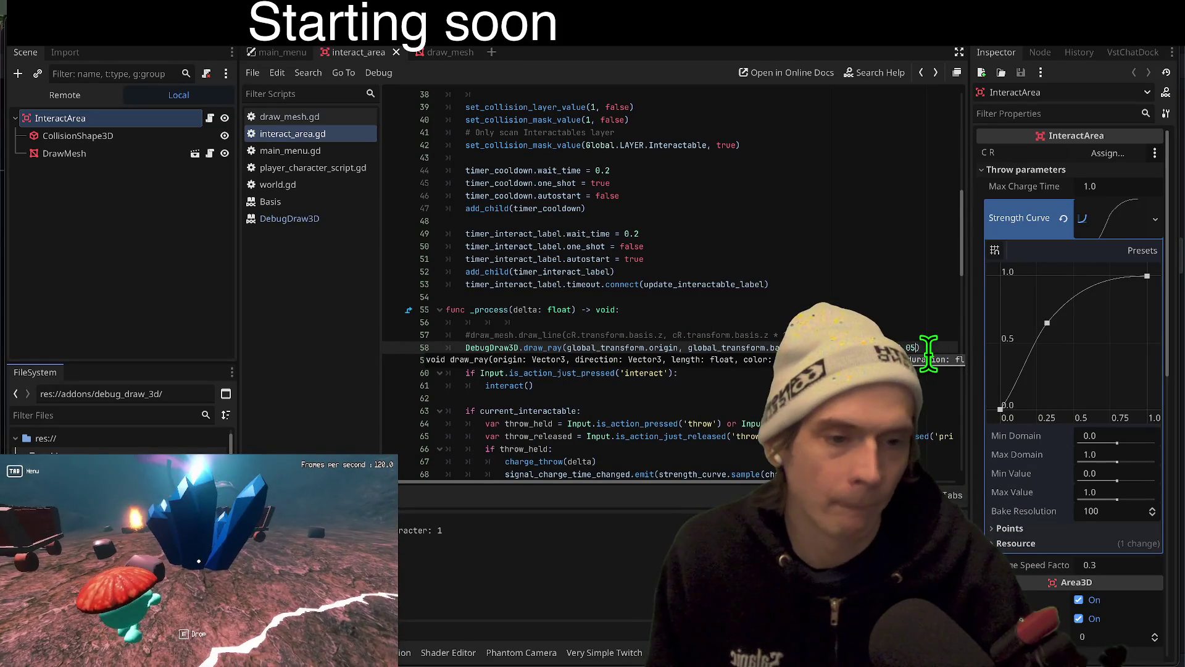
key("F5")
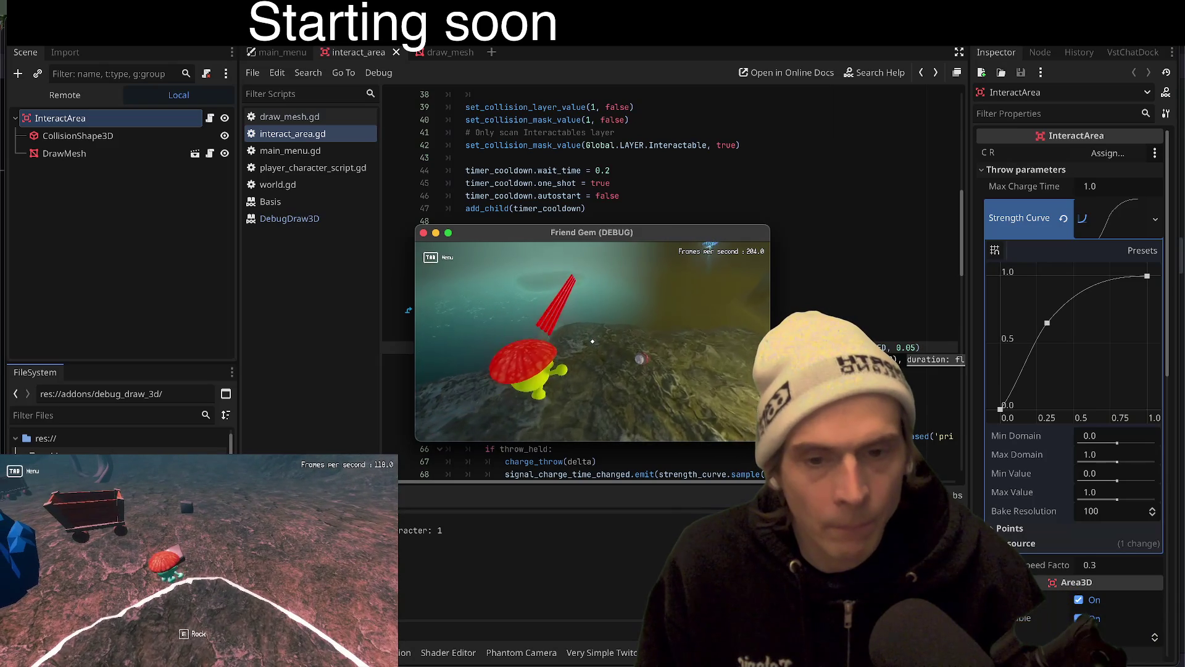
key("F8")
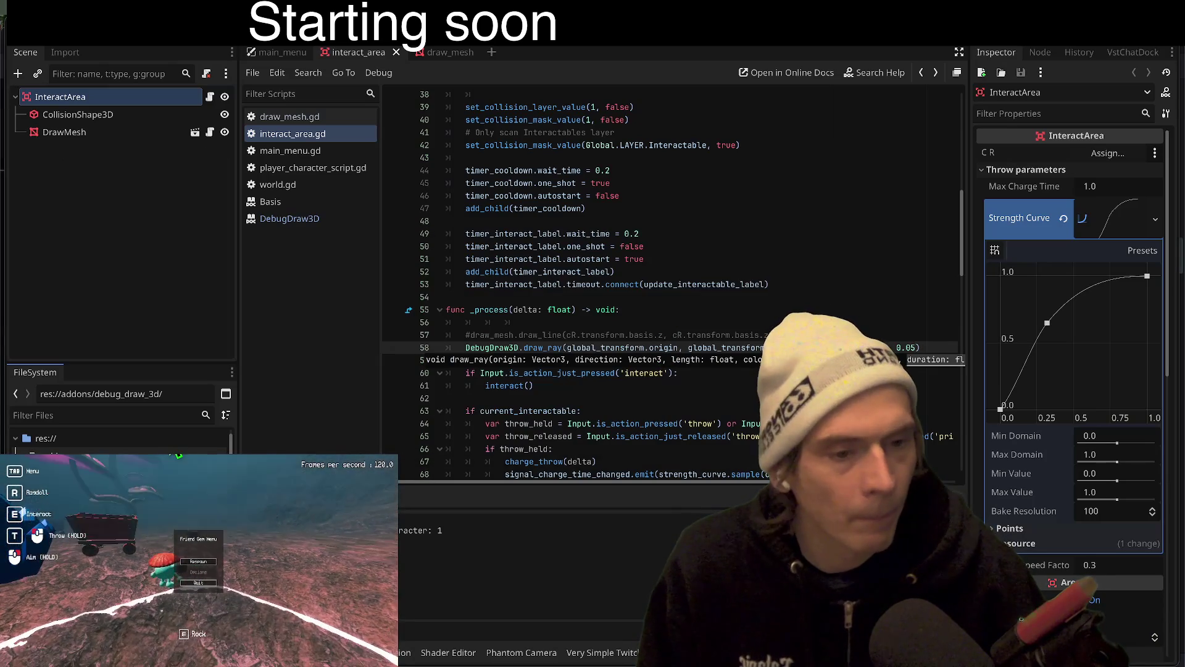
key("F5")
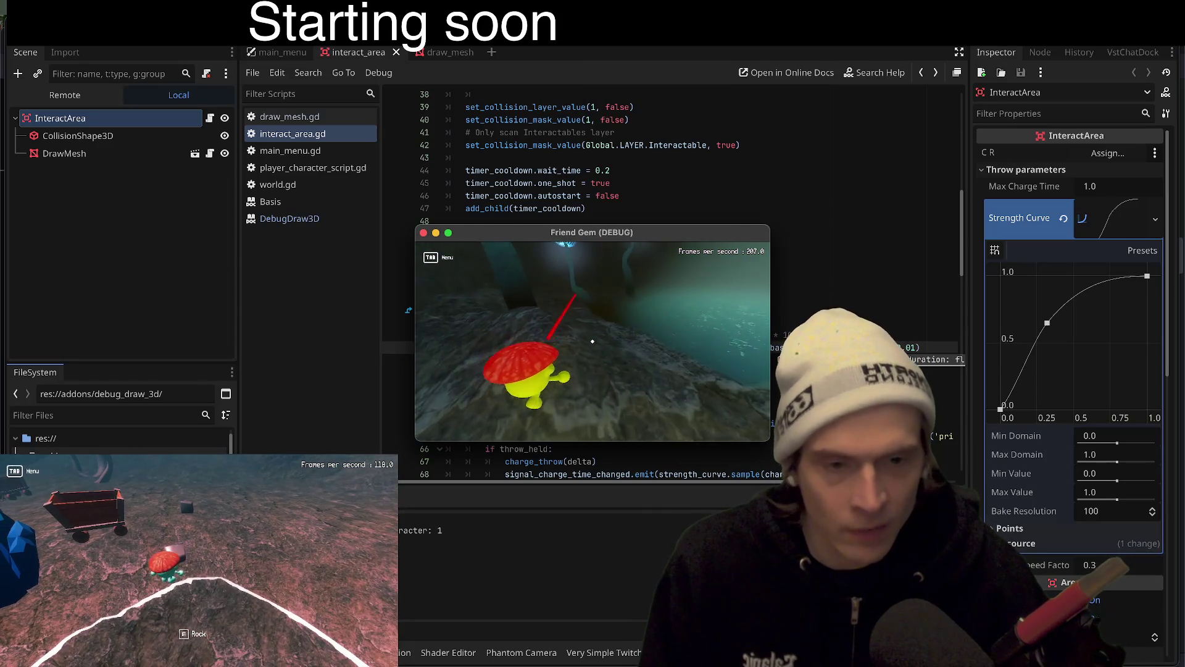
key("Tab")
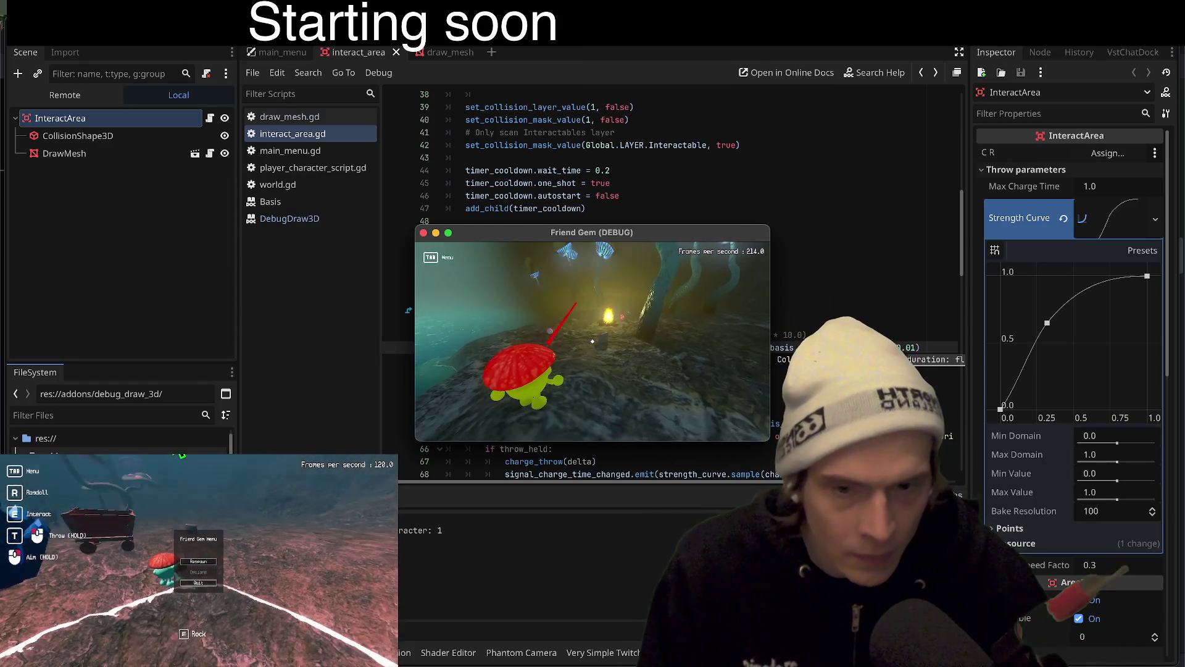
key("Tab")
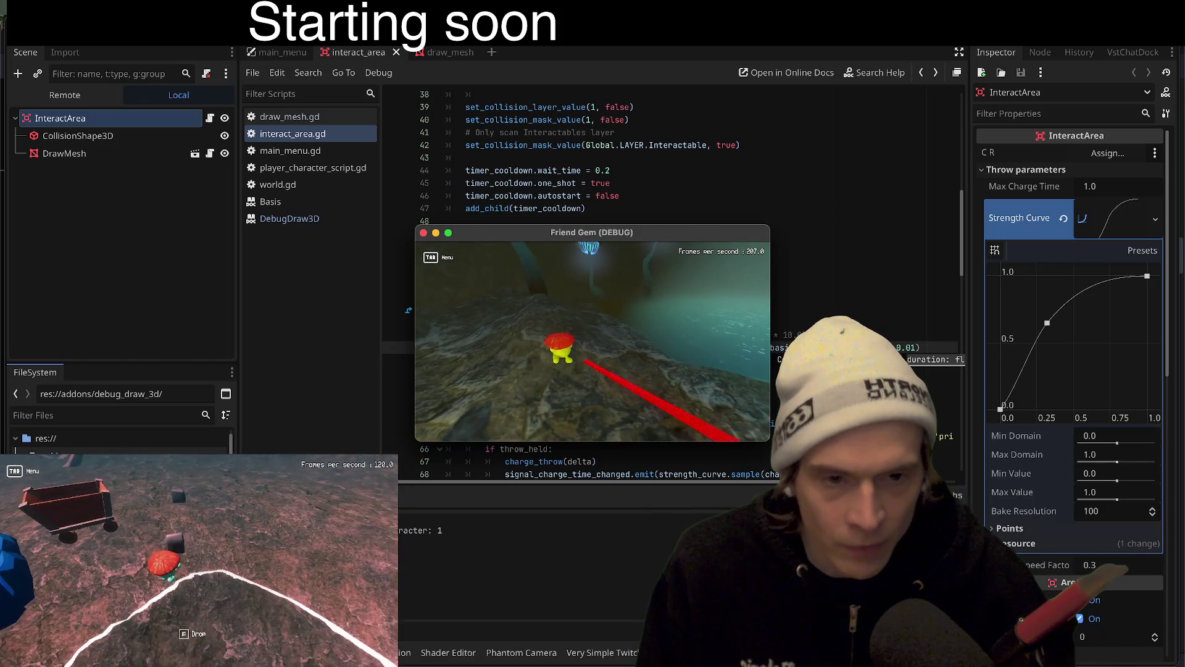
key("super+period")
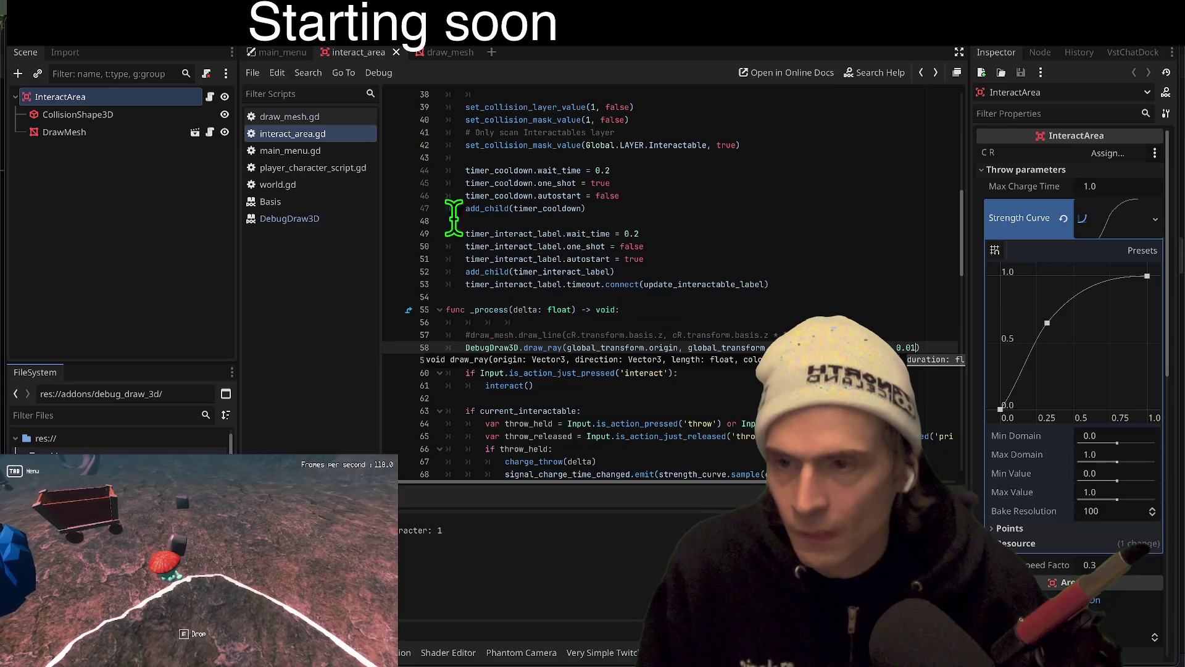
Swap comments between draw_line and draw_ray with Ctrl+K to compare the old line in-game
key("ctrl+k")
key("Up")
key("ctrl+k")
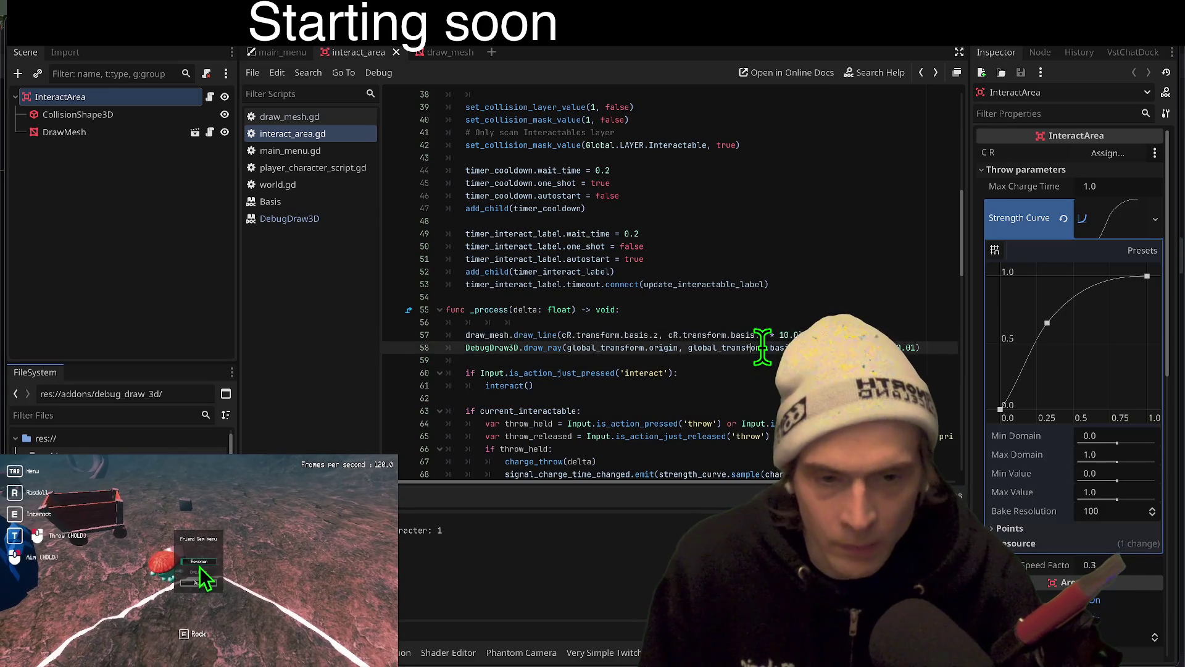
key("super+b")
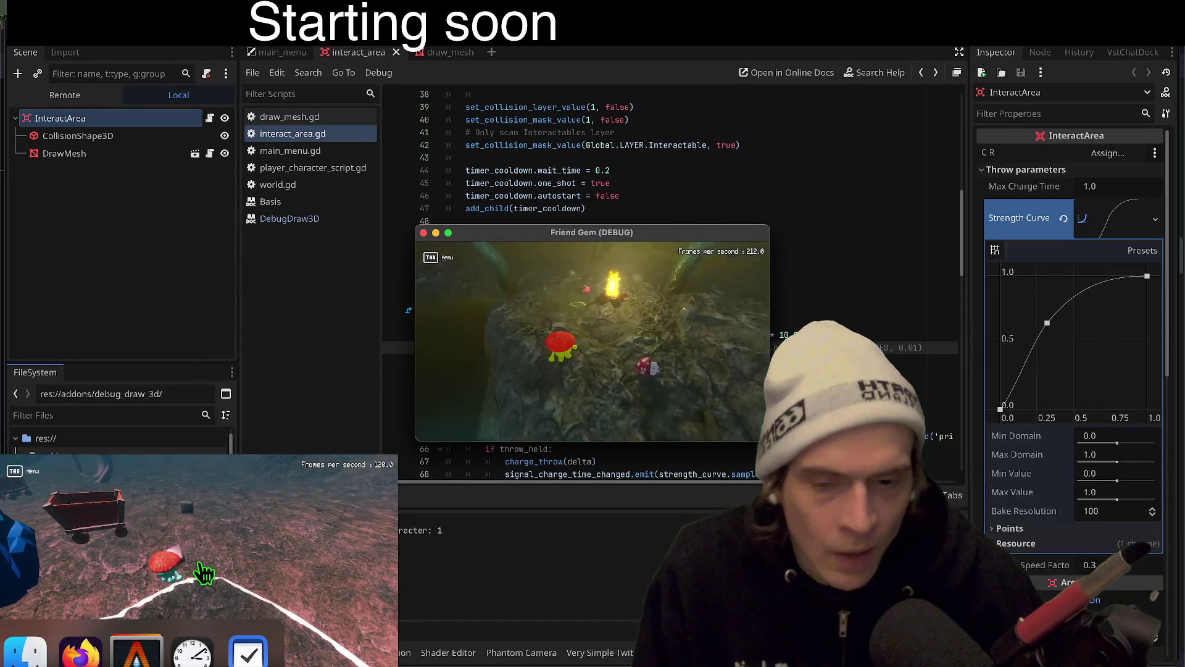
key("super+q")
key("Up")
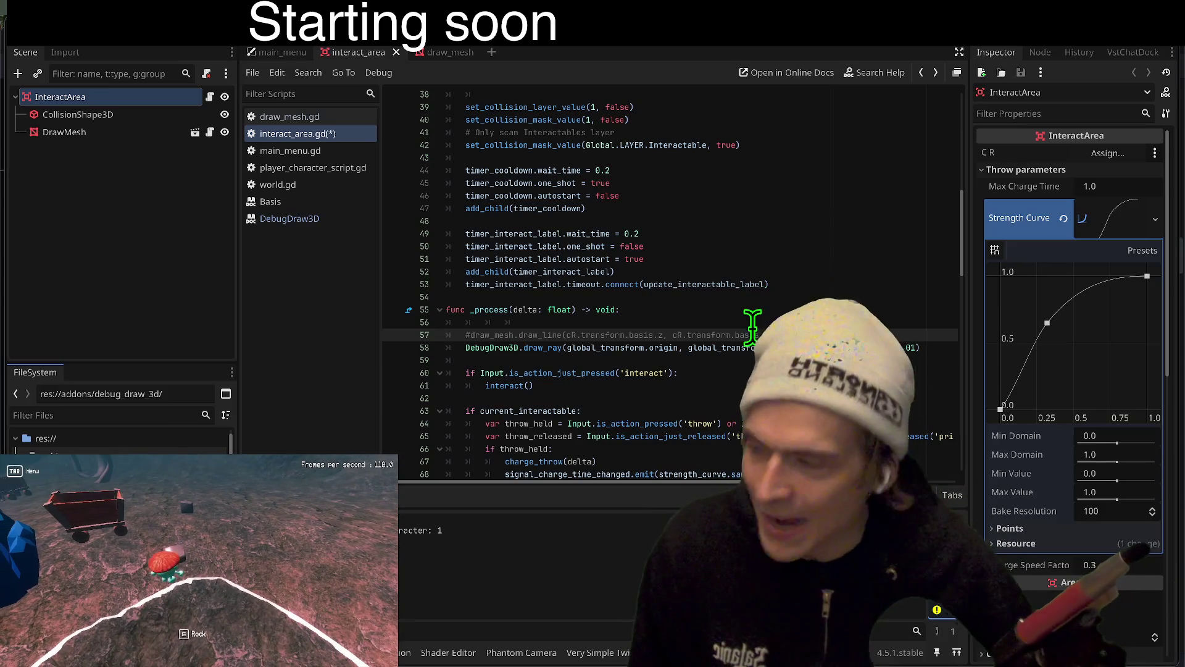
Delete the draw_ray line and begin a new func _physics_process above _process
triple_click(625, 346)
key("BackSpace")
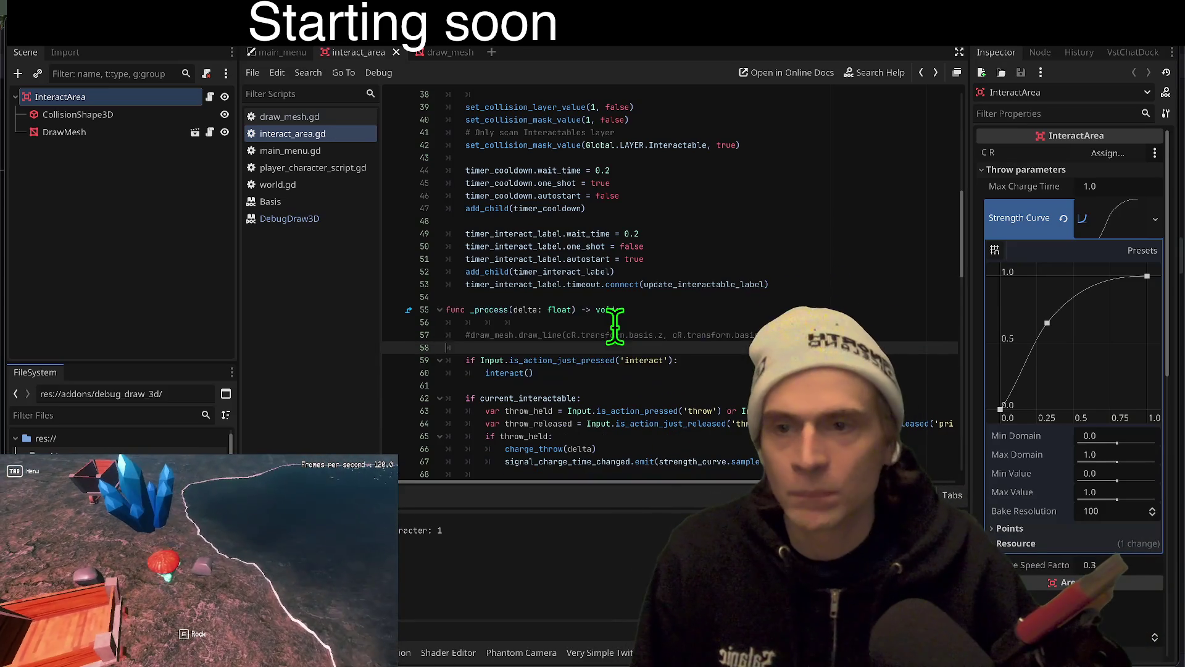
scroll(615, 326, "up", 5)
scroll(616, 302, "down", 5)
left_click(618, 286)
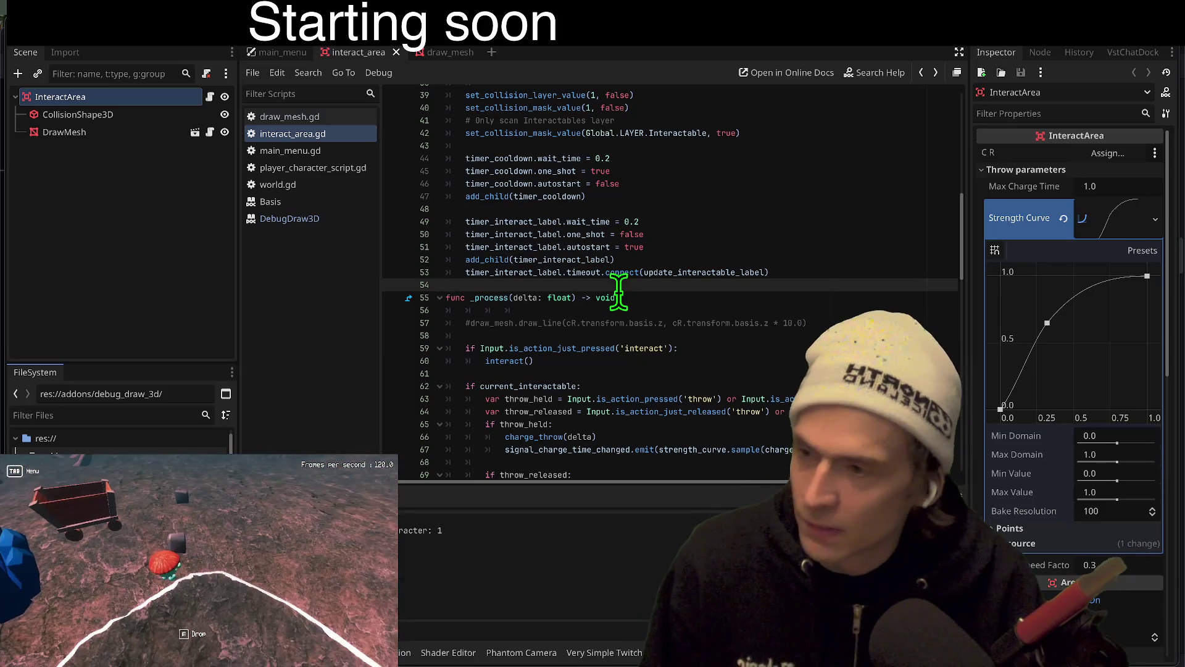
key("Return")
key("Up")
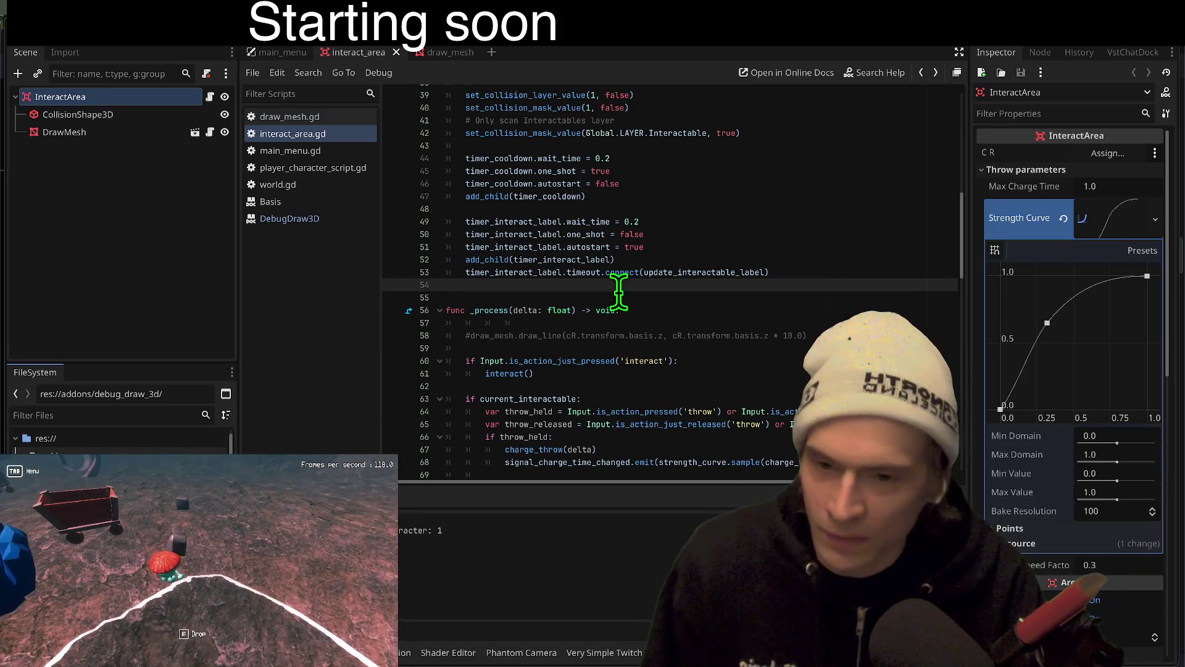
key("Return")
type("func _")
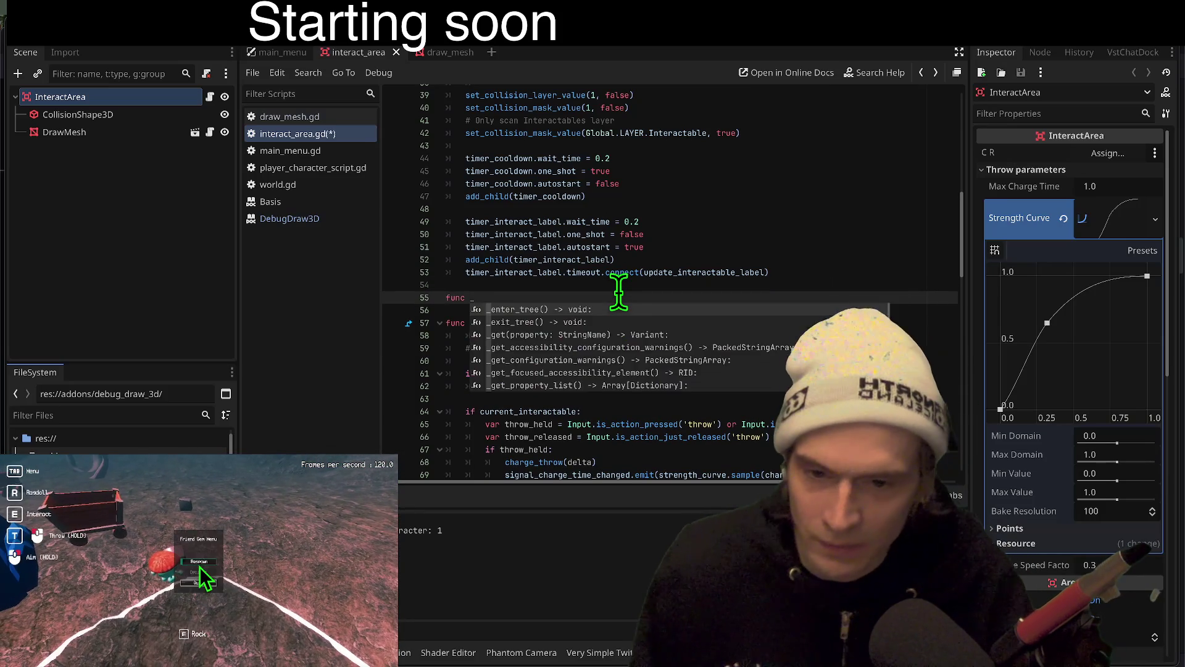
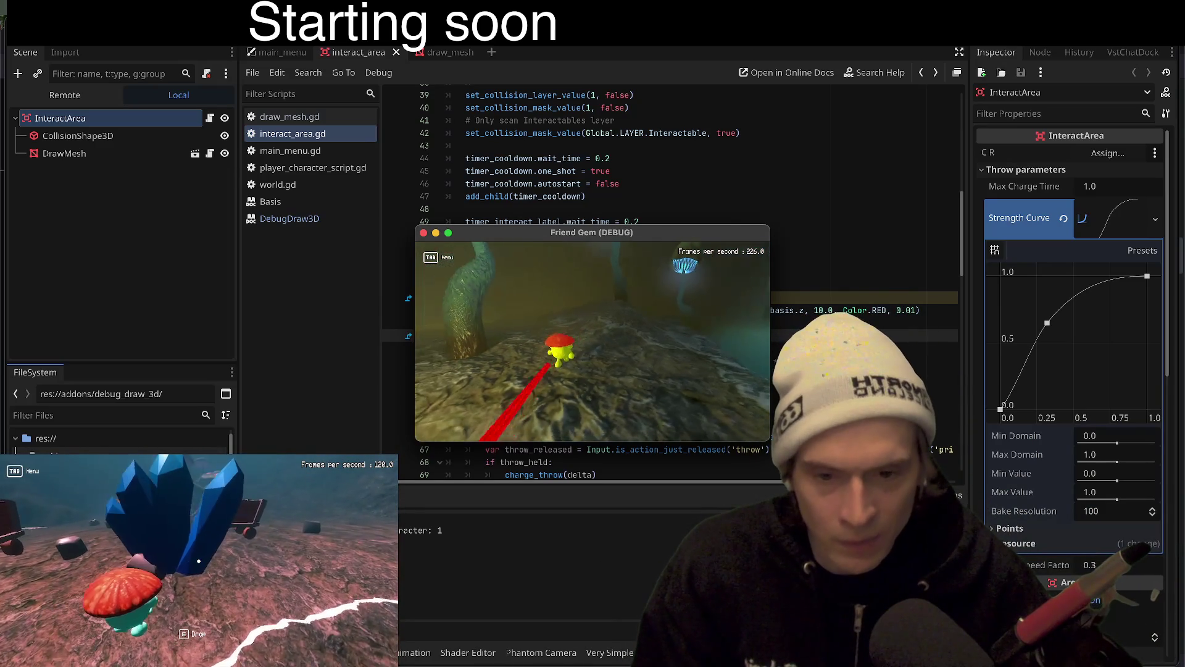
Stop the running game and open the MapLakeSmall level found by filtering FileSystem for 'lake'
key("Escape")
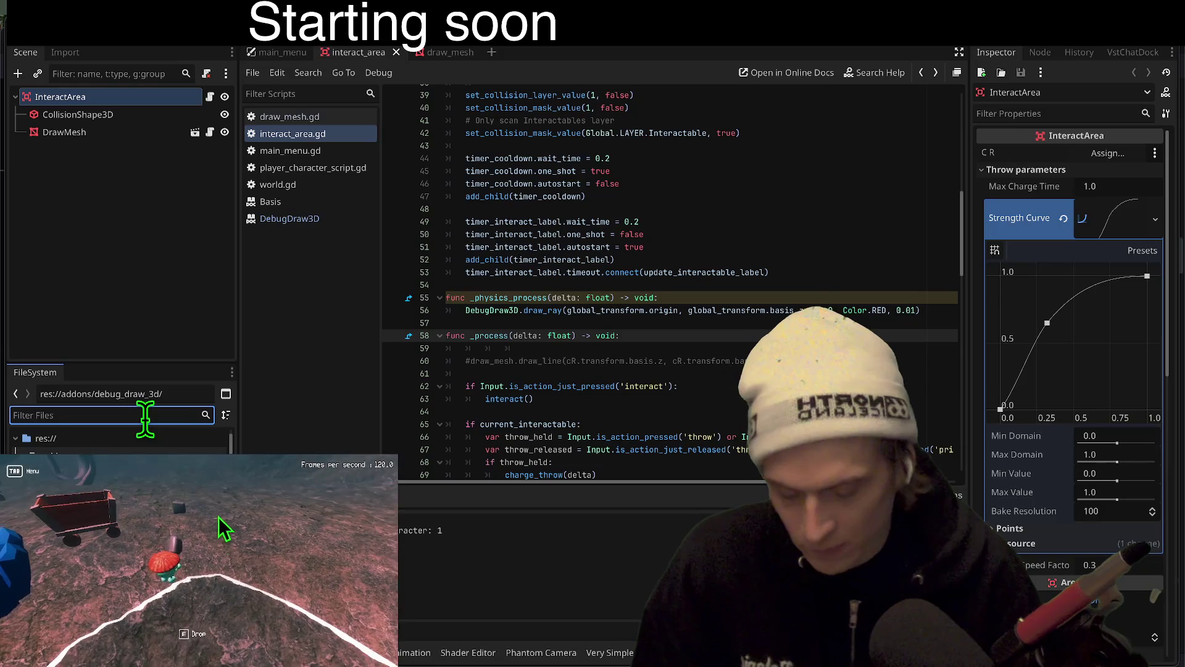
type("lake")
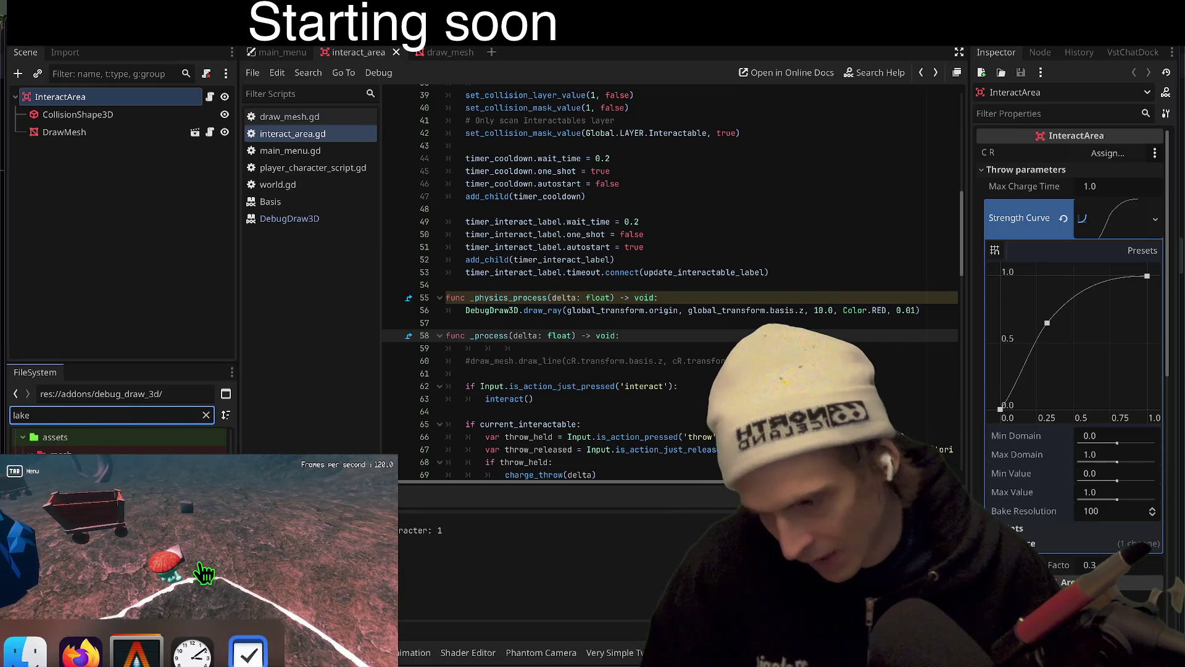
double_click(124, 494)
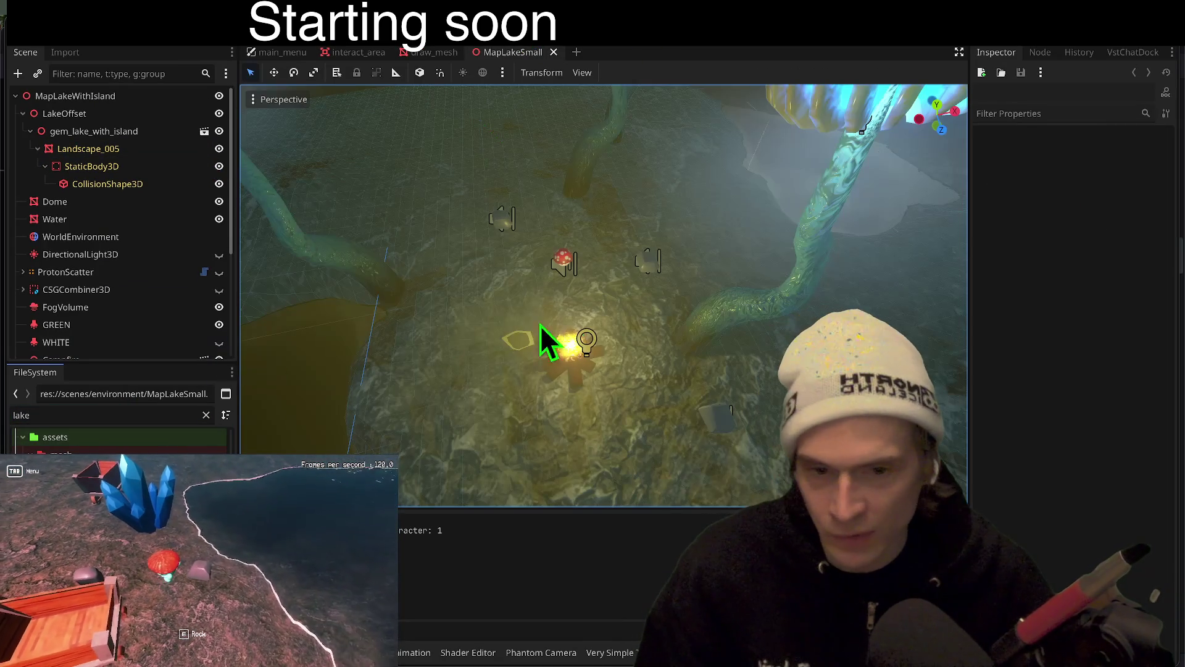
Tilt the view down to the lake floor, widen the Scene dock, and bring up Quick Open Scene
left_click_drag(543, 339, 542, 265)
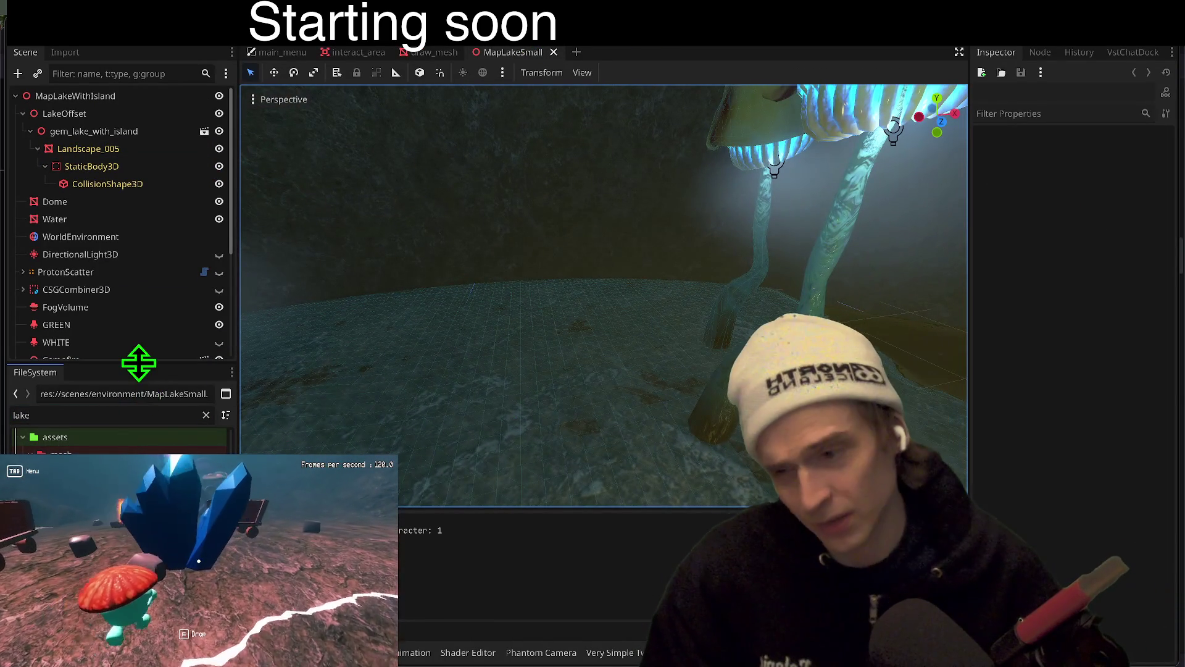
left_click_drag(138, 362, 138, 470)
key("ctrl+shift+o")
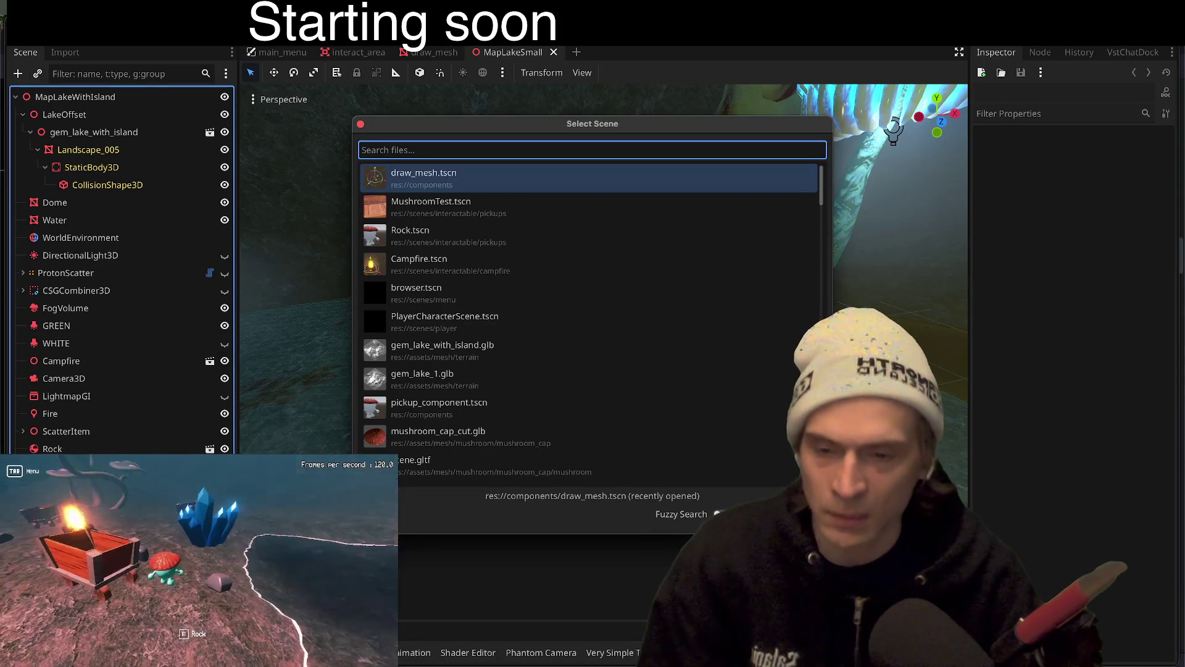
Instance MinecartRoot.tscn from a 'cart' search into the level and frame it
type("cart")
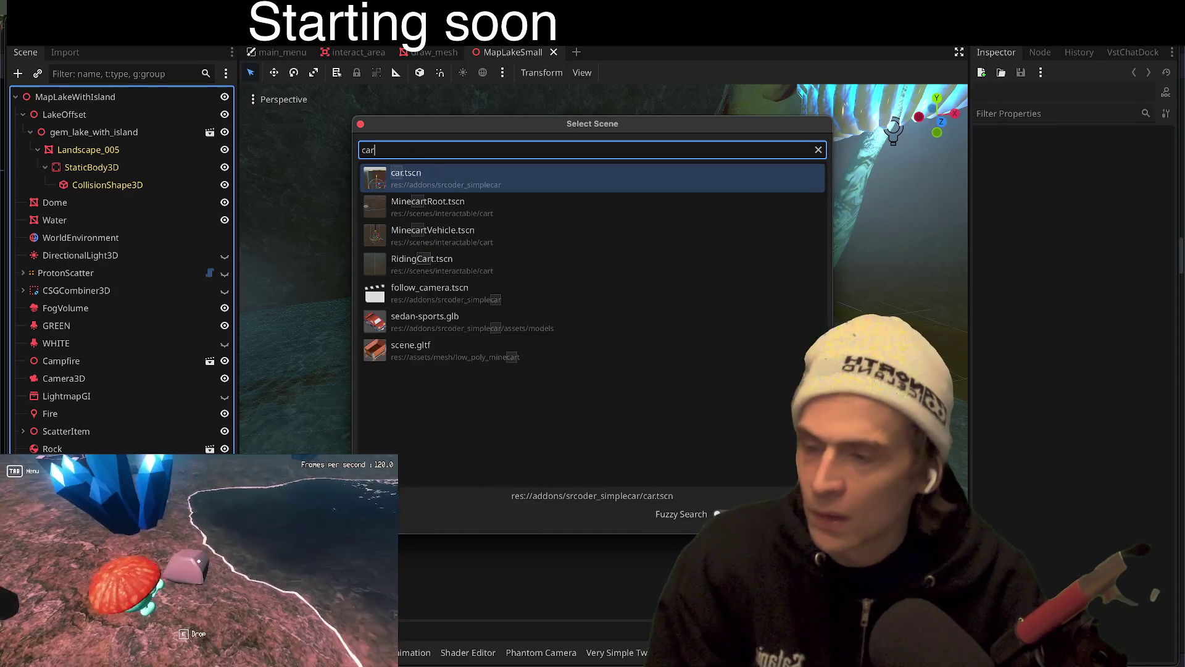
key("Down")
key("Down")
key("Down")
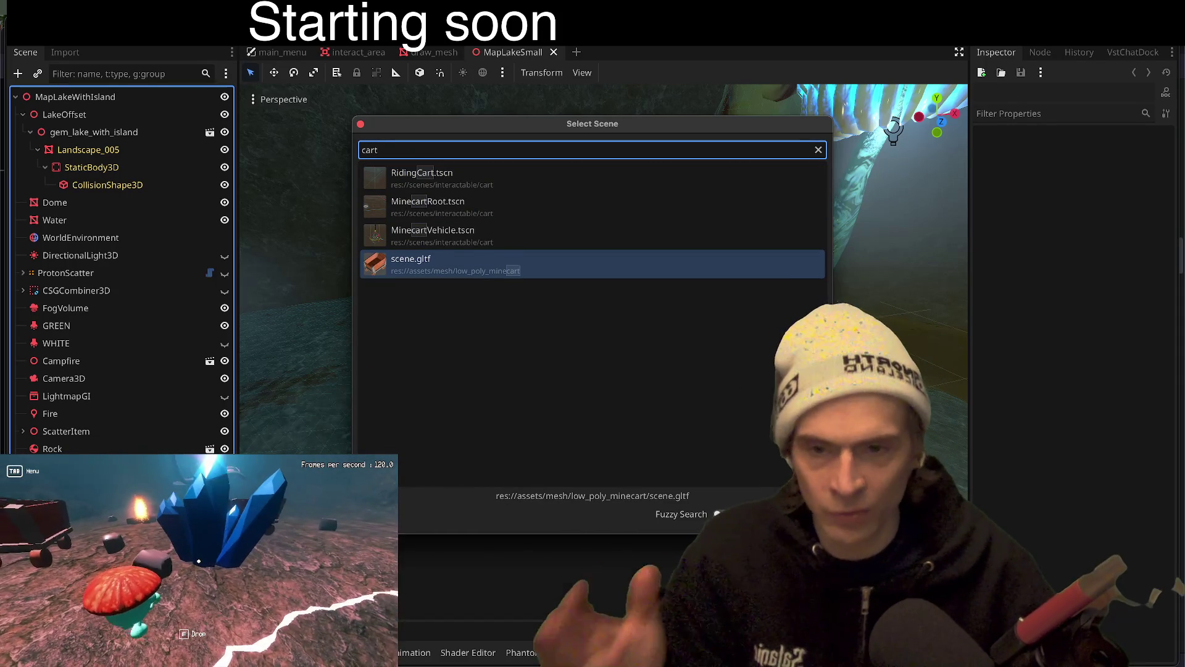
key("Up")
key("Up")
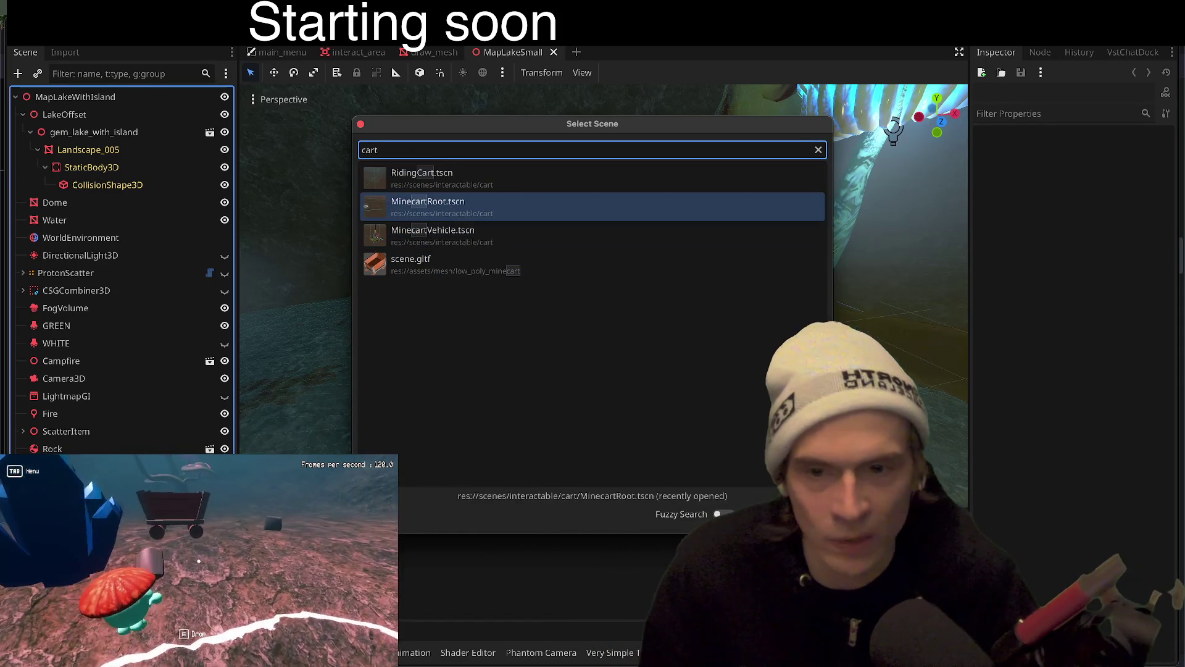
key("Return")
key("f")
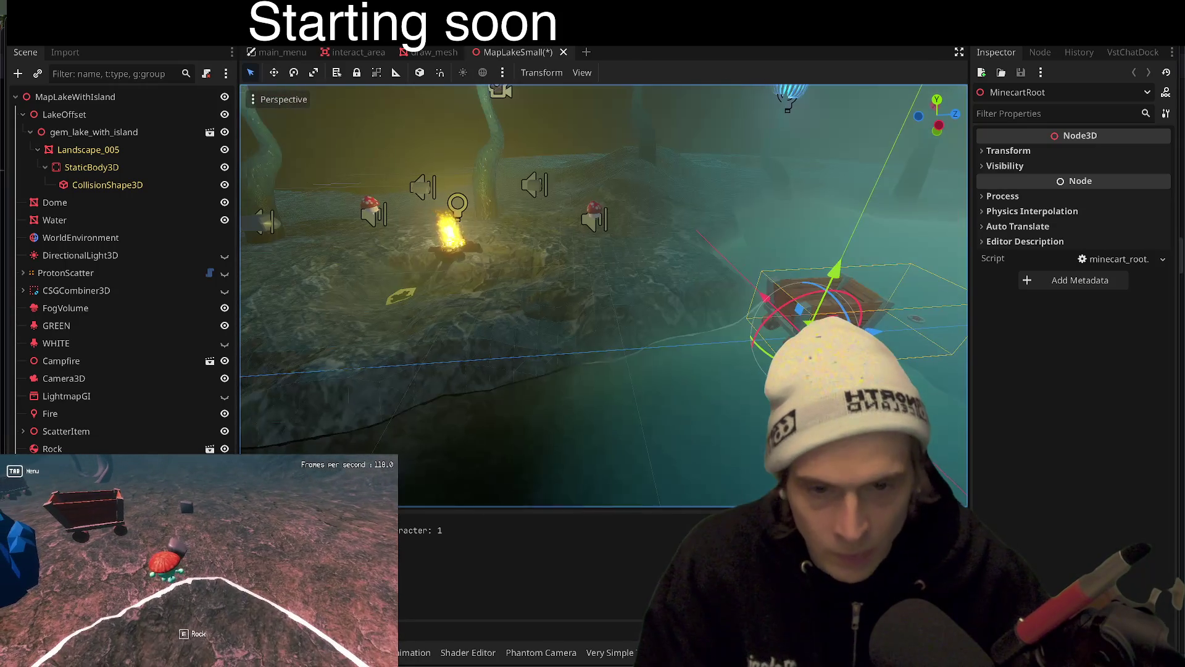
Move the minecart beside the campfire, raise it and nudge it along Z, then run the game
left_click_drag(709, 449, 747, 439)
mouse_move(786, 377)
left_mouse_down()
mouse_move(710, 345)
mouse_move(404, 336)
left_mouse_up()
key("f")
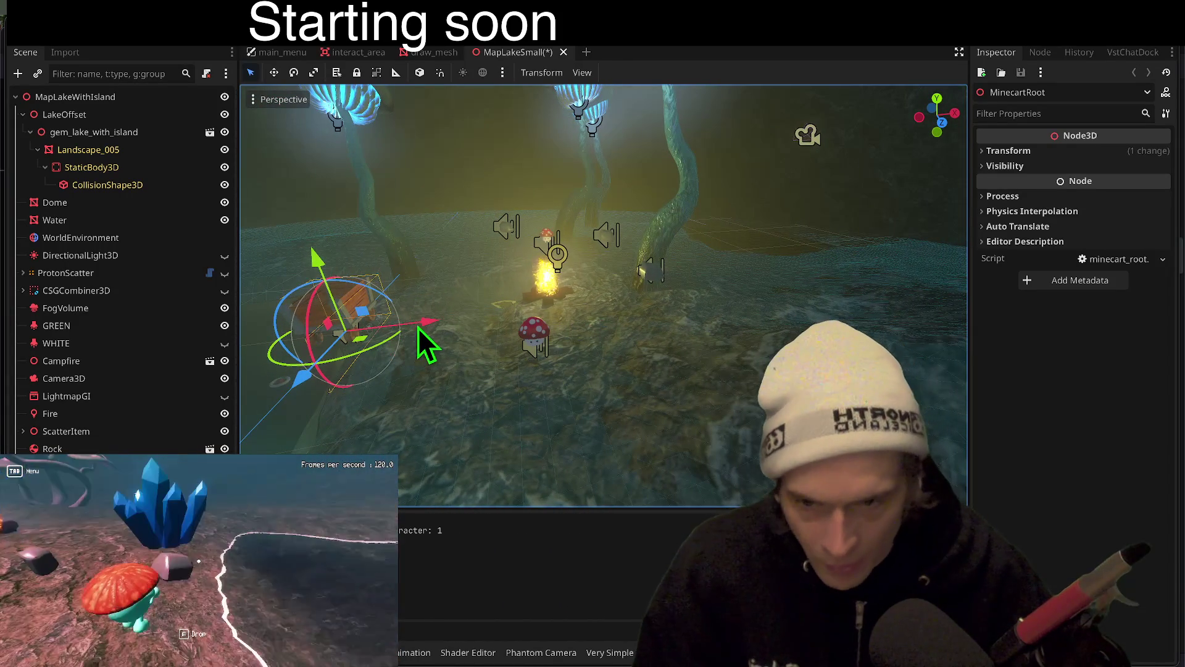
left_click_drag(413, 330, 680, 336)
key("f")
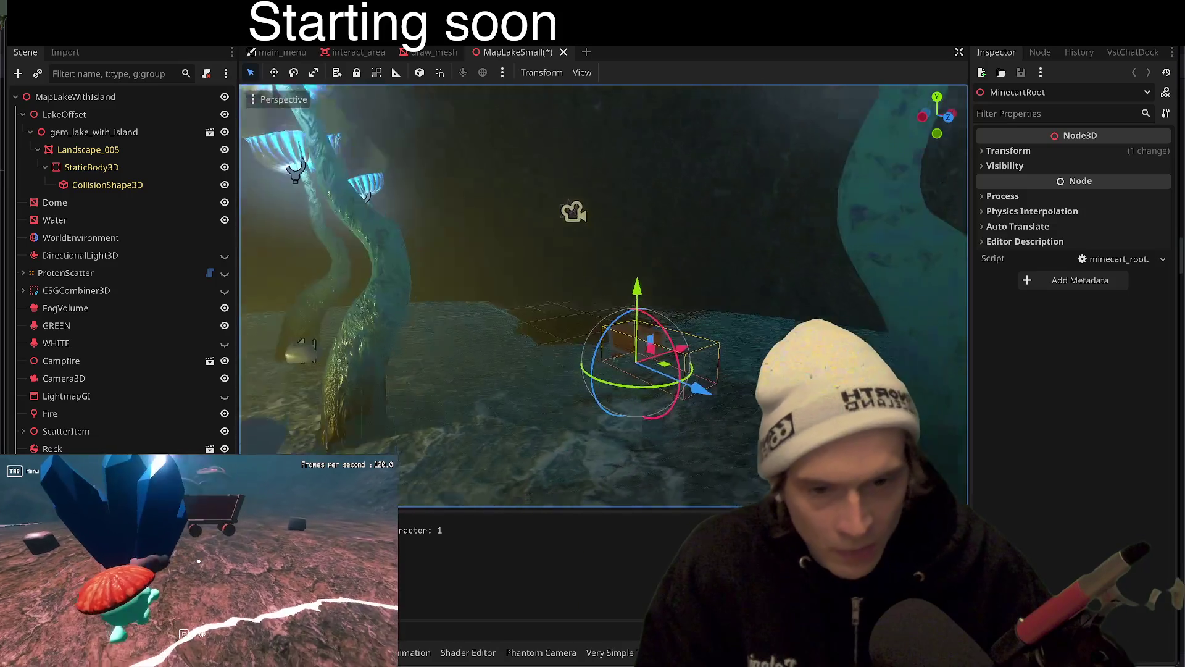
left_click_drag(571, 309, 572, 247)
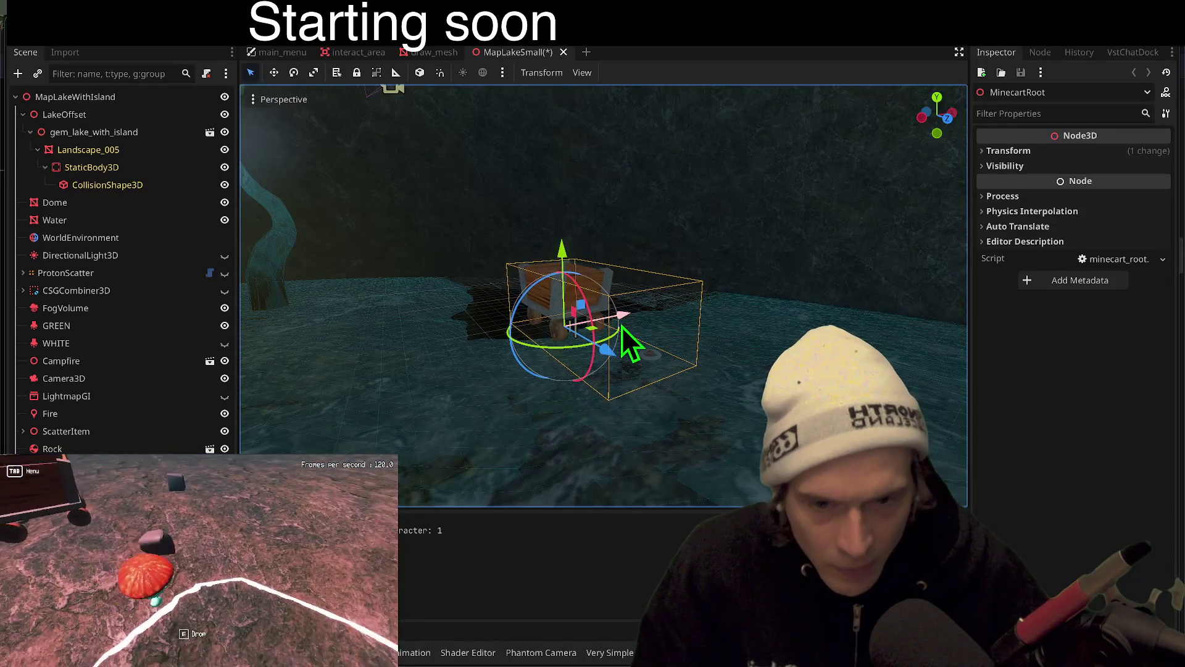
left_click_drag(613, 337, 543, 358)
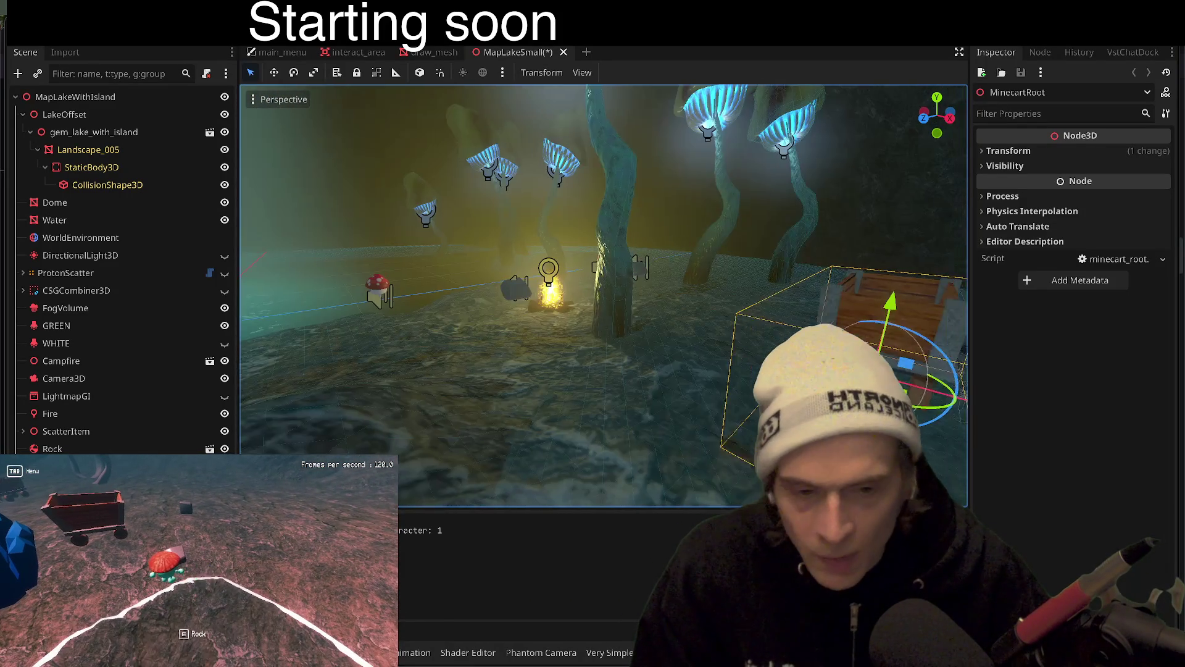
left_click(641, 343)
key("F5")
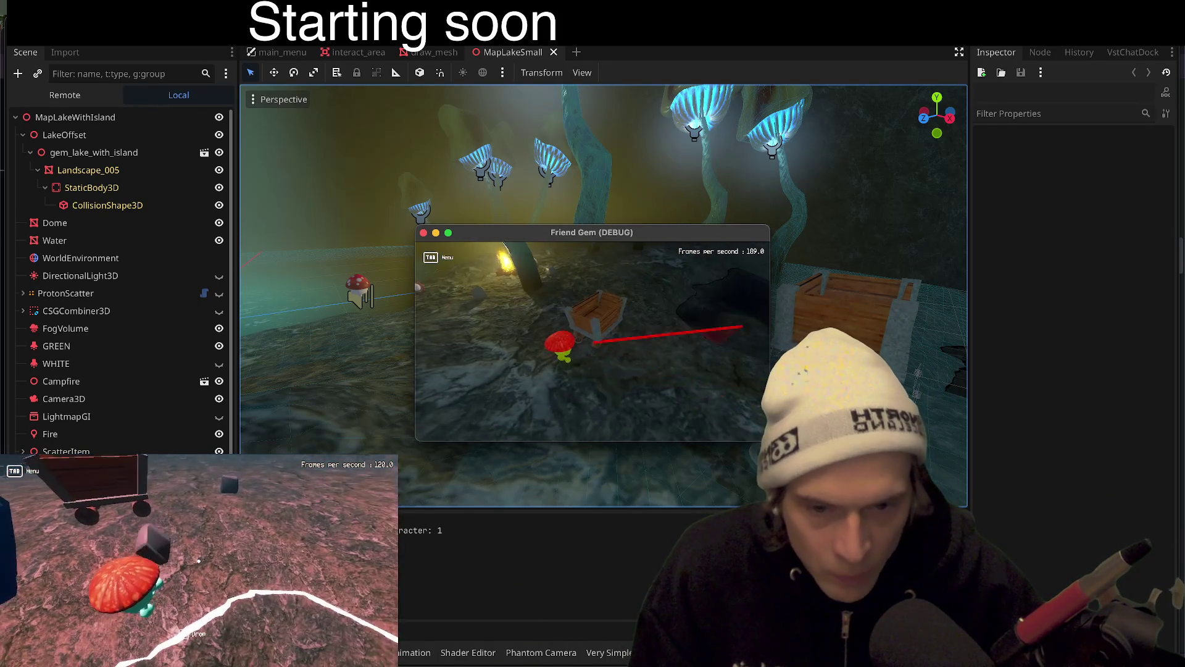
Play-test pulling the crate and respawning twice from the Tab menu, then stop the game
key("e")
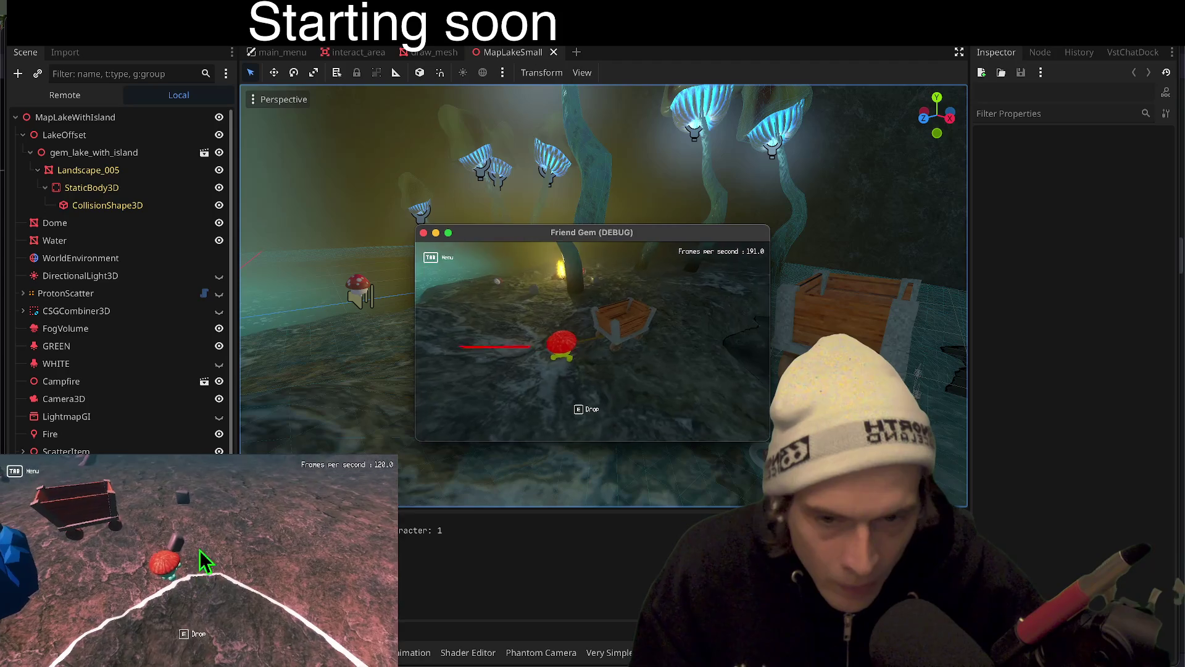
key("Tab")
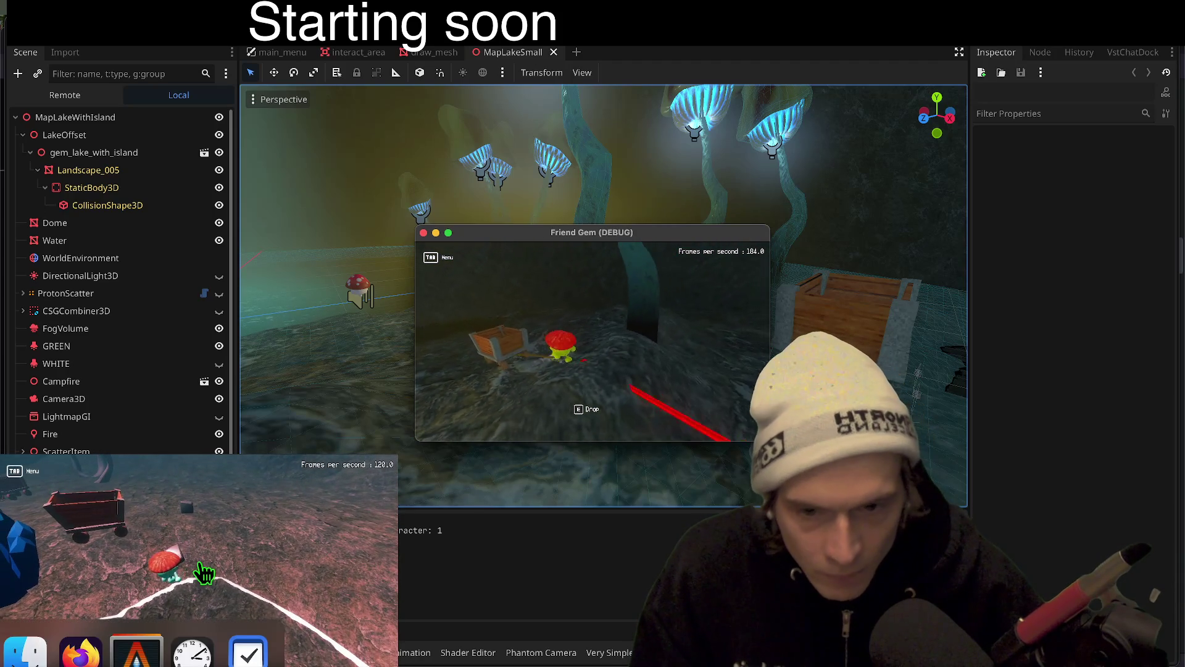
left_click(198, 562)
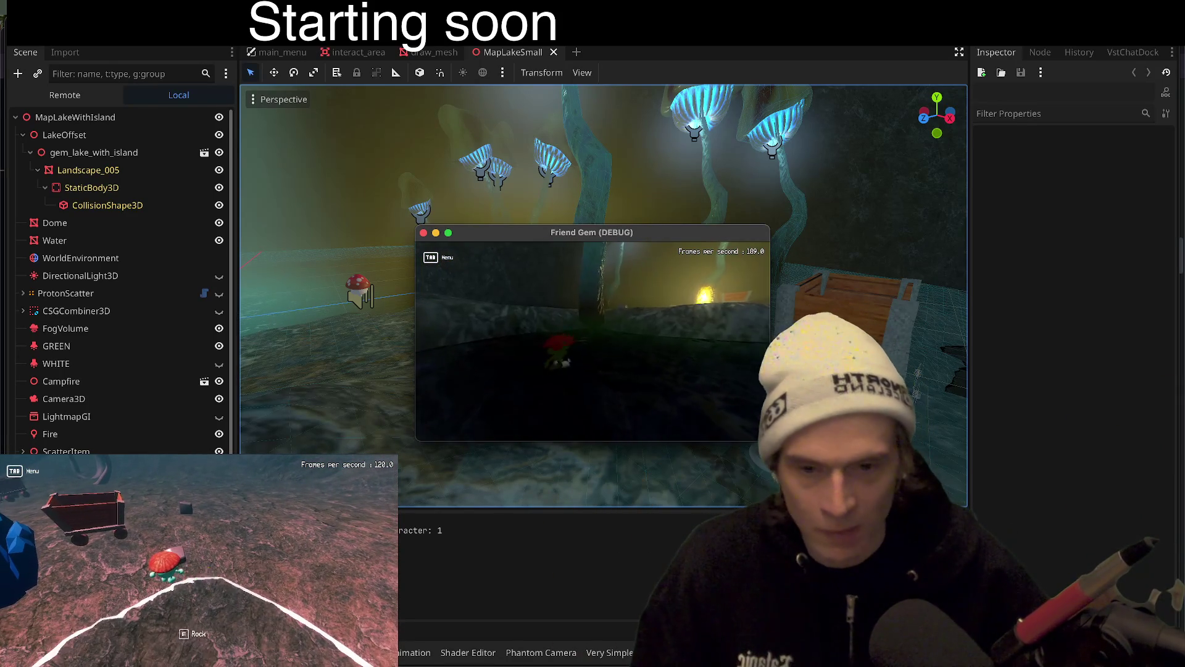
key("Tab")
left_click(201, 574)
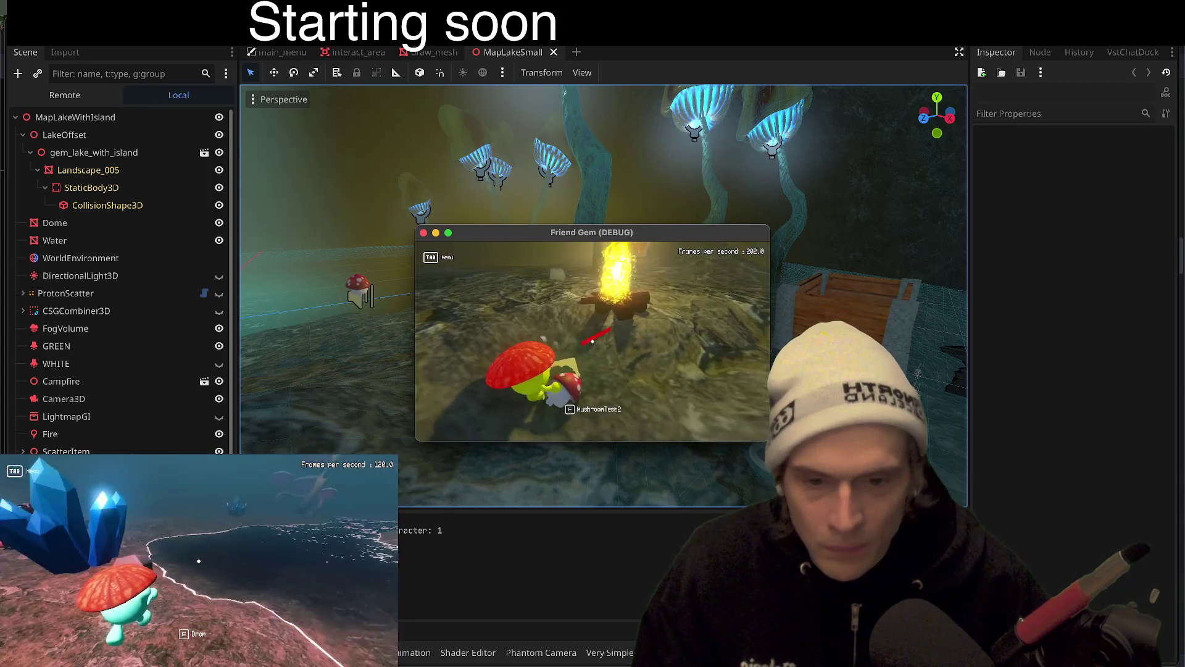
key("super+period")
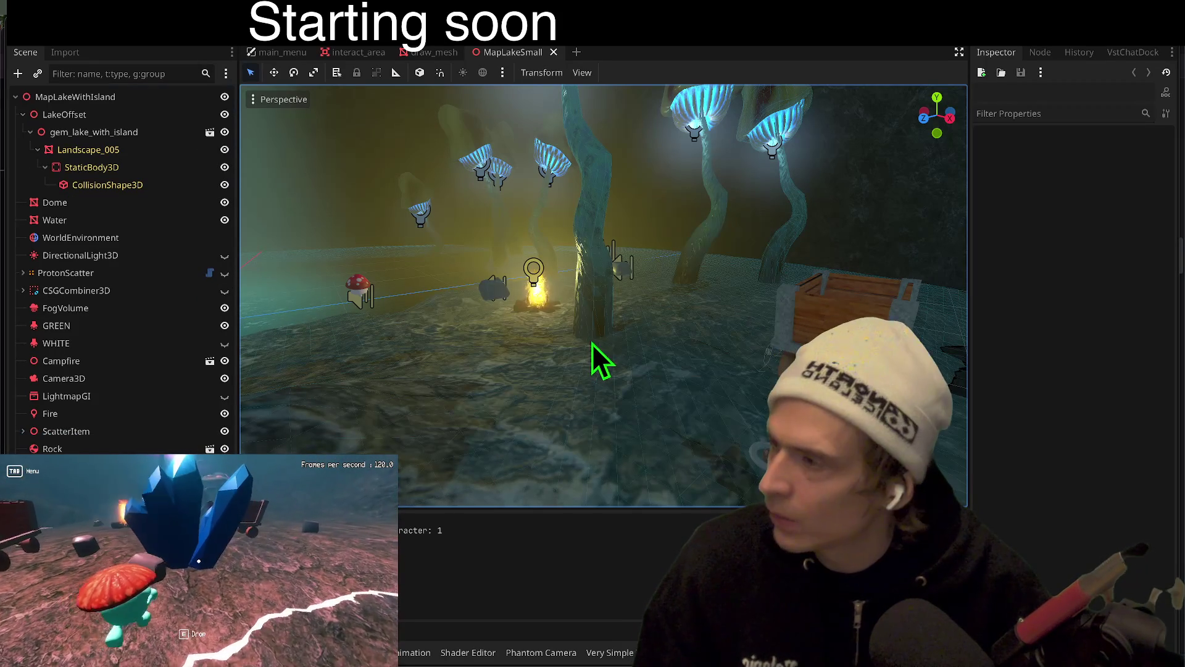
Set Debug > Customize Run Instances to run 2 instances
left_click(117, 31)
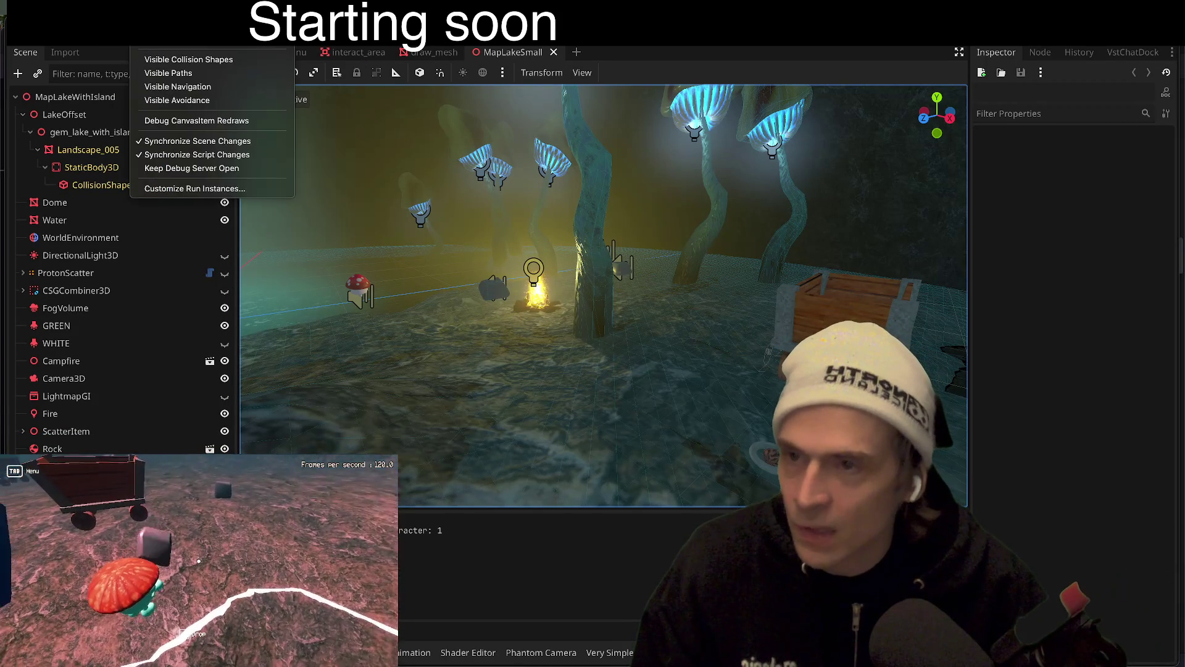
left_click(167, 188)
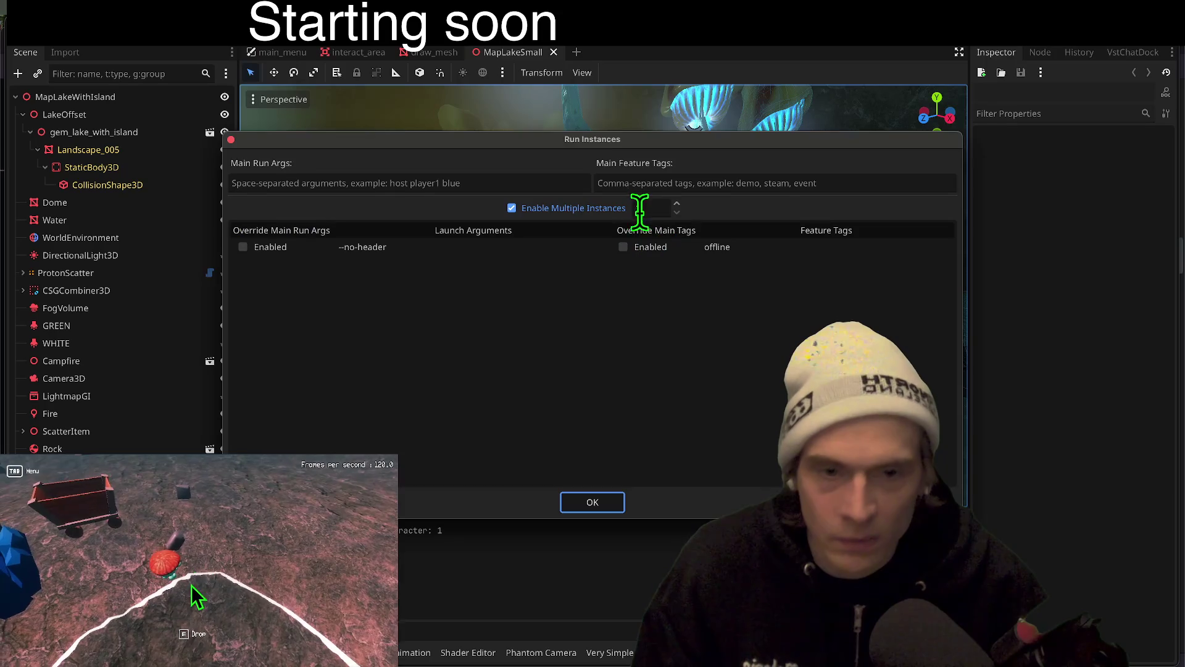
left_click(728, 248)
left_click(728, 248)
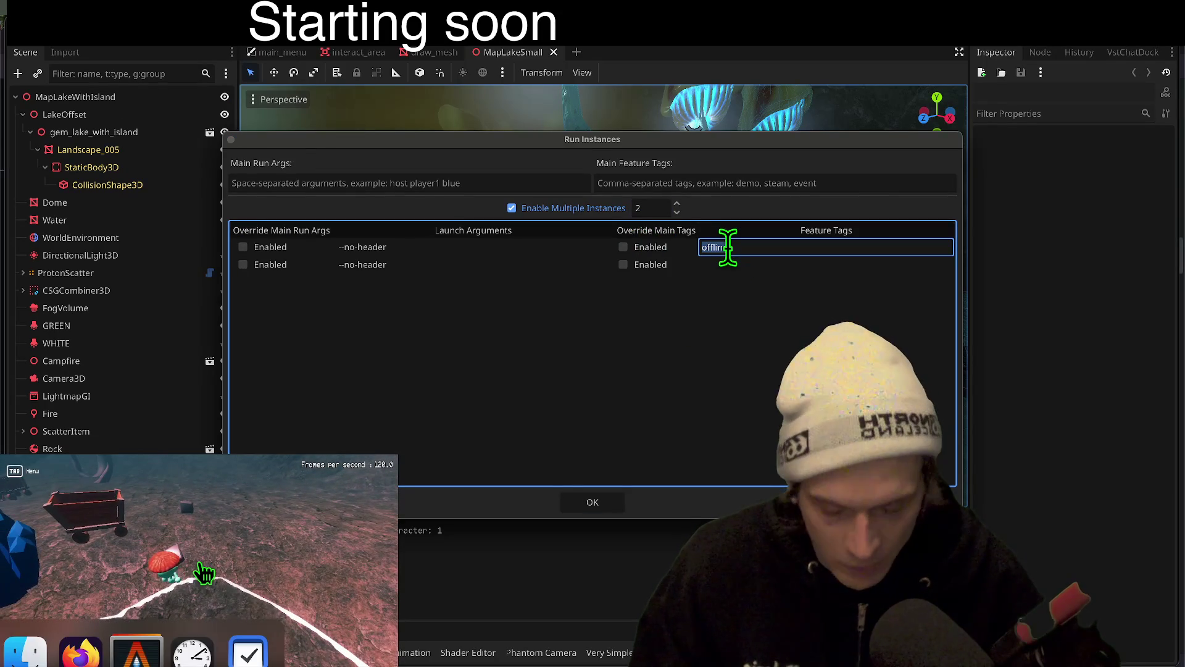
left_click(588, 495)
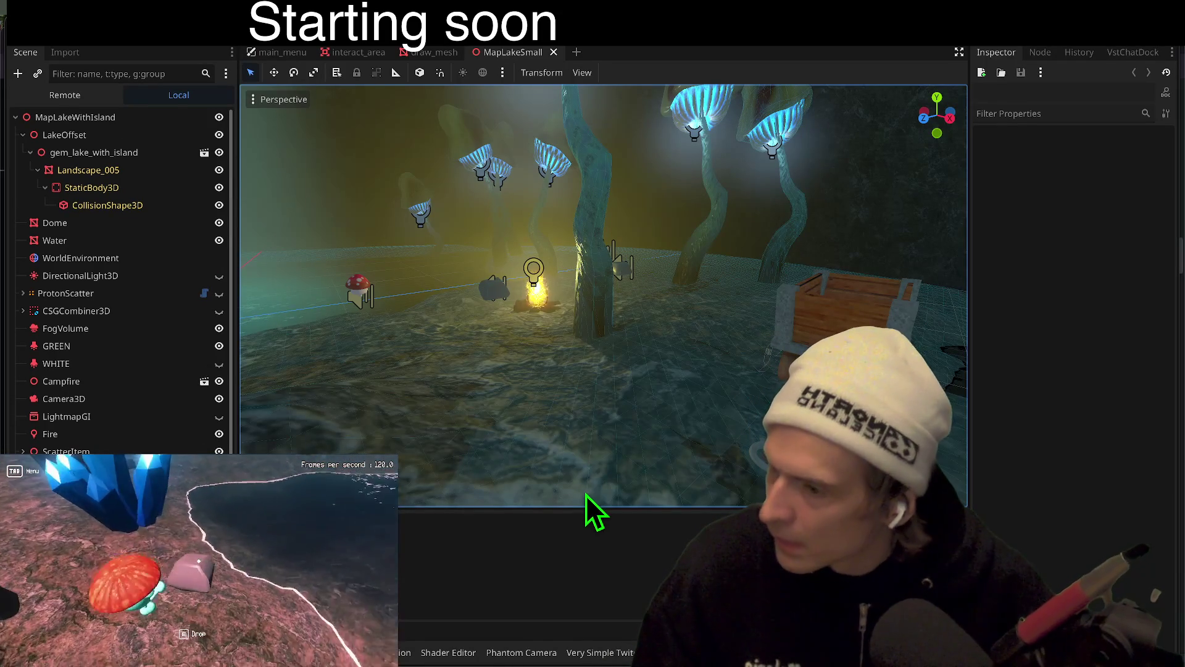
Launch both instances, connect each online, create a lobby in one and join from the other
key("F5")
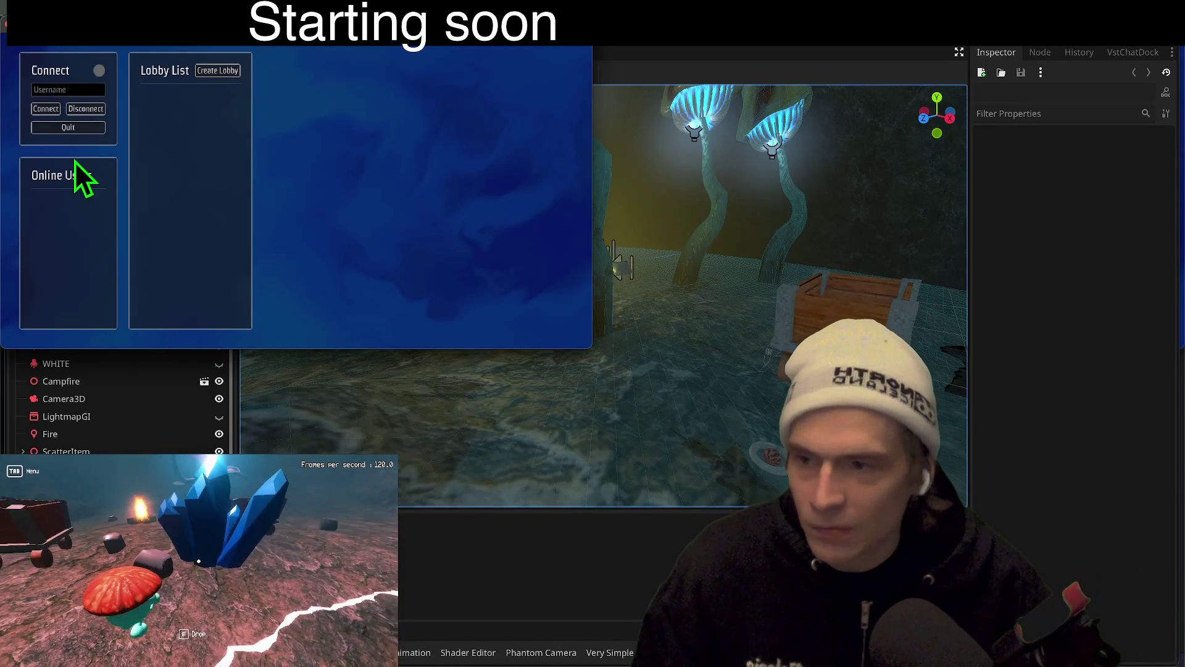
left_click(46, 108)
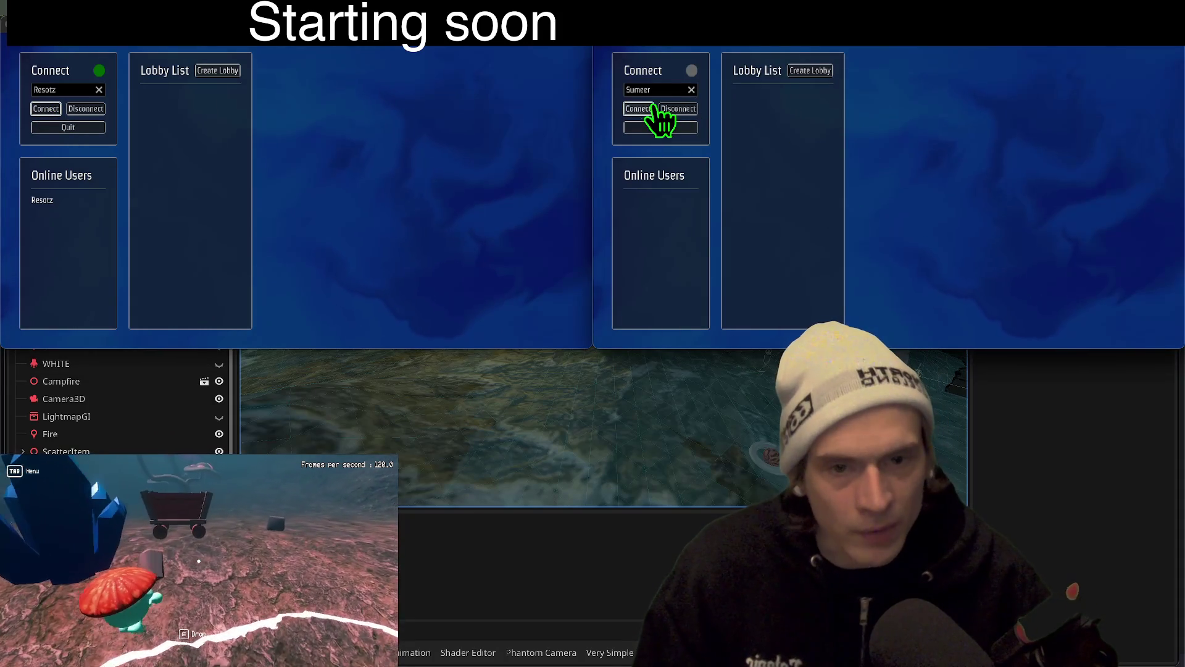
left_click(638, 109)
left_click(810, 70)
left_click(190, 126)
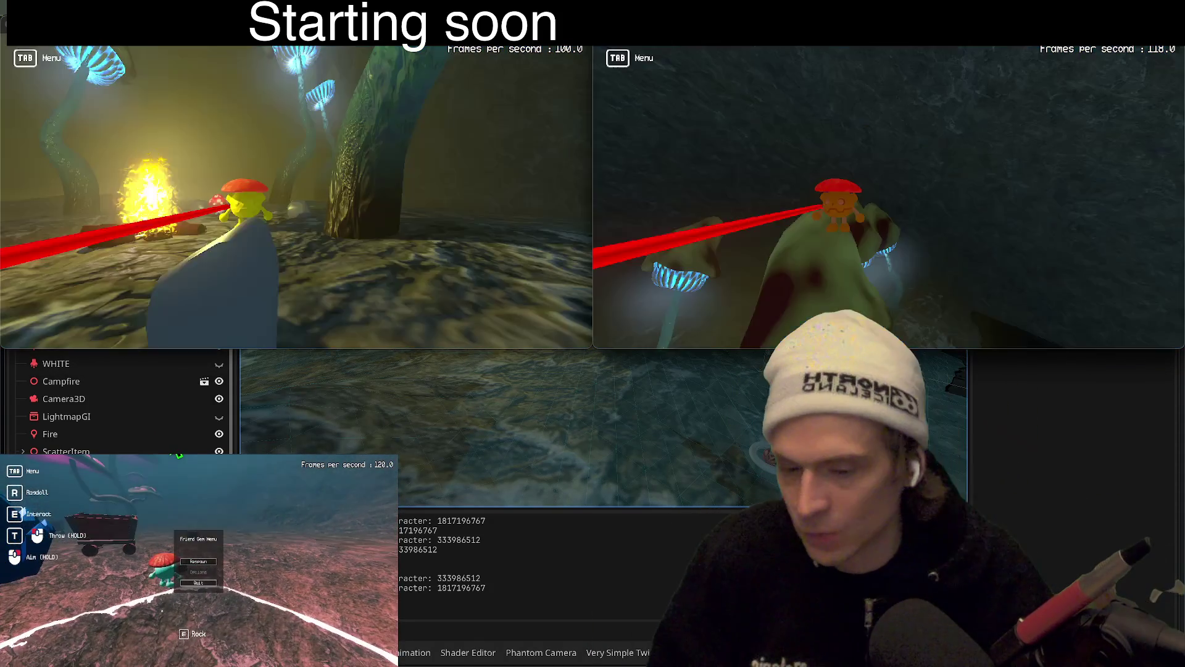
Start the co-op match, respawn near the crate from the Tab menu, then close both game windows
left_click(199, 566)
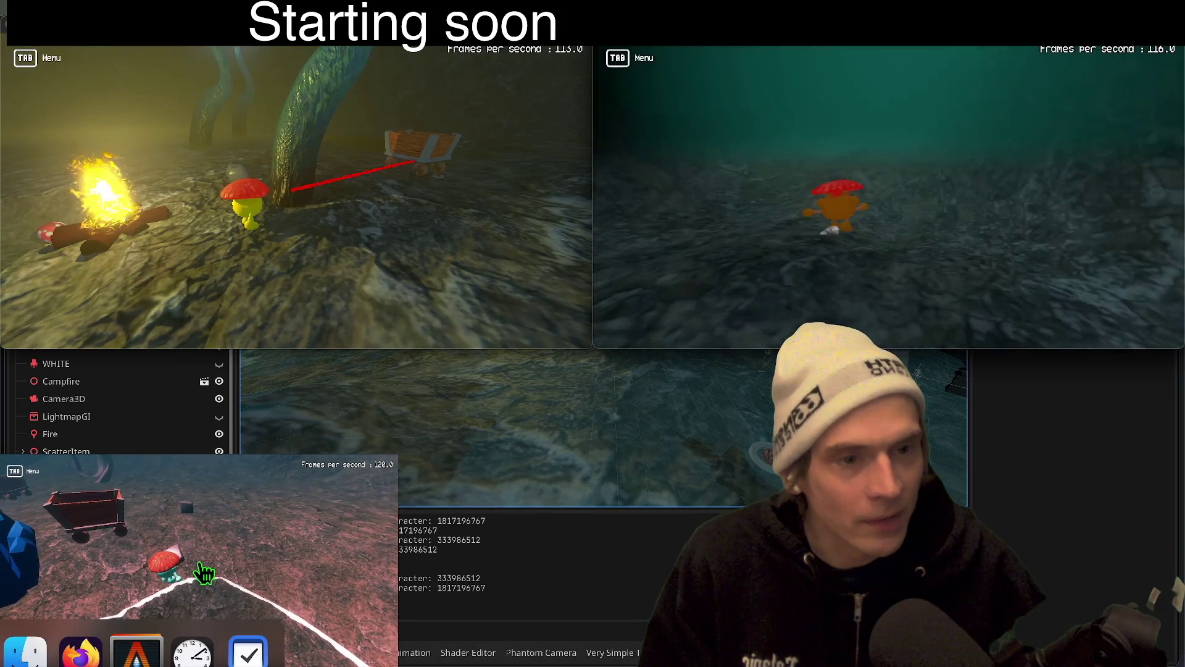
key("Tab")
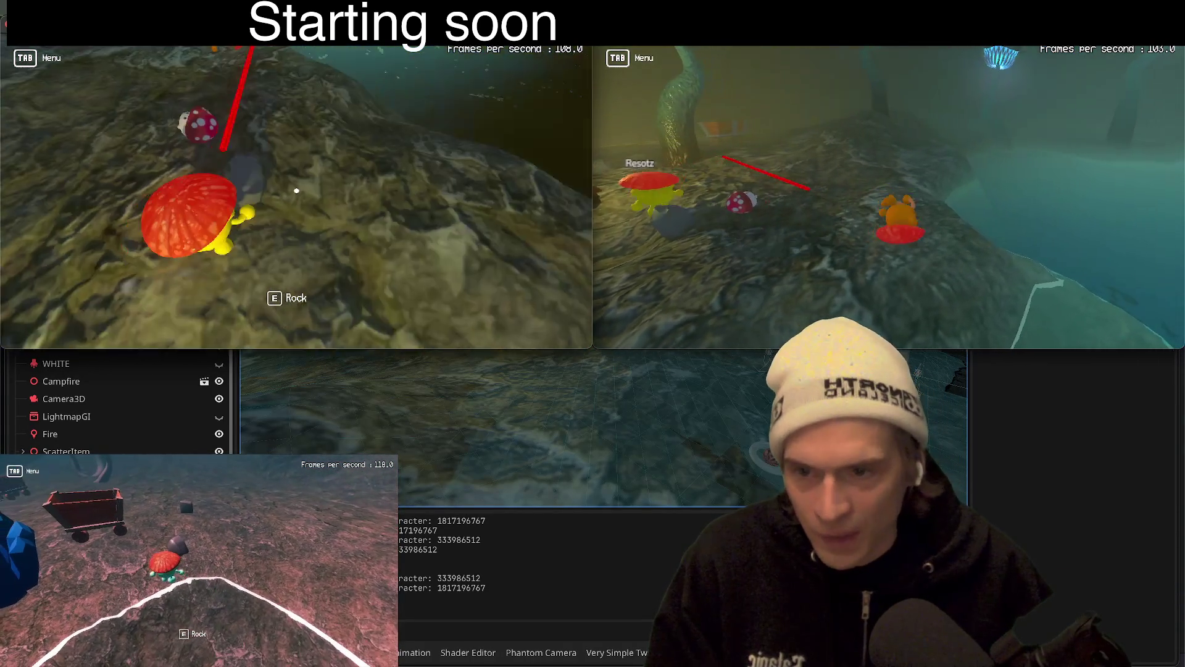
key("Tab")
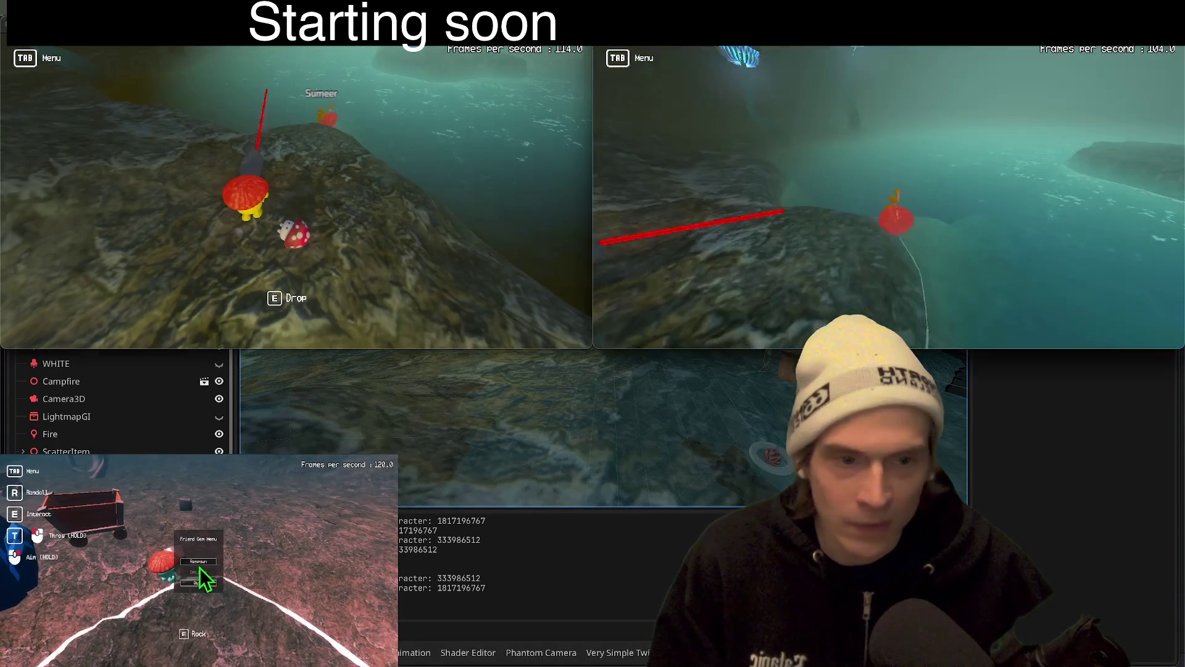
left_click(198, 561)
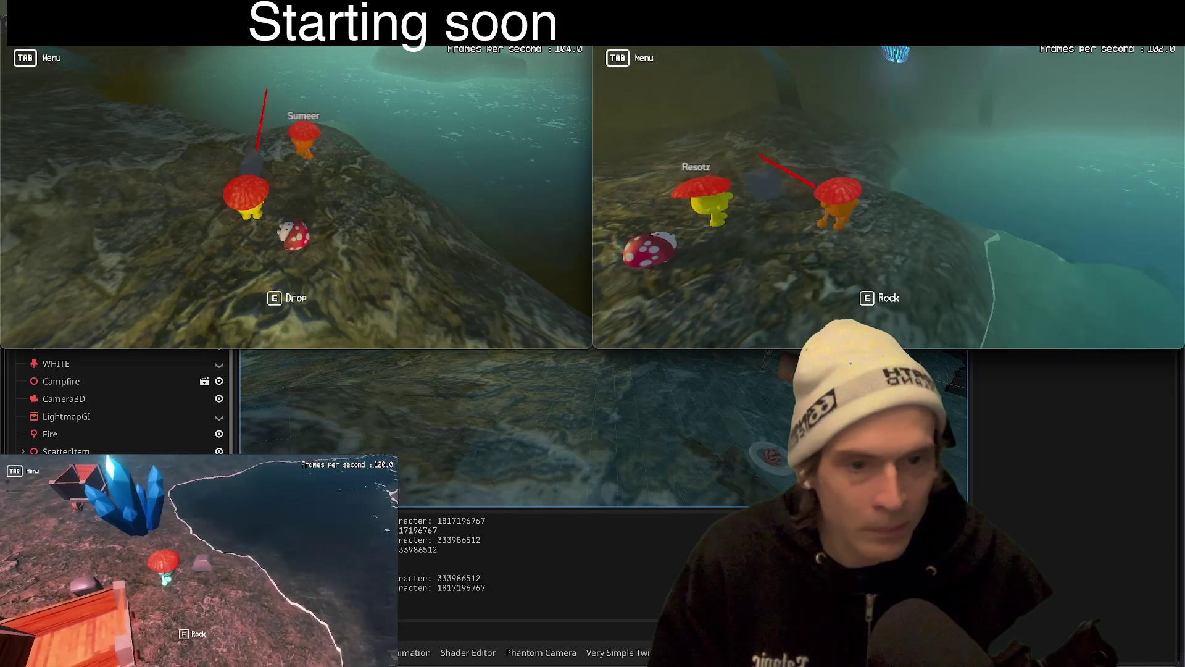
key("Tab")
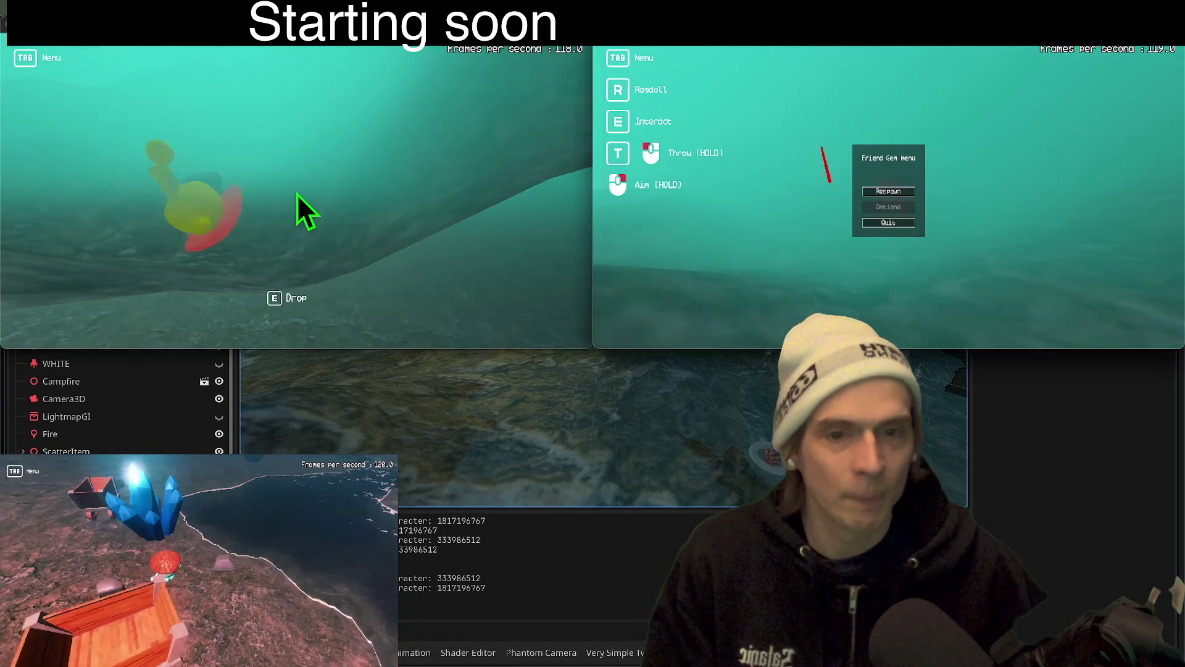
left_click(198, 286)
key("F8")
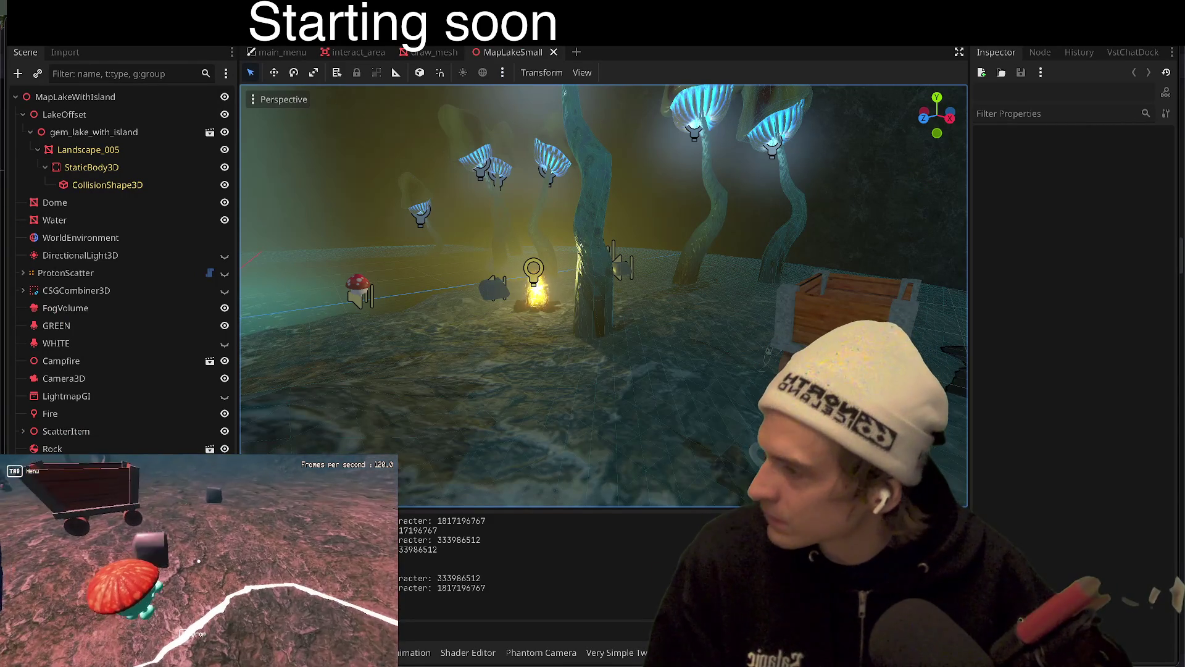
Turn the view toward the campfire and set Customize Run Instances back to 1 instance
left_click(726, 298)
left_click_drag(726, 298, 727, 317)
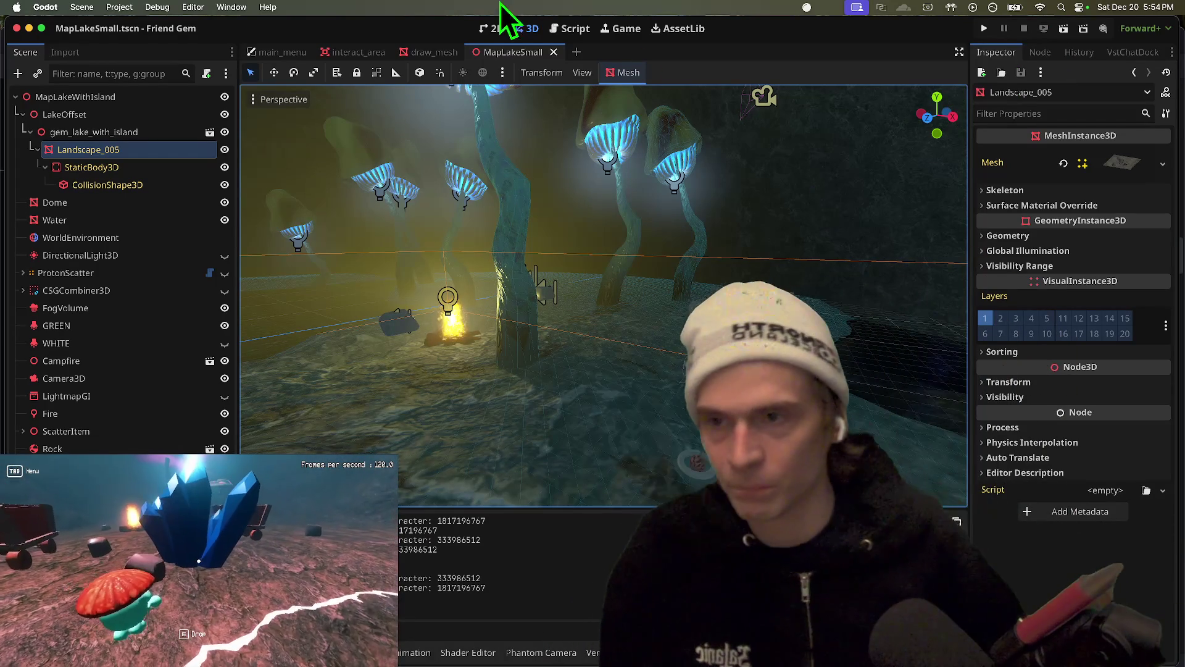
left_click(150, 7)
left_click(213, 188)
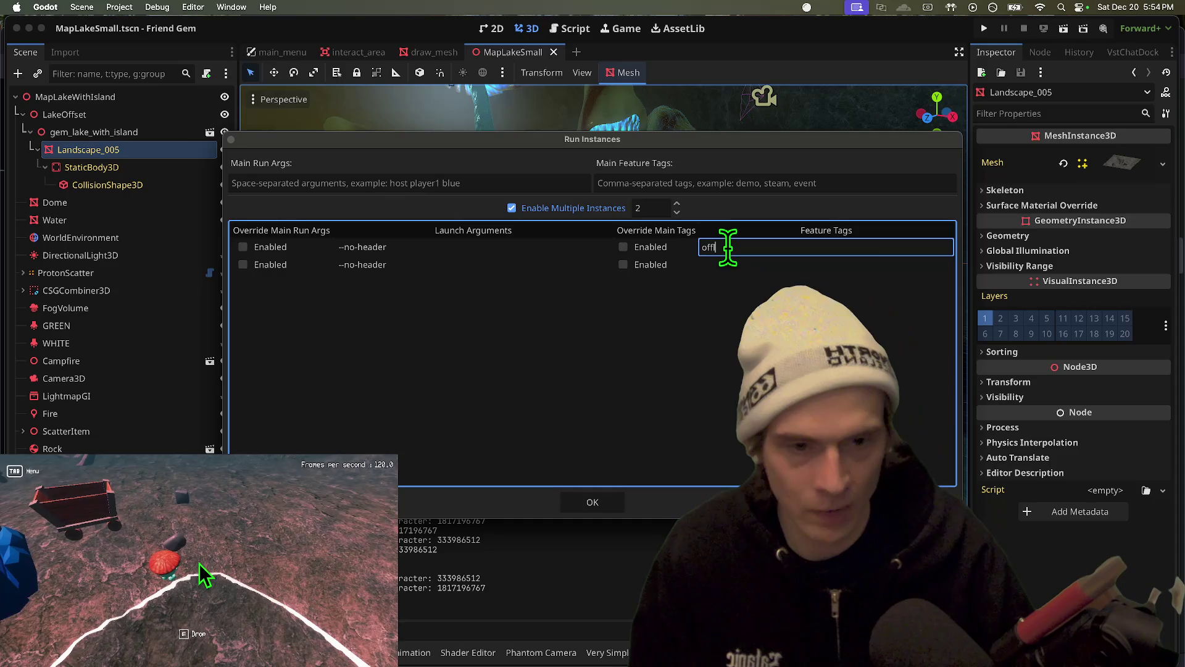
left_click(594, 502)
Run the project once, stop it, and switch the editor to the Script workspace
key("super+b")
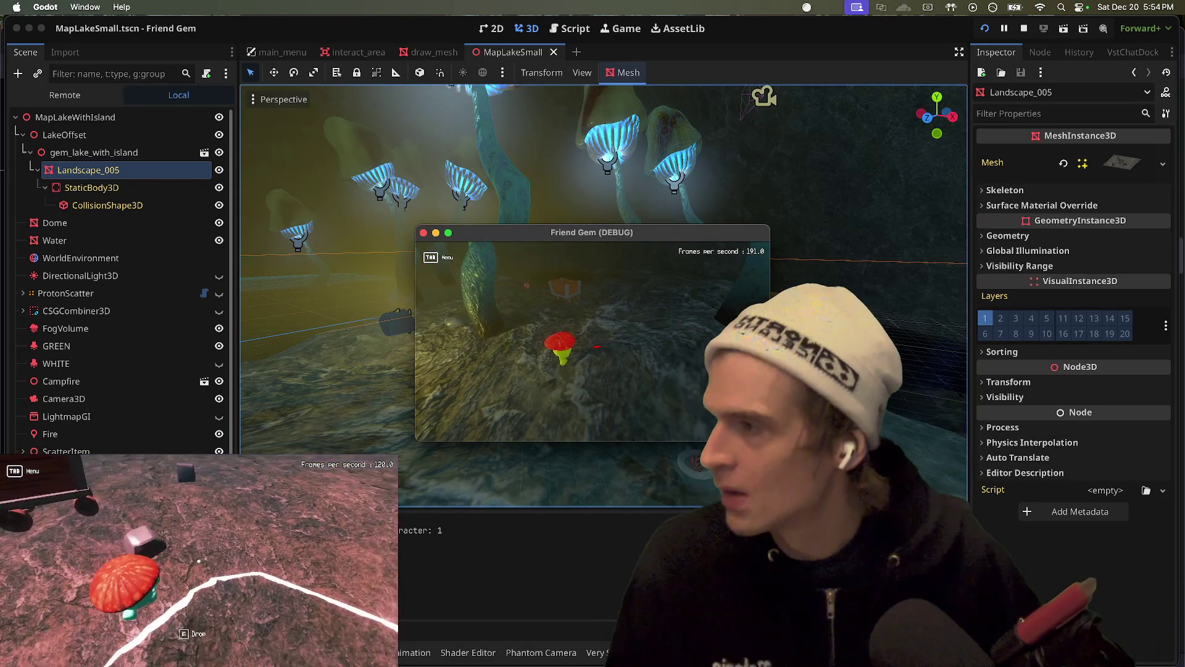
key("super+period")
key("super+Tab")
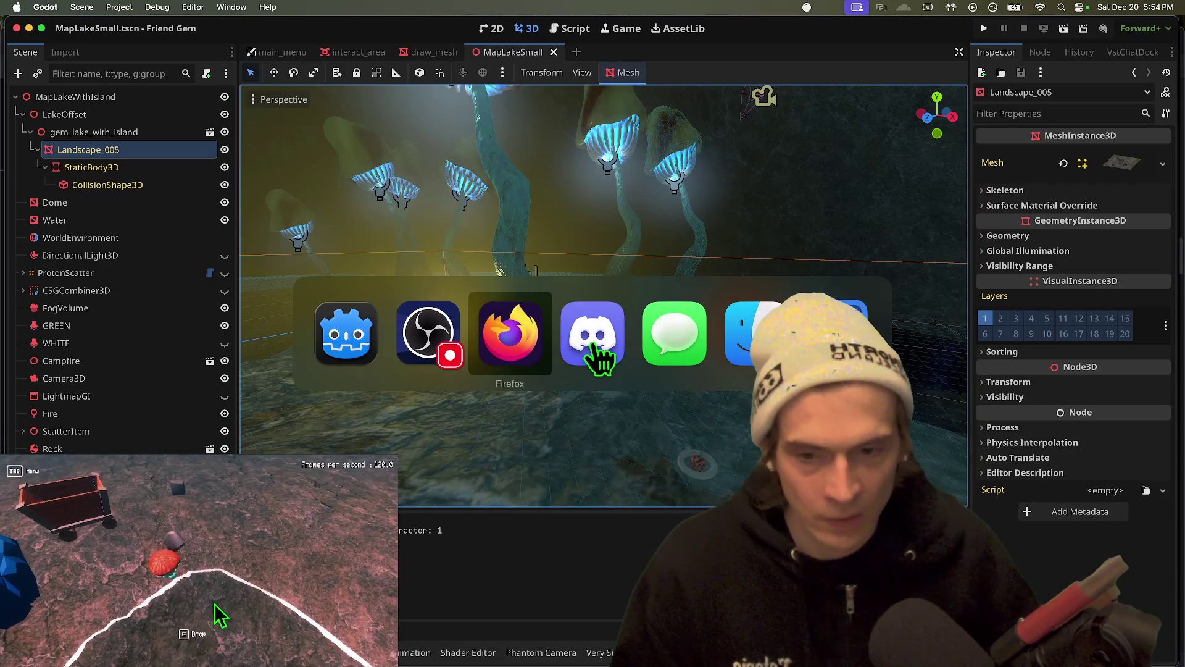
key("Escape")
key("ctrl+shift+Tab")
key("ctrl+shift+Tab")
key("ctrl+shift+Tab")
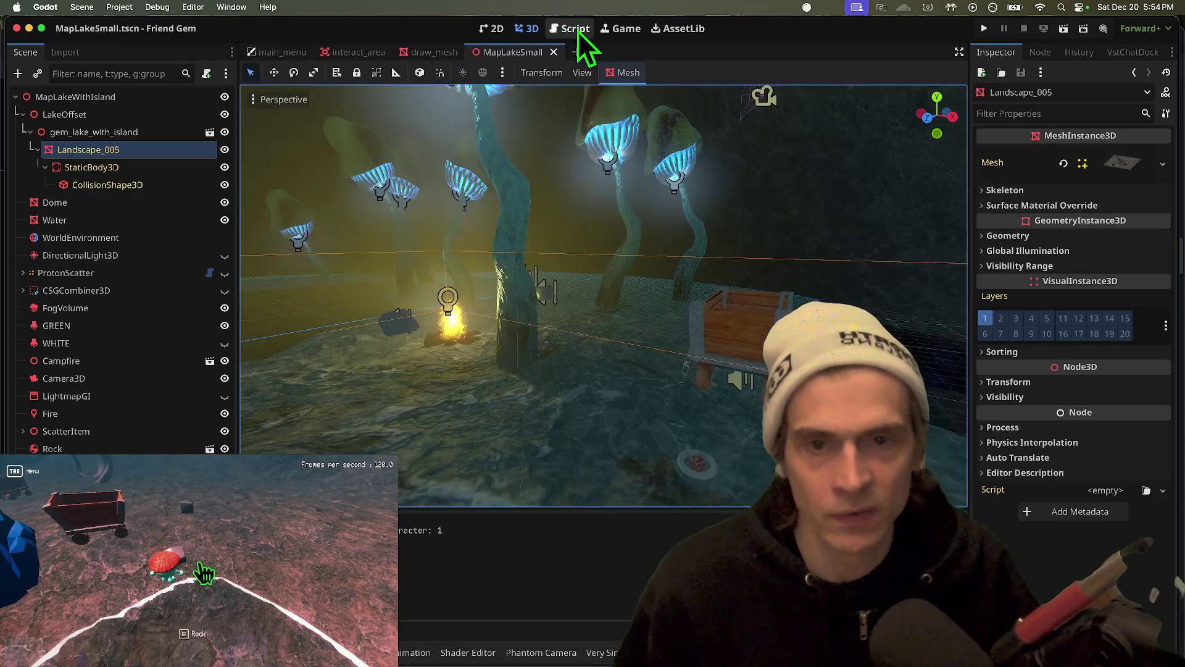
left_click(575, 29)
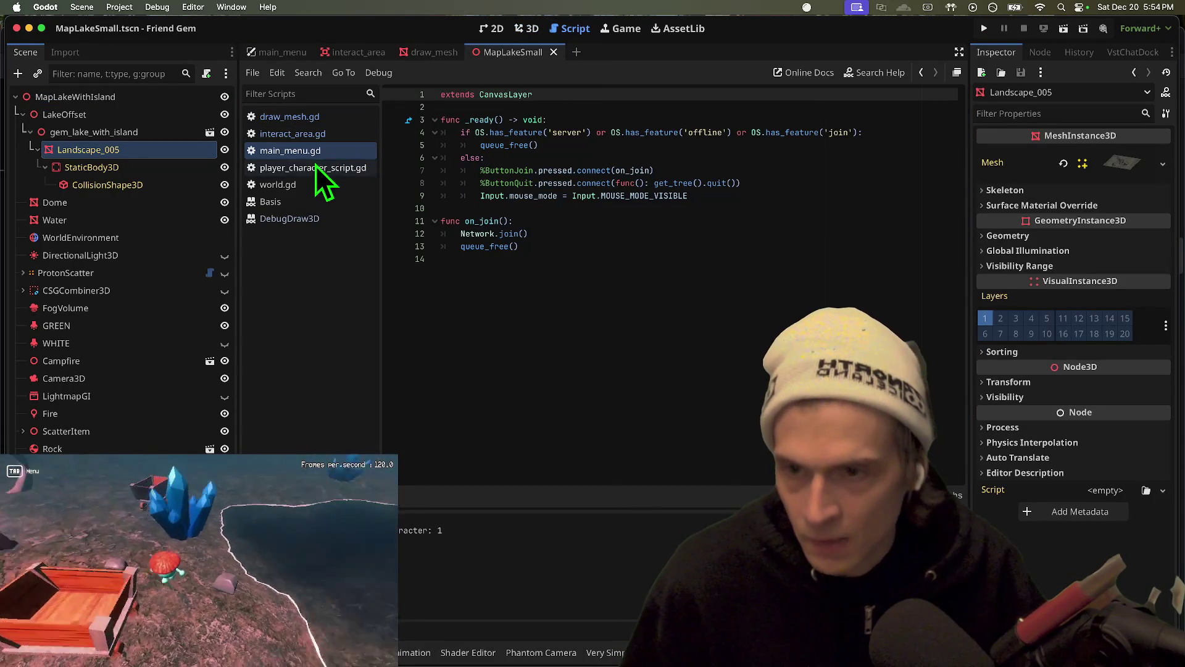
Close the four other open scripts, keeping draw_mesh.gd and interact_area.gd
middle_click(342, 156)
middle_click(344, 162)
middle_click(345, 162)
middle_click(358, 154)
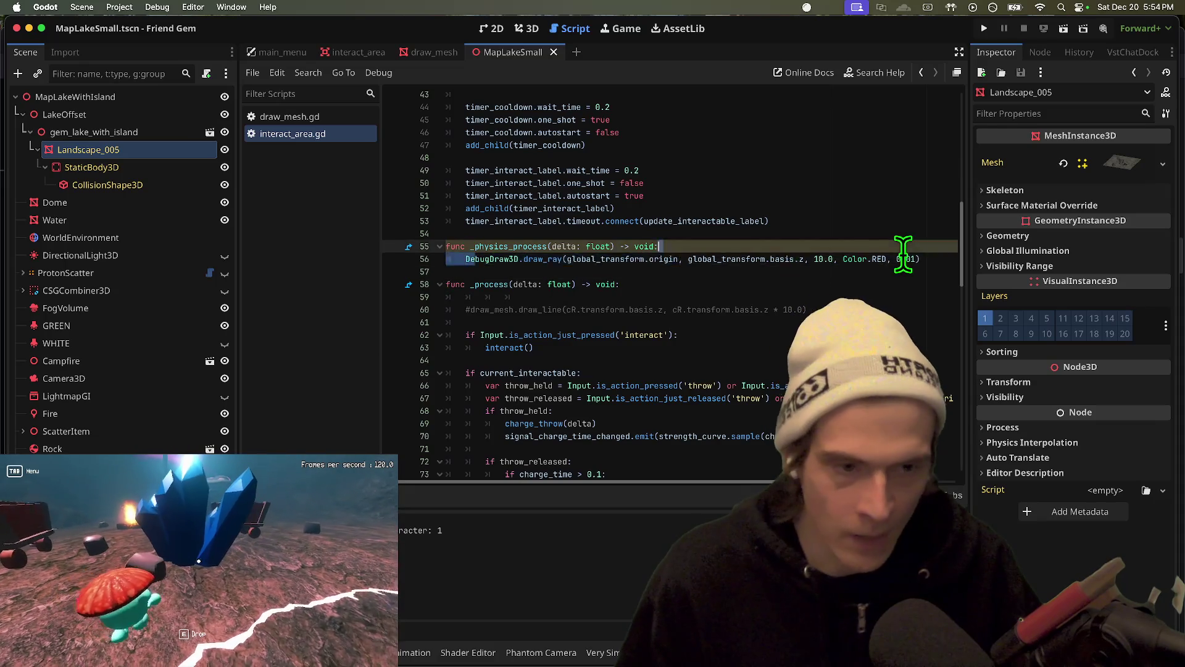
Remove the ', 0.01' argument from the DebugDraw3D.draw_ray line and save interact_area.gd
triple_click(922, 259)
left_click(930, 255)
key("Left")
key("BackSpace")
key("BackSpace")
key("BackSpace")
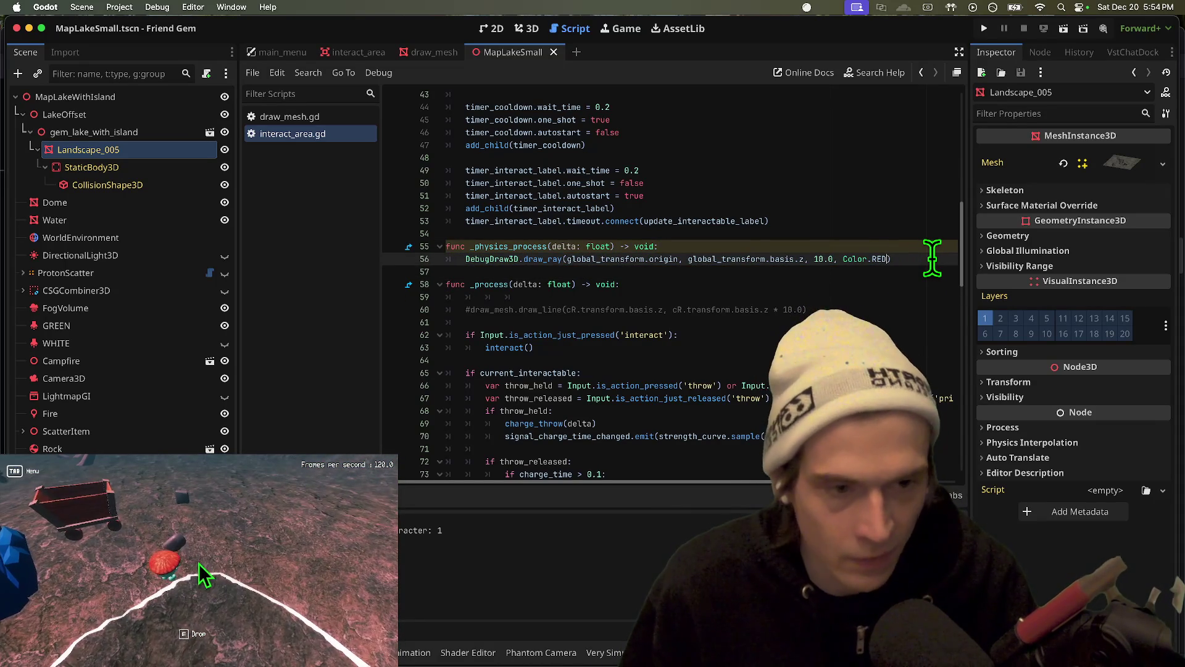
left_click(924, 250)
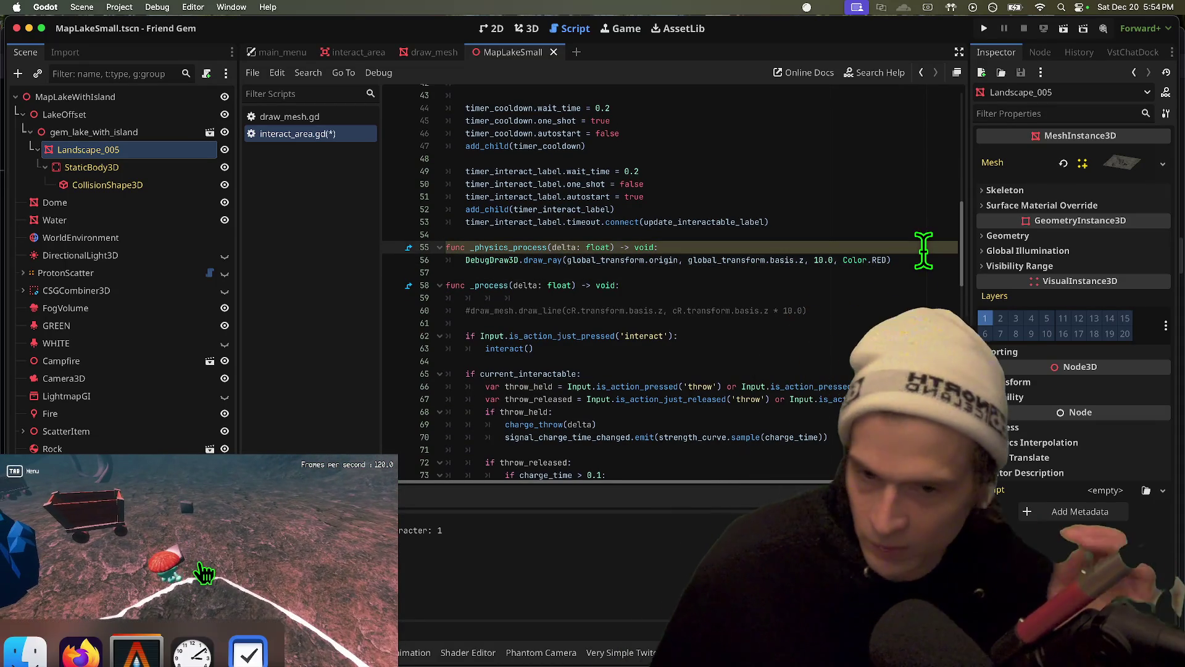
key("super+s")
Switch over to Firefox
key("super+Tab")
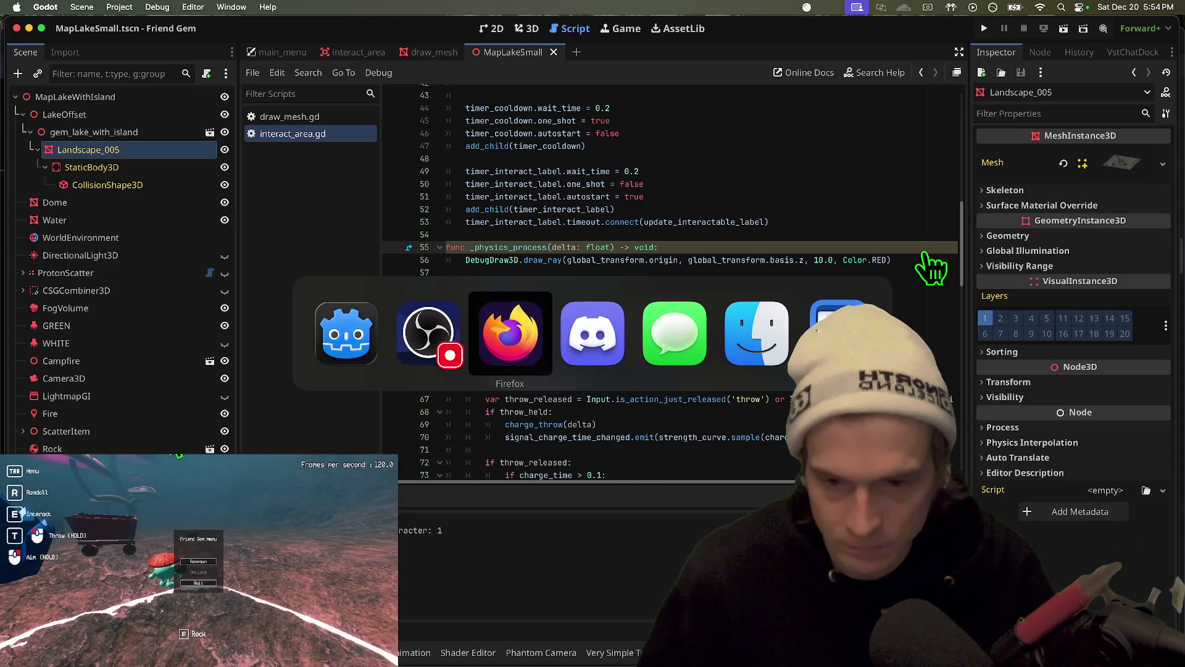
key("super+Tab")
left_click(460, 41)
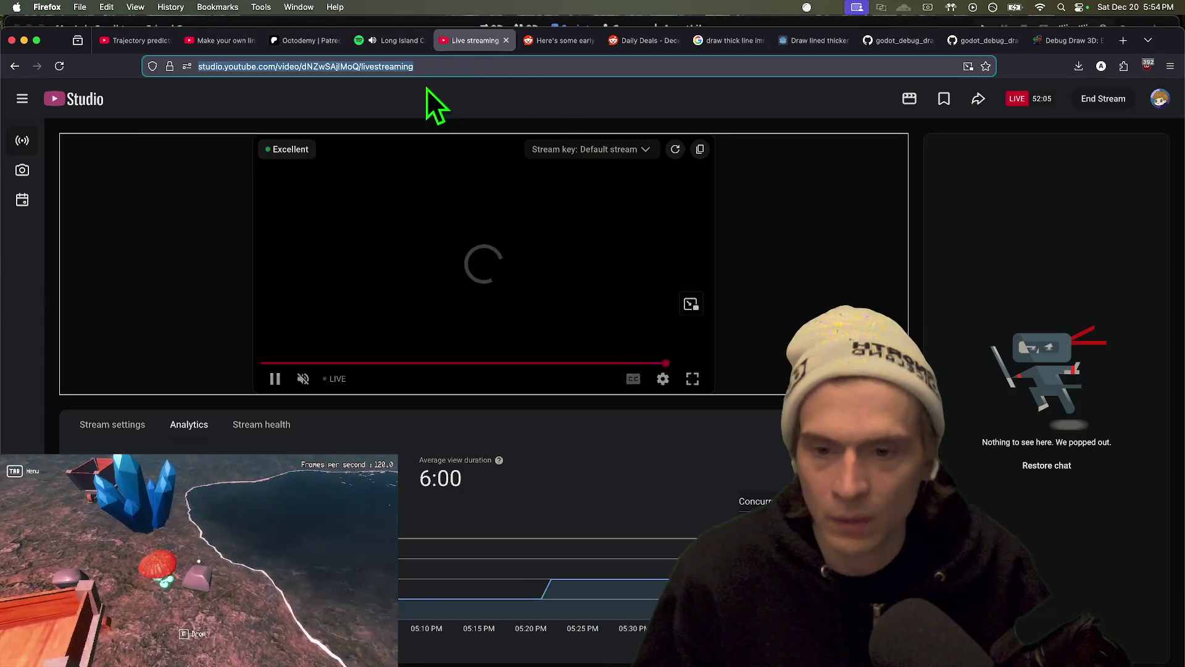
Seek the Trajectory prediction in Godot 4 video to the cannon arc demo, then return to Godot
key("ctrl+Tab")
key("ctrl+Tab")
key("ctrl+Tab")
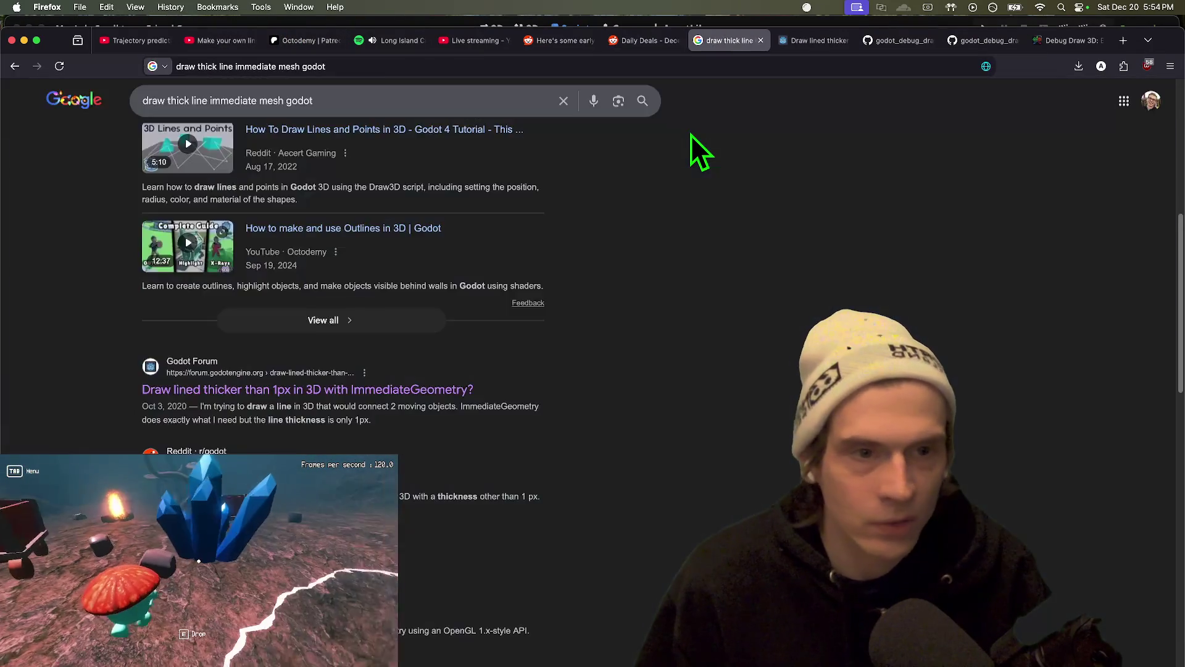
key("ctrl+shift+Tab")
key("ctrl+shift+Tab")
key("ctrl+shift+Tab")
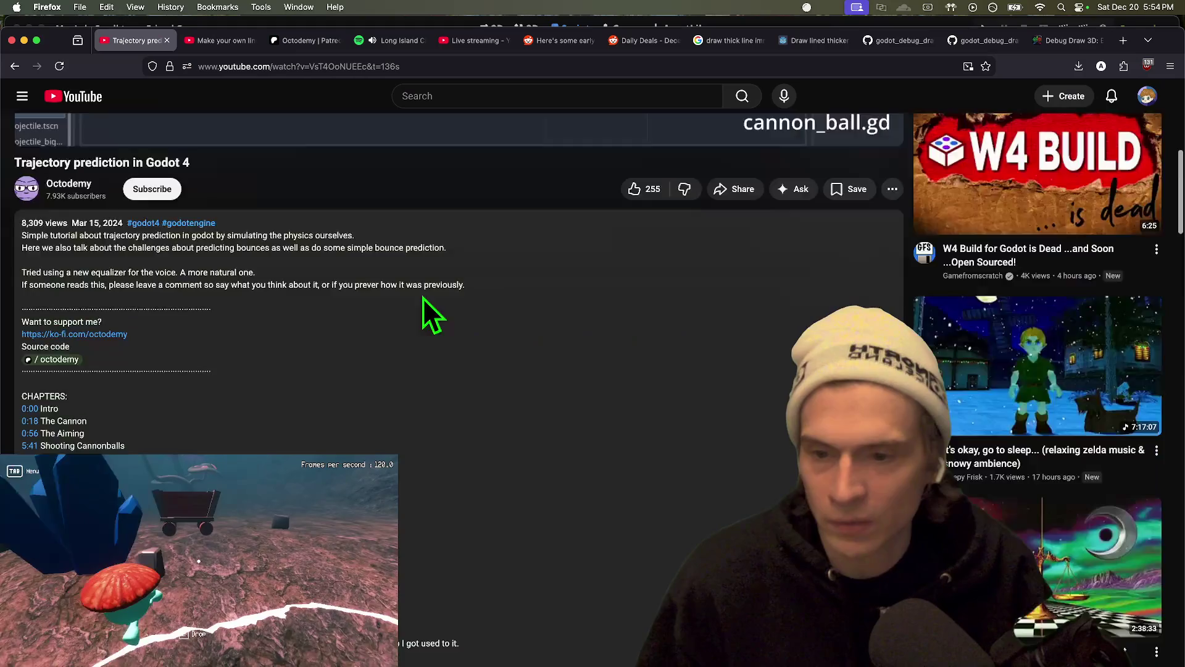
scroll(423, 298, "up", 10)
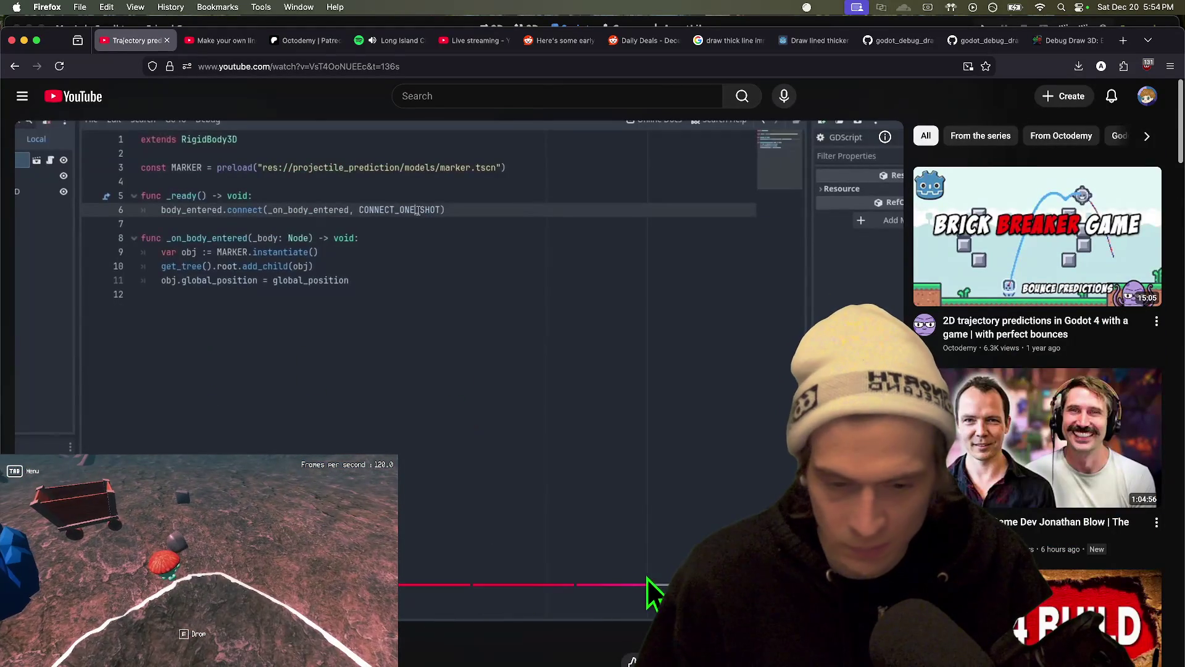
left_click(371, 584)
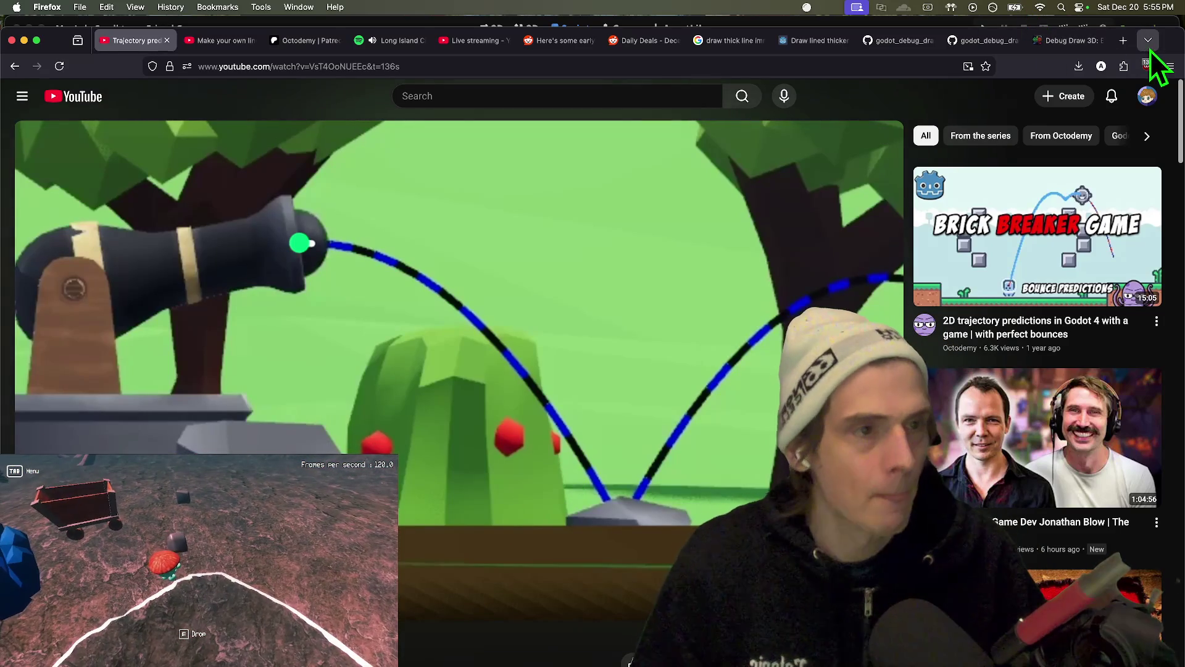
key("super+Tab")
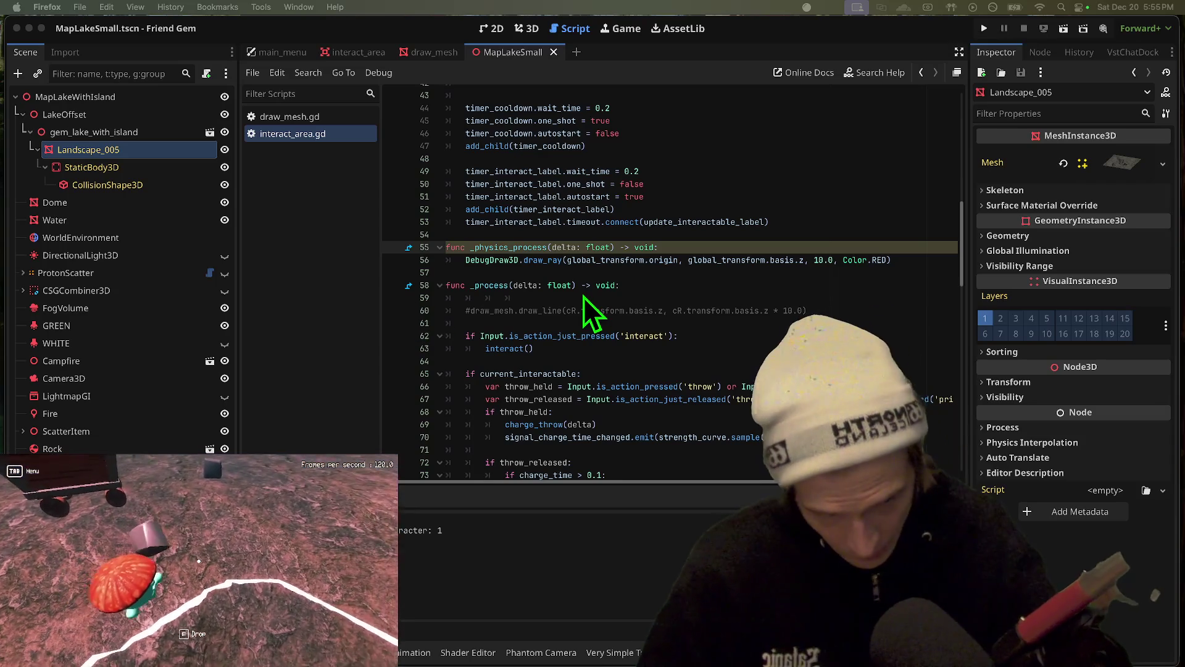
Comment out lines 55–56 (_physics_process and its draw_ray call), then bring up Project > Export
left_click(612, 242)
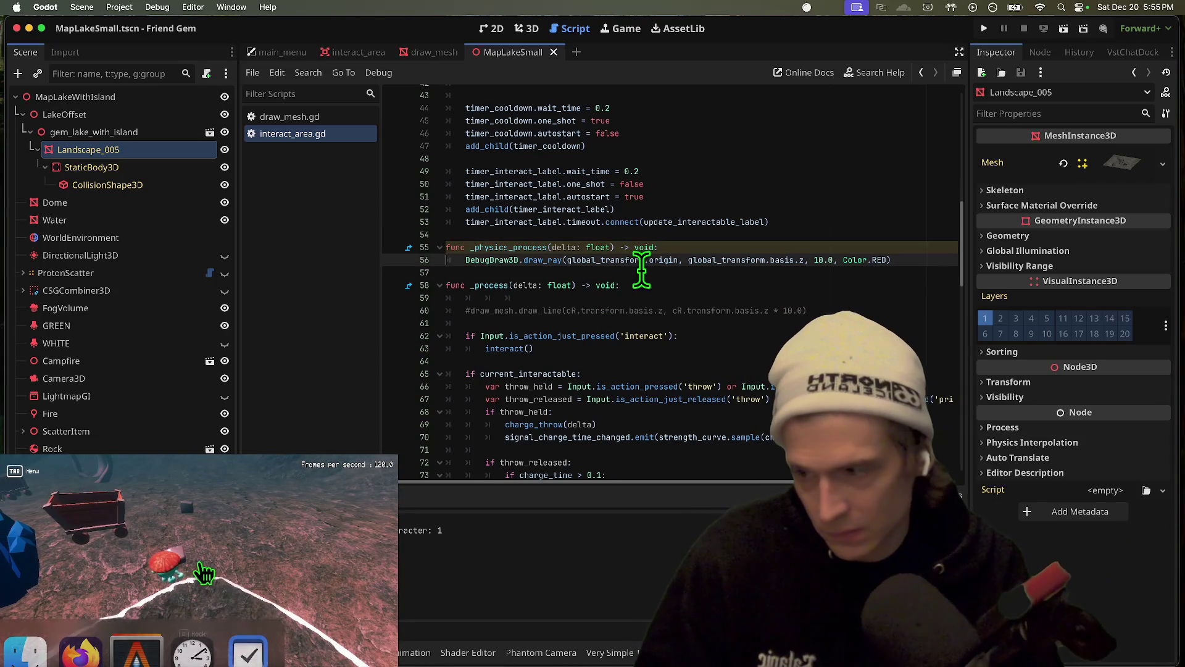
key("super+k")
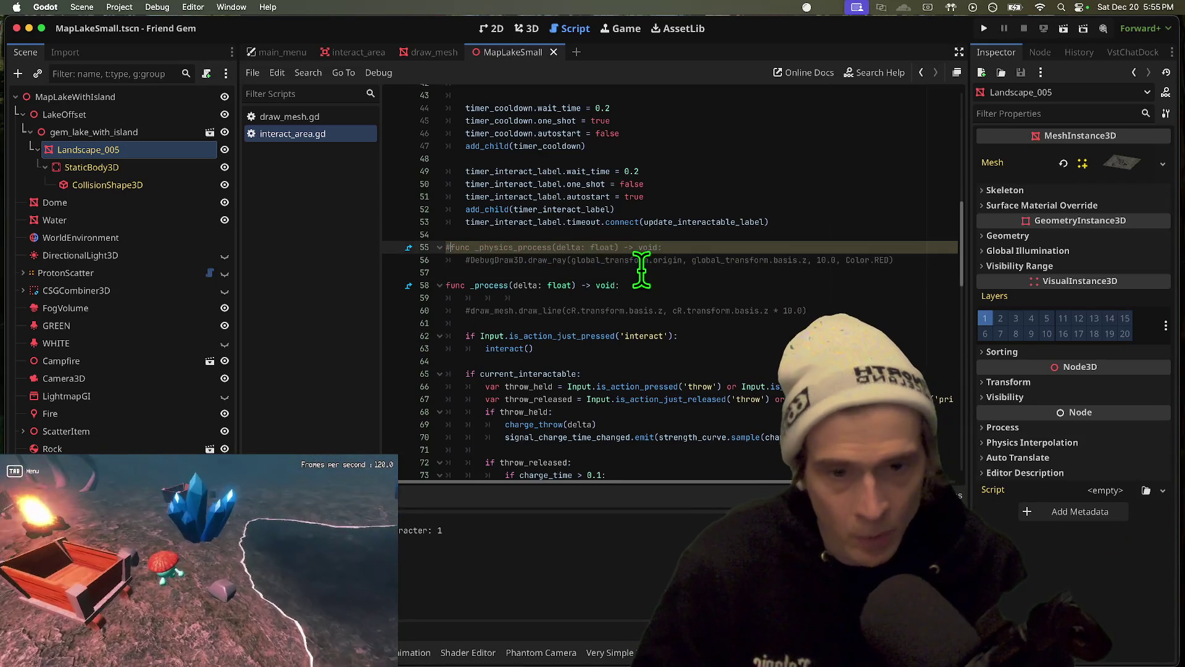
left_click(271, 5)
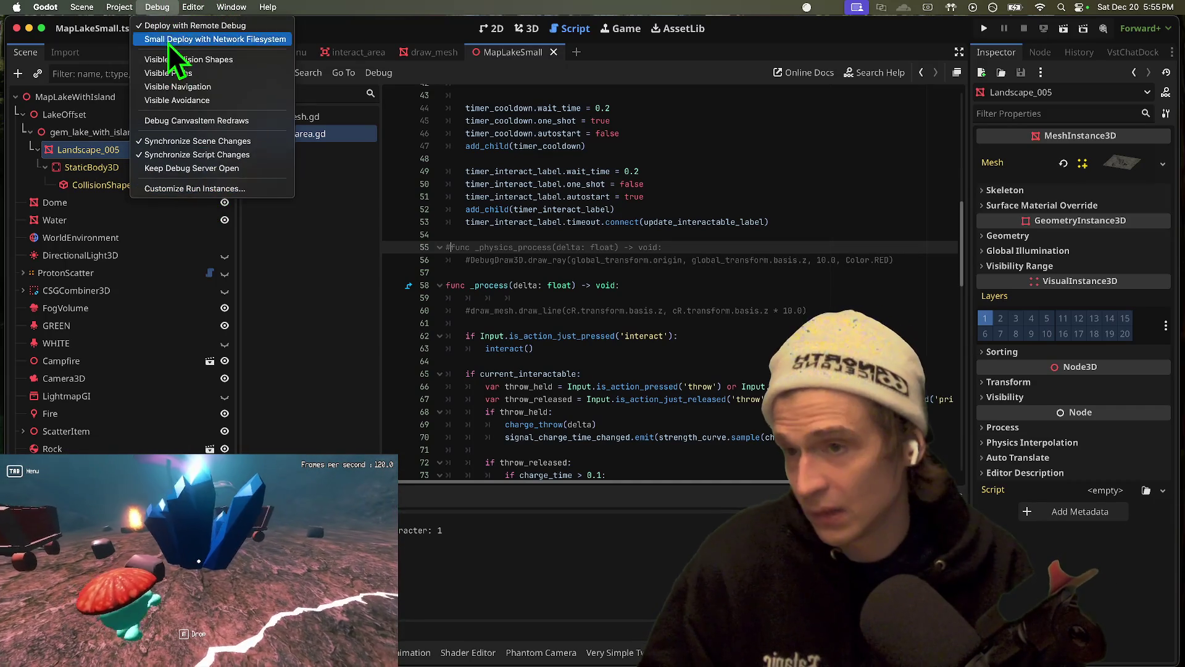
mouse_move(67, 9)
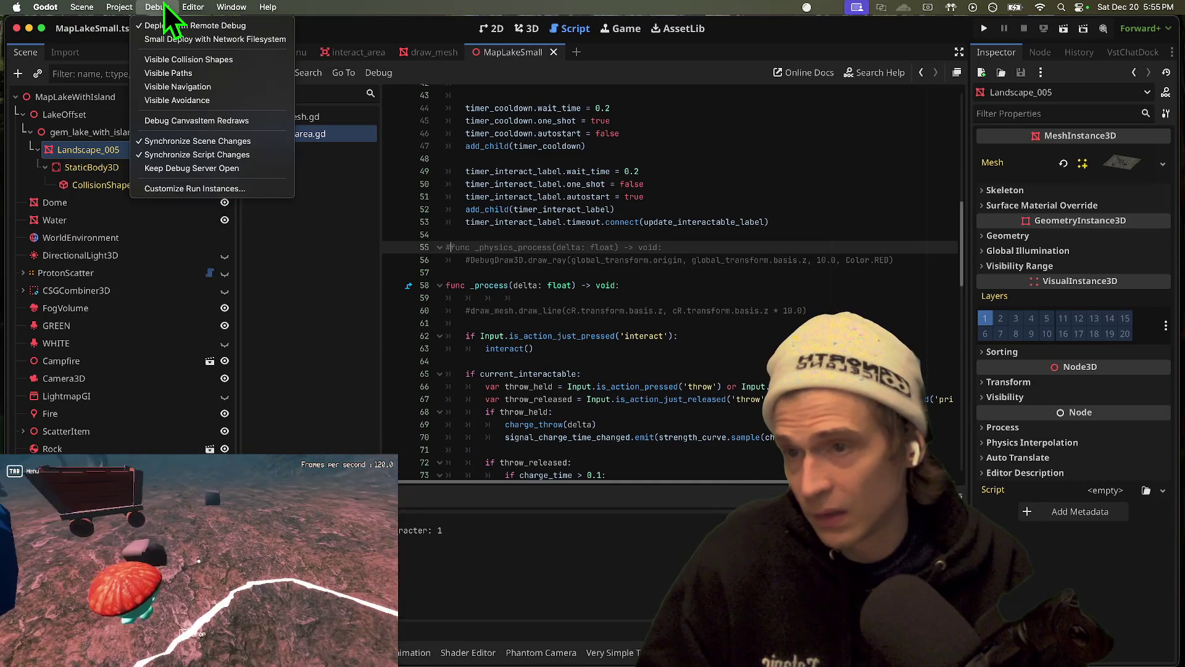
mouse_move(134, 6)
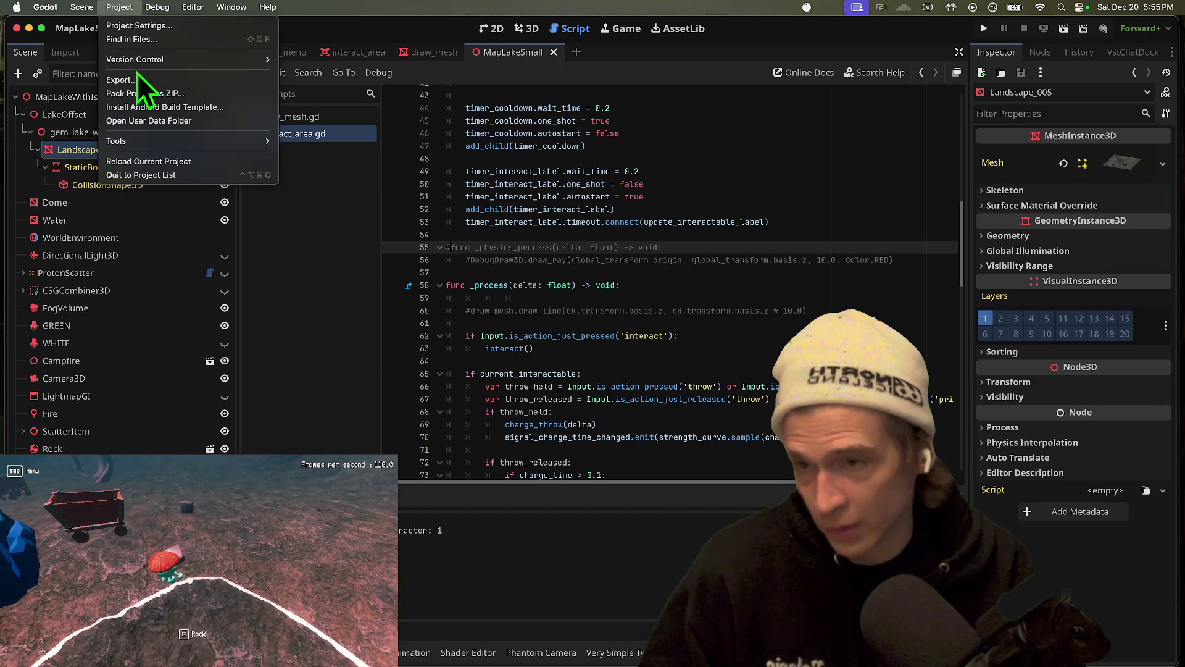
left_click(136, 79)
Select the Windows production preset and add temporary Android and iOS export presets
mouse_move(236, 39)
left_mouse_down()
mouse_move(546, 169)
mouse_move(704, 178)
left_mouse_up()
left_click(503, 275)
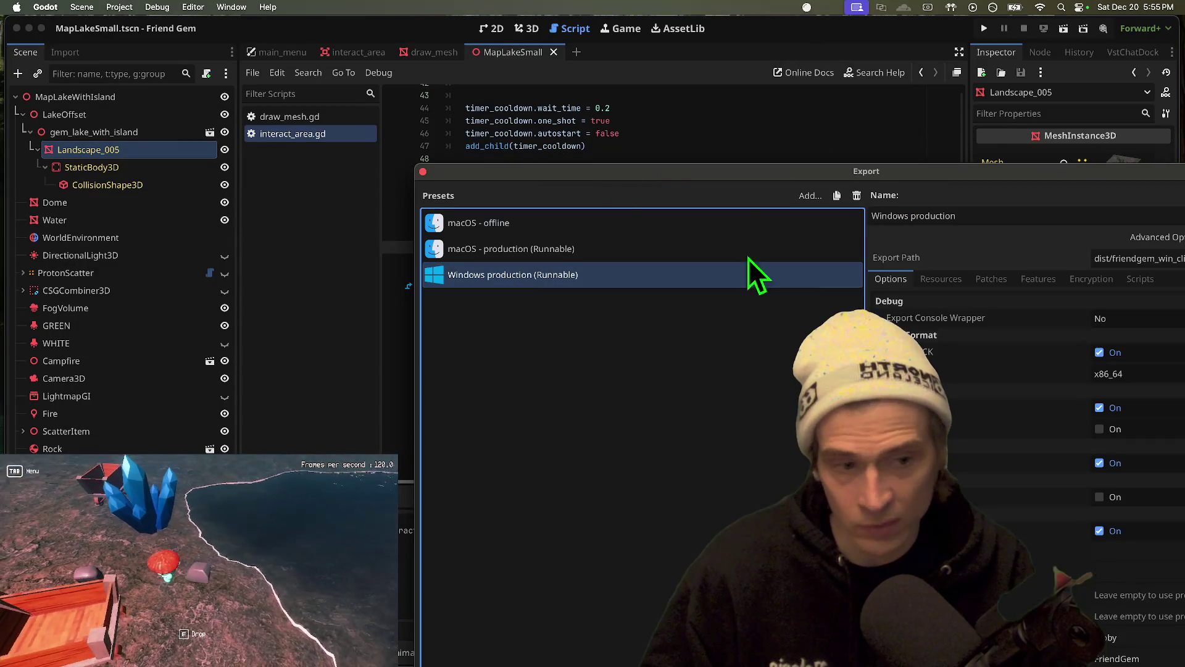
left_click_drag(592, 180, 386, 99)
left_click(599, 116)
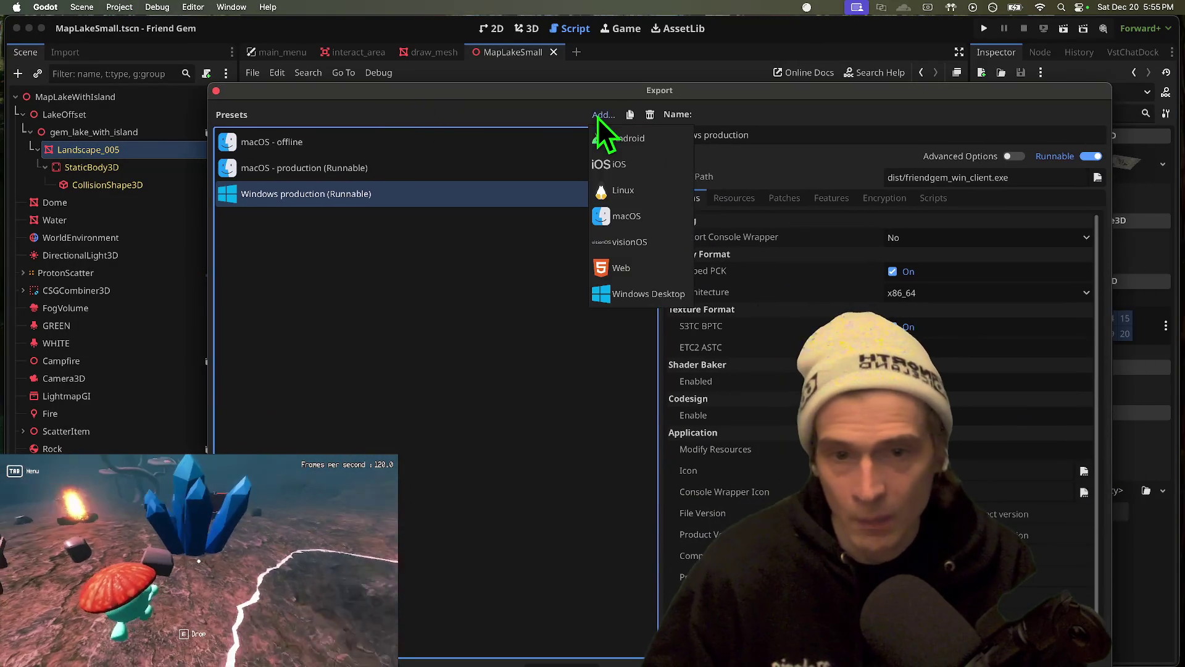
left_click(631, 137)
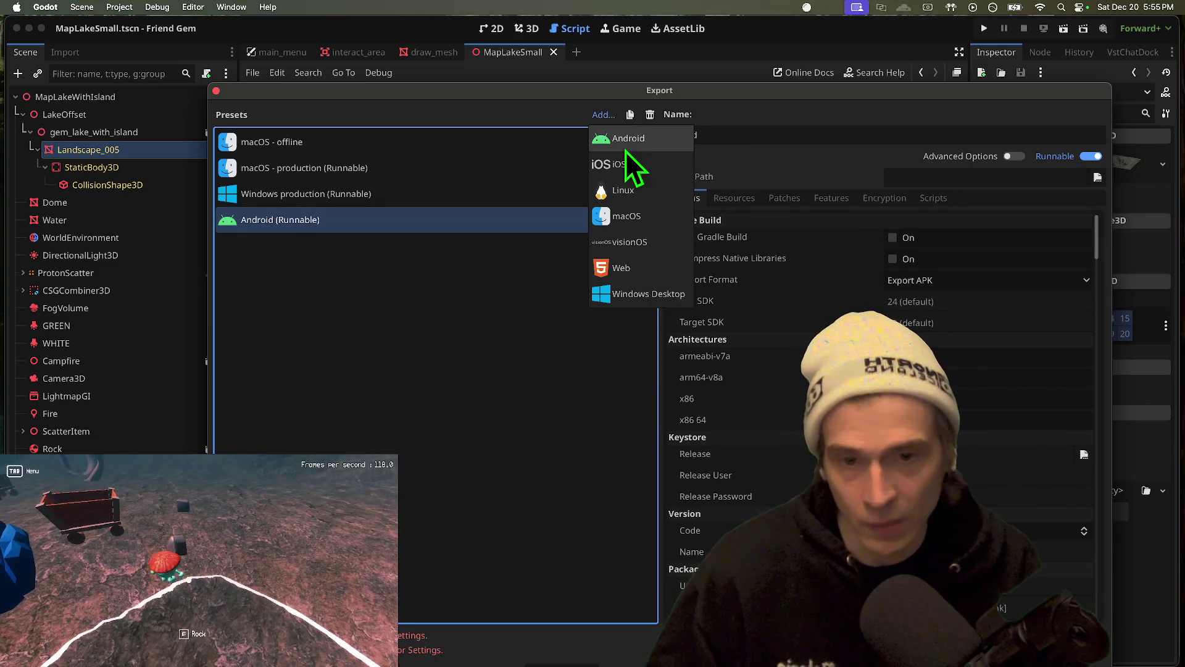
left_click(620, 163)
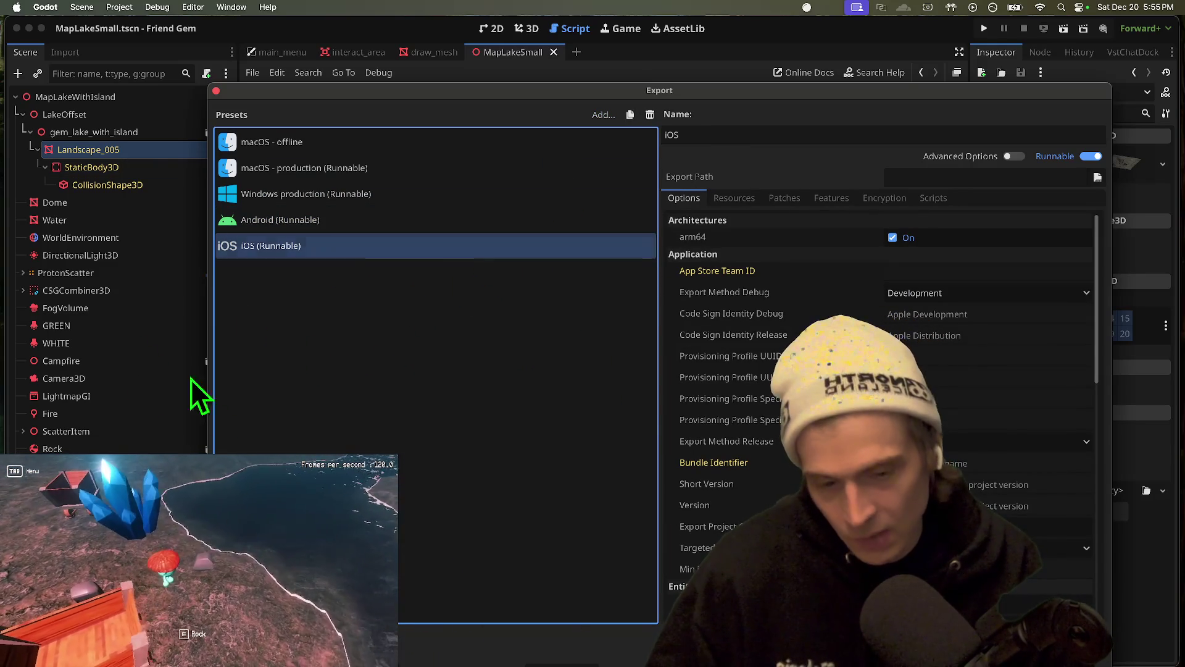
Delete the iOS and Android presets, confirming each, and close the Export window
left_click_drag(653, 88, 575, 46)
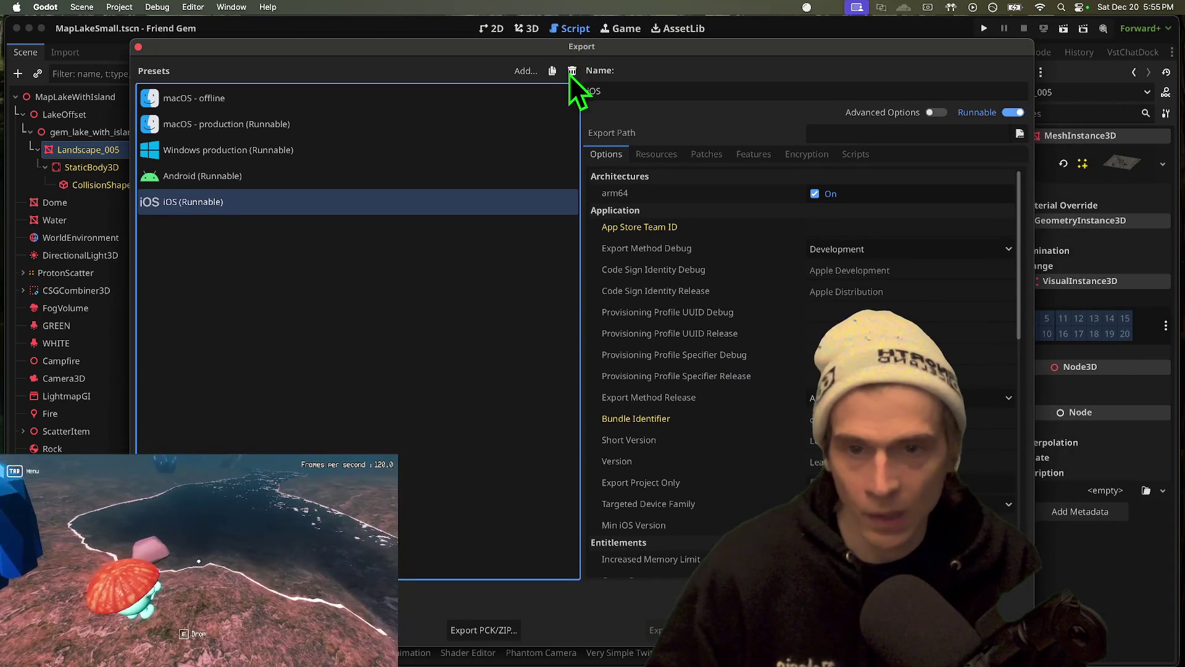
left_click(569, 73)
left_click(655, 345)
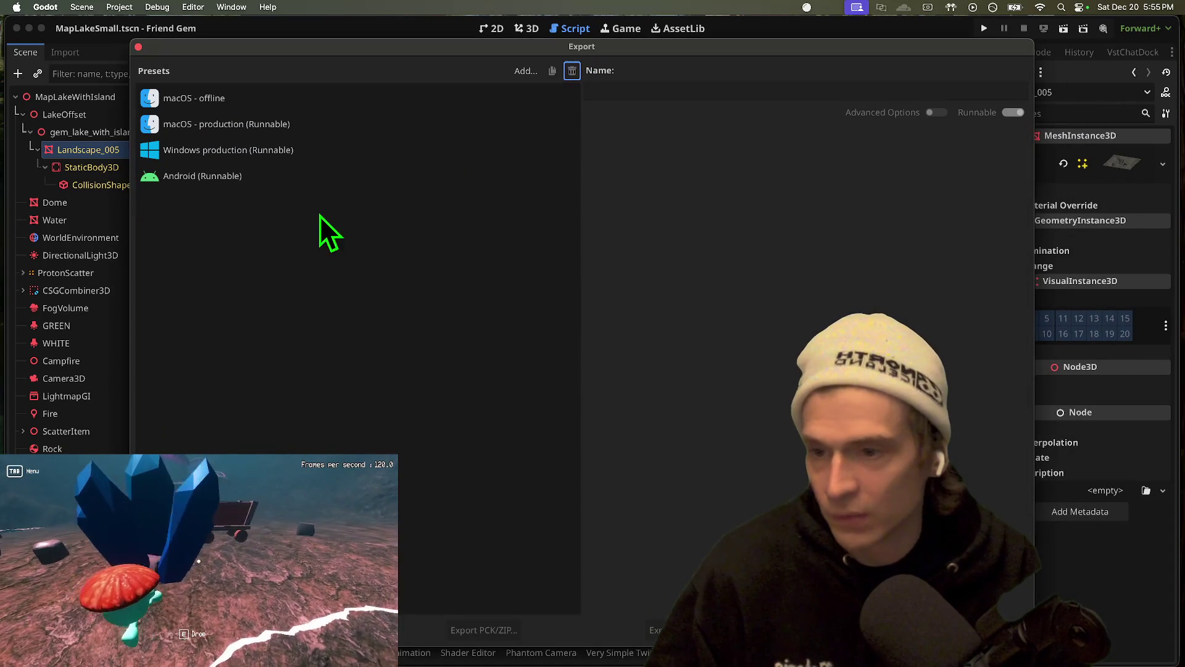
left_click(573, 72)
left_click(614, 342)
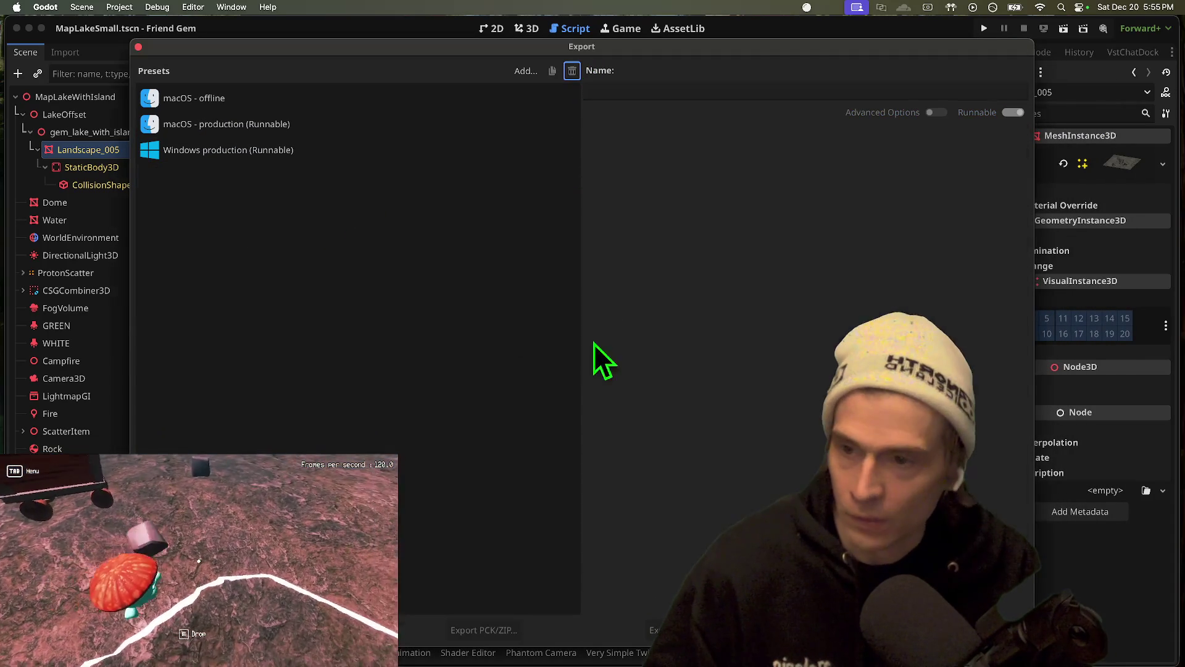
left_click(138, 47)
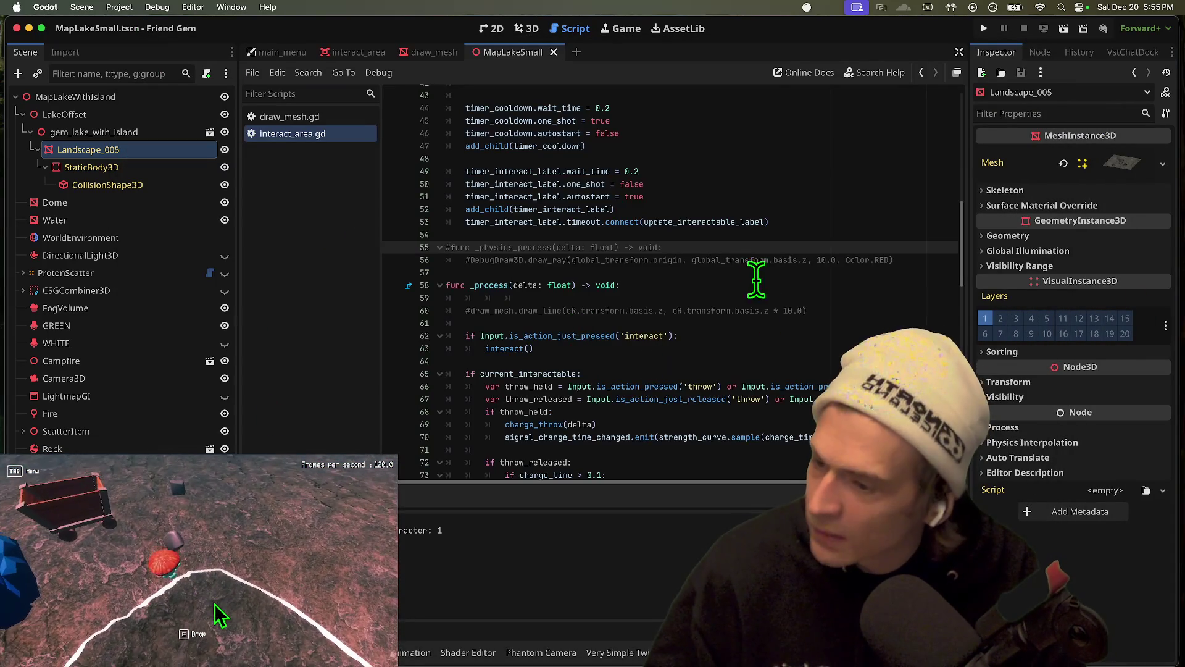
Switch to the lake scene's 3D view and bring up the in-game control hints
scroll(839, 281, "down", 7)
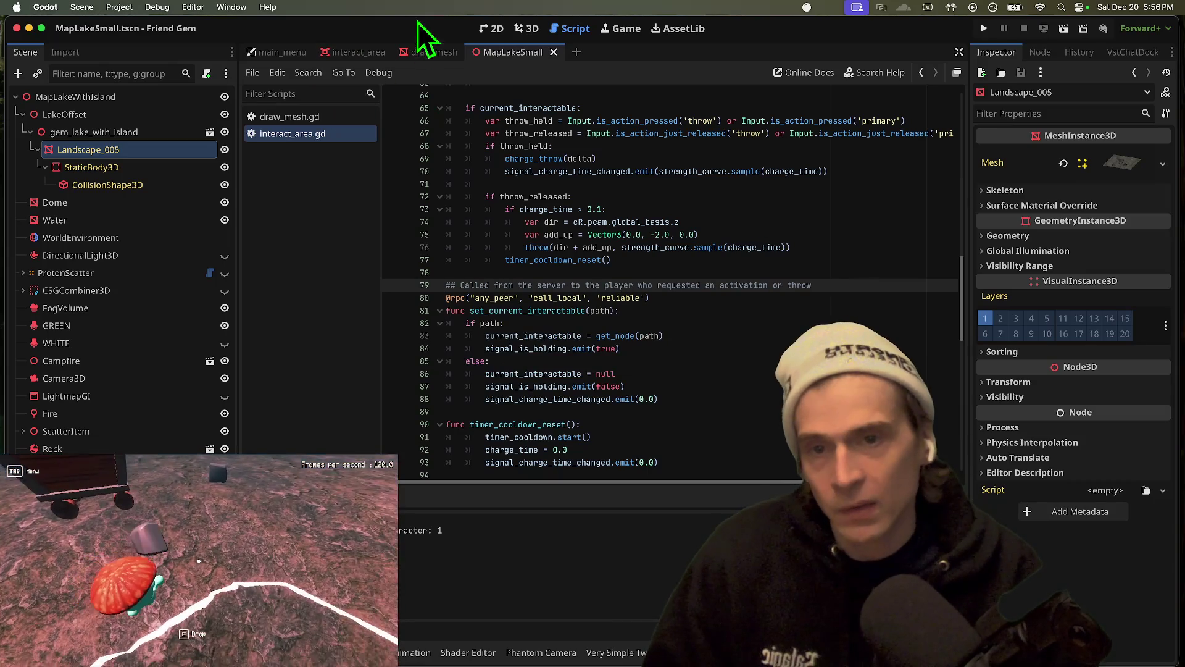
left_click(533, 31)
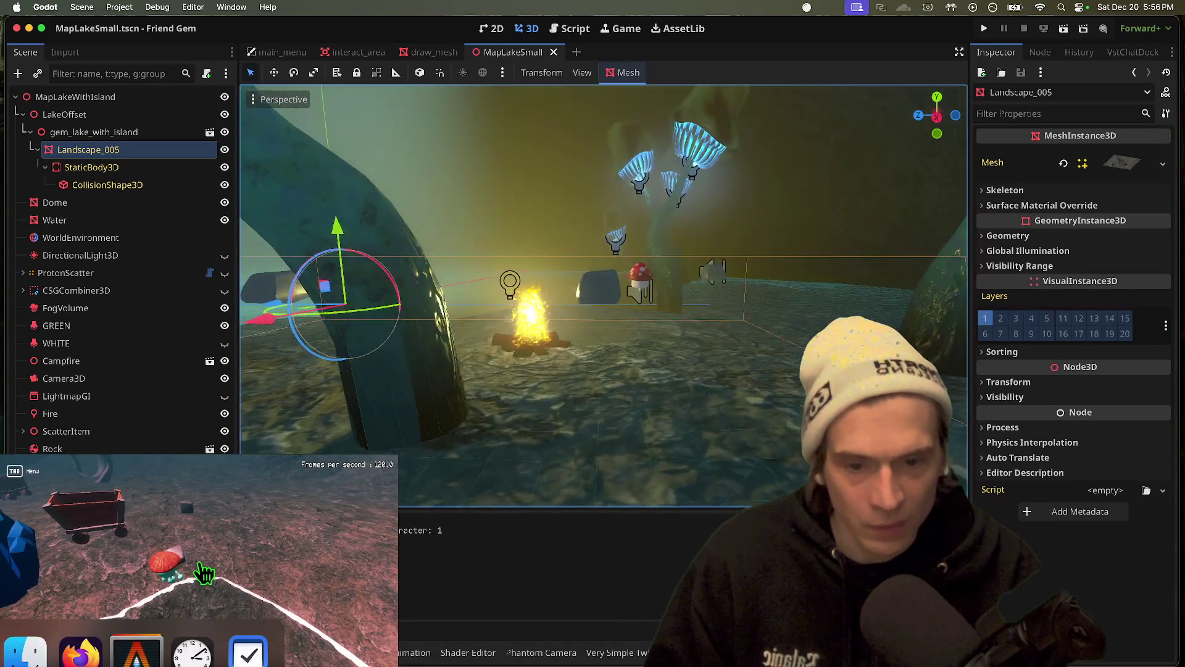
key("Tab")
key("Tab")
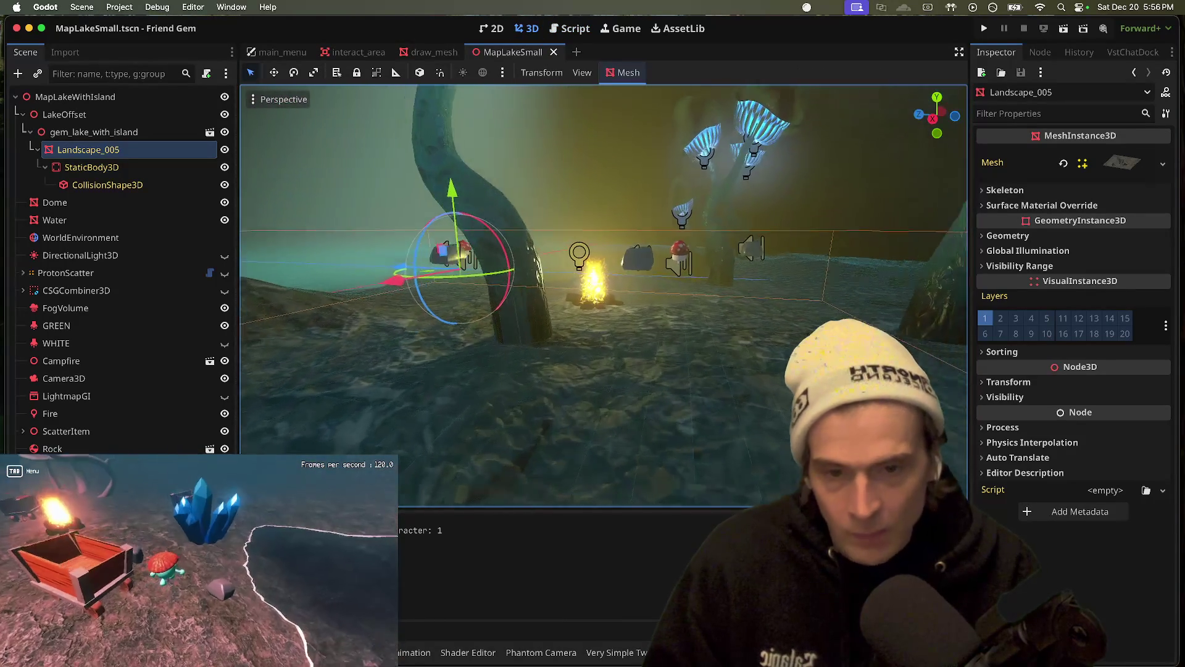
Pick up the rock in the running game, then dismiss the application switcher
key("e")
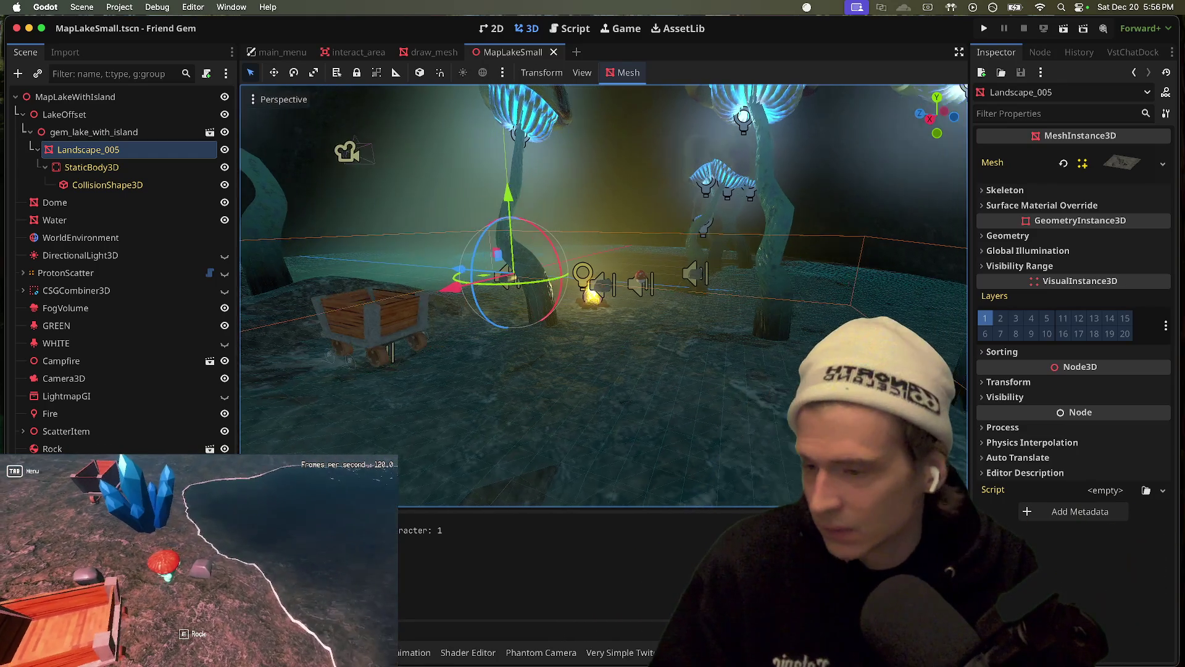
key("super+Tab")
key("Escape")
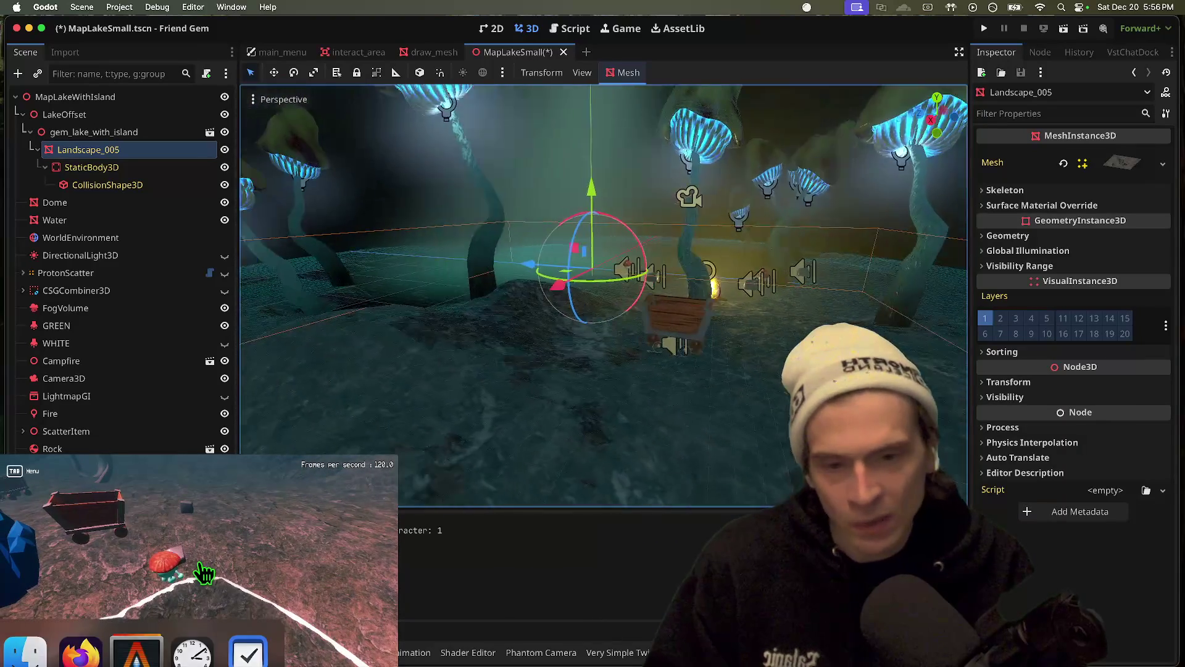
Respawn the player, save the lake scene, and look around the 3D view
left_click(199, 563)
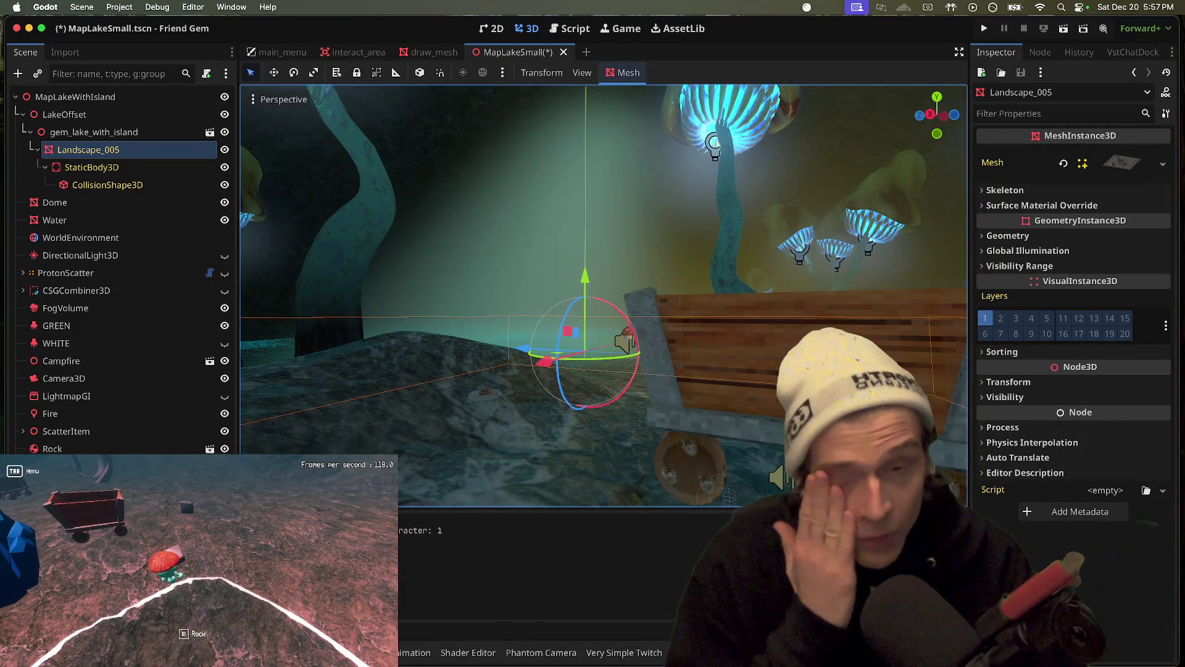
key("super+s")
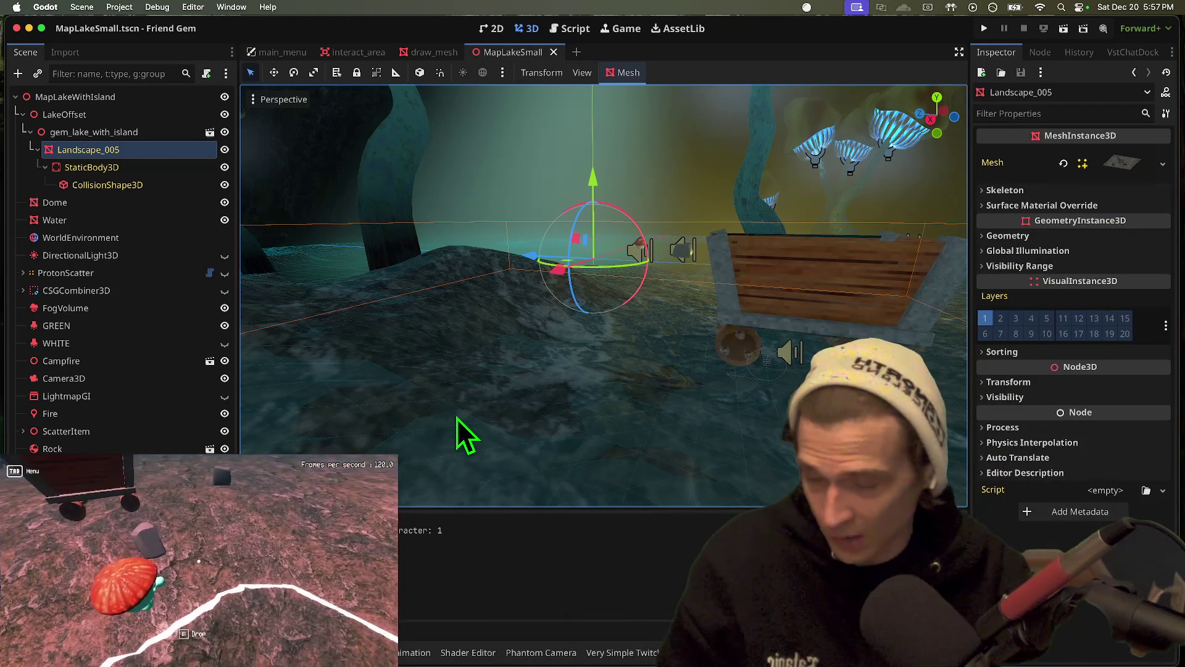
right_click(458, 418)
Respawn the player again and return to the interact_area.gd script
key("super+Tab")
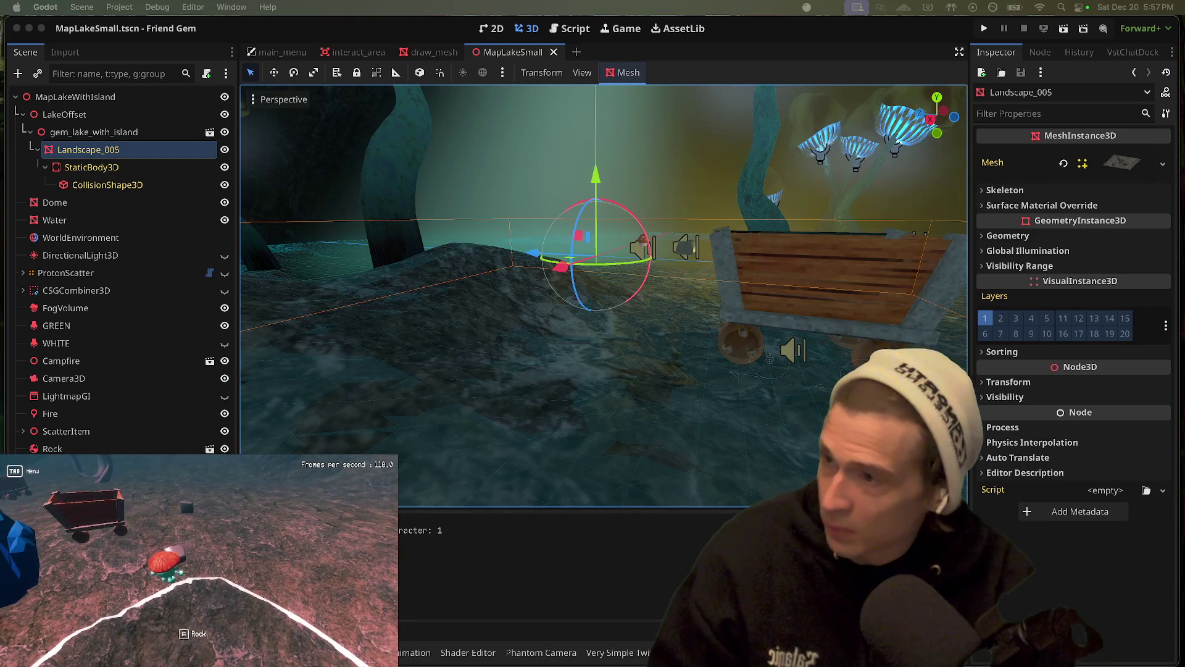
left_click(198, 562)
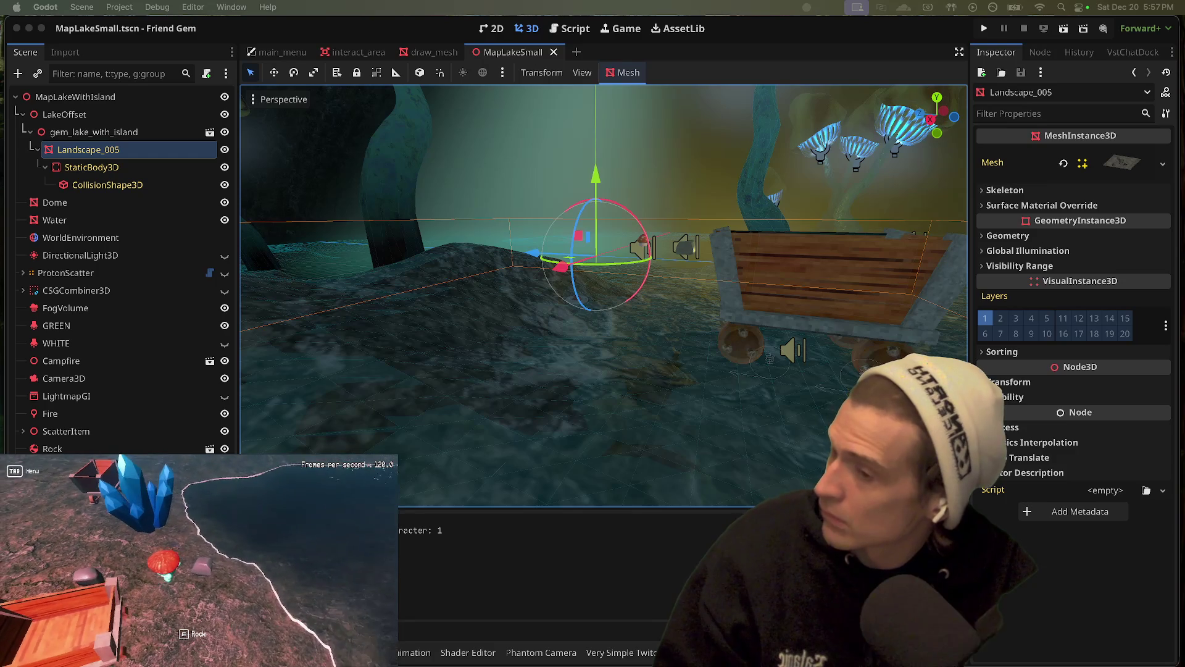
left_click(569, 29)
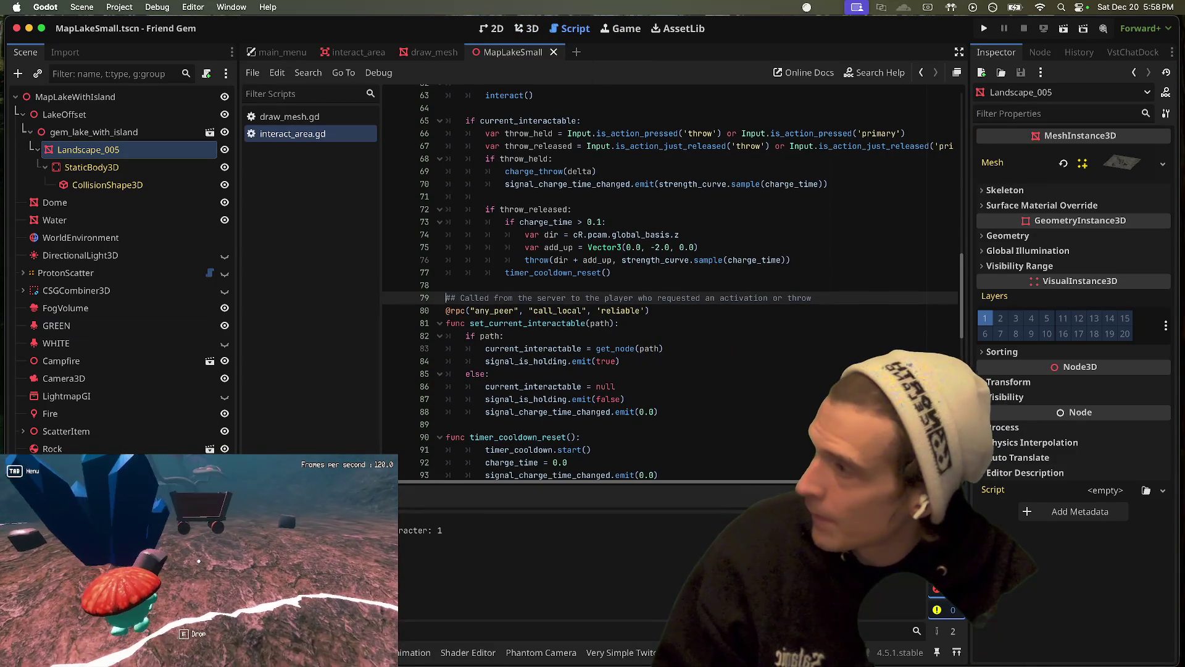
Search interact_area.gd for 'throw'
scroll(480, 262, "down", 7)
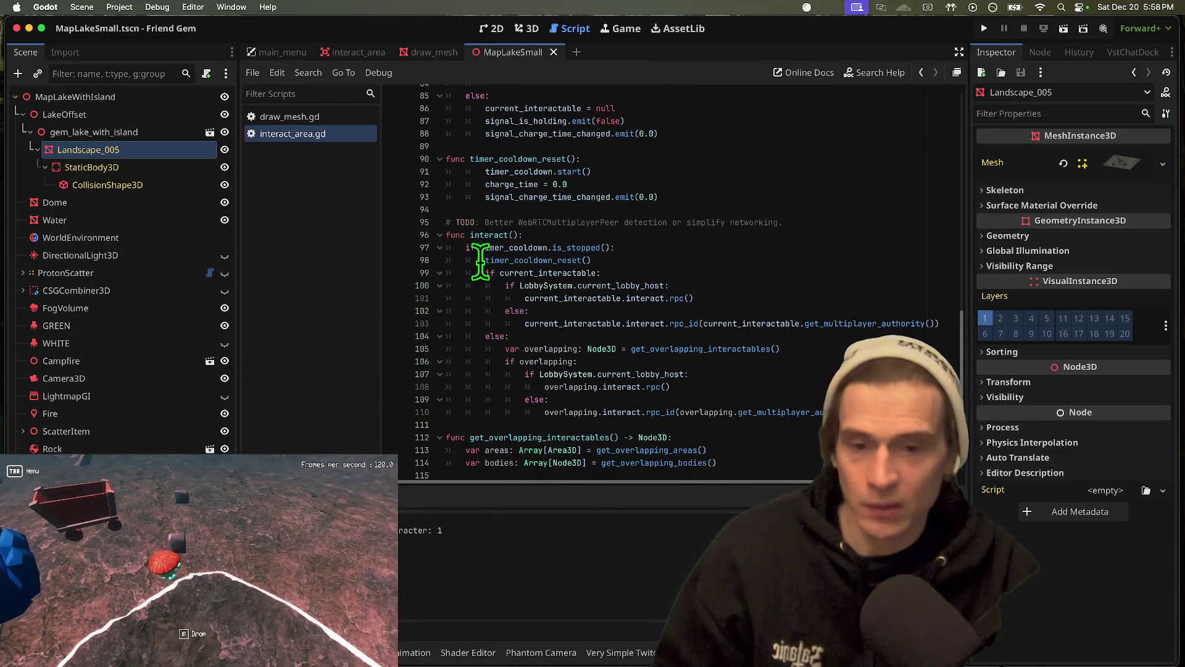
scroll(846, 254, "up", 10)
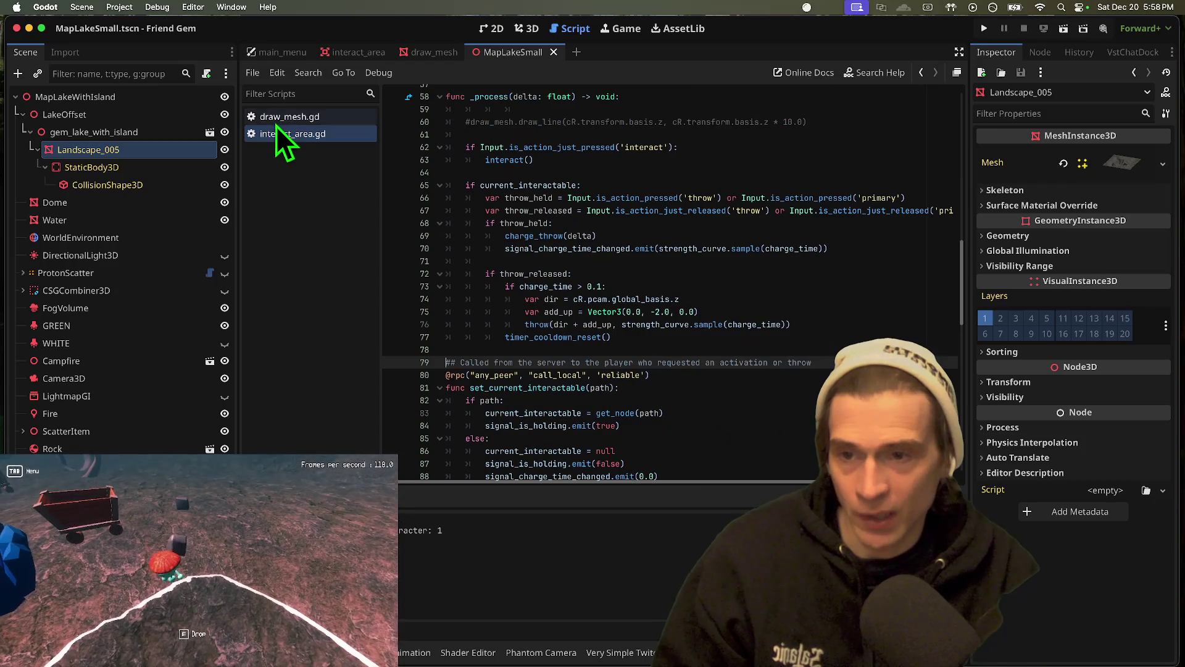
left_click(276, 122)
left_click(279, 133)
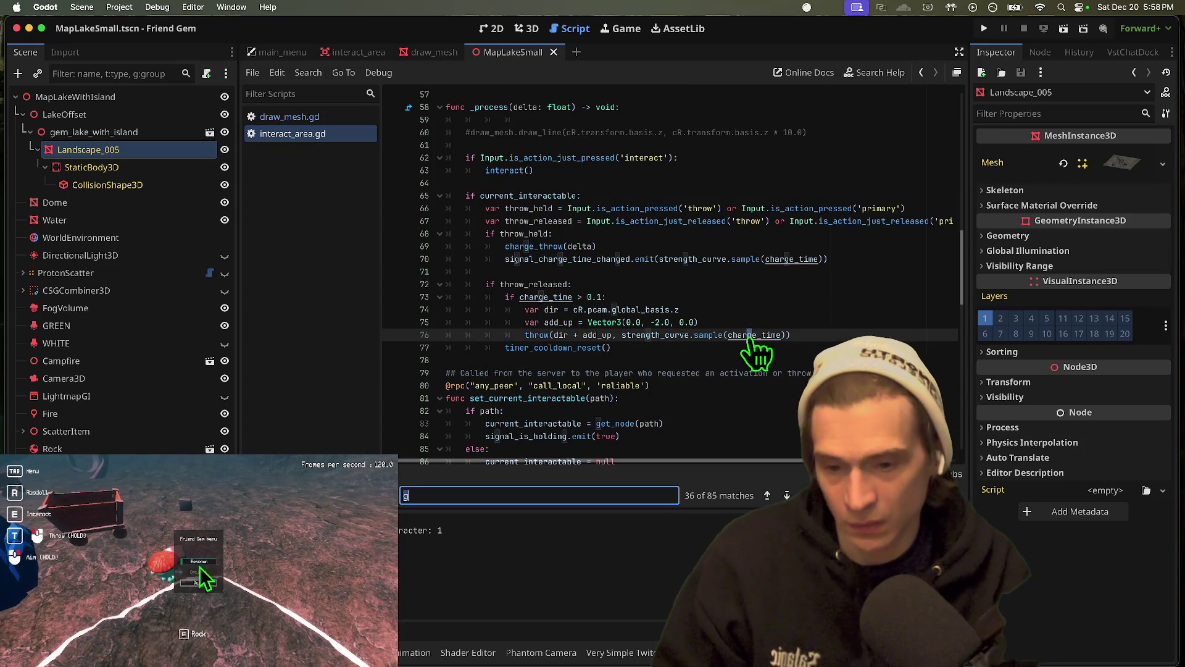
key("ctrl+f")
type("throw")
key("Escape")
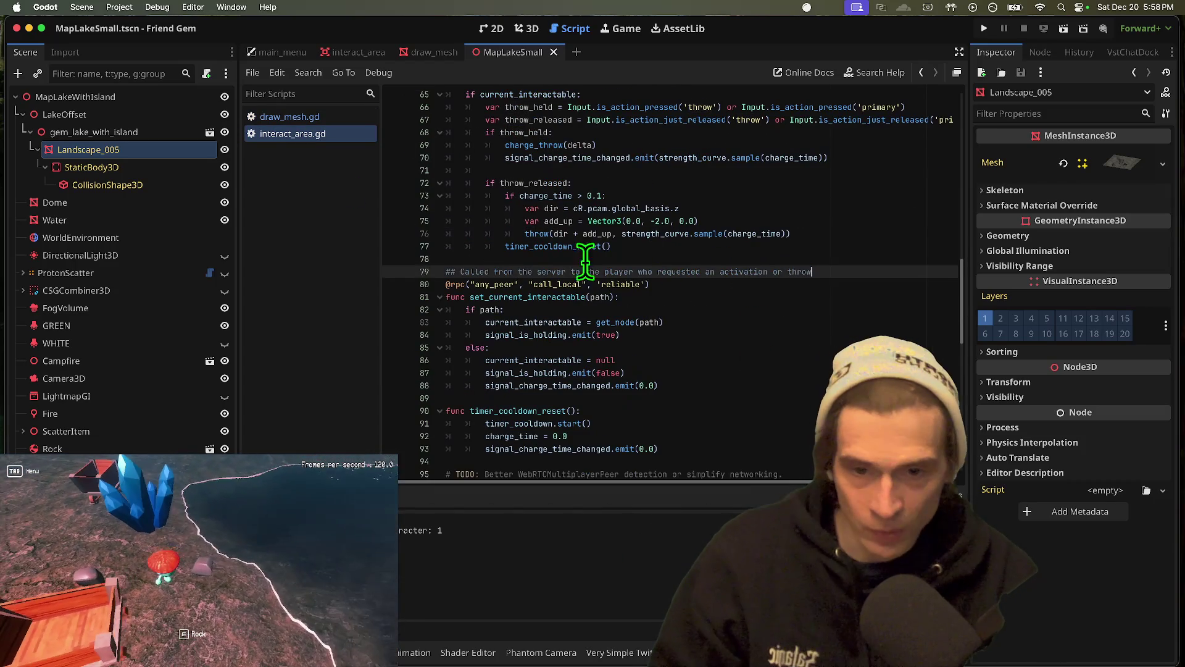
Delete the empty line 59 at the top of _process
double_click(534, 183)
scroll(616, 234, "up", 3)
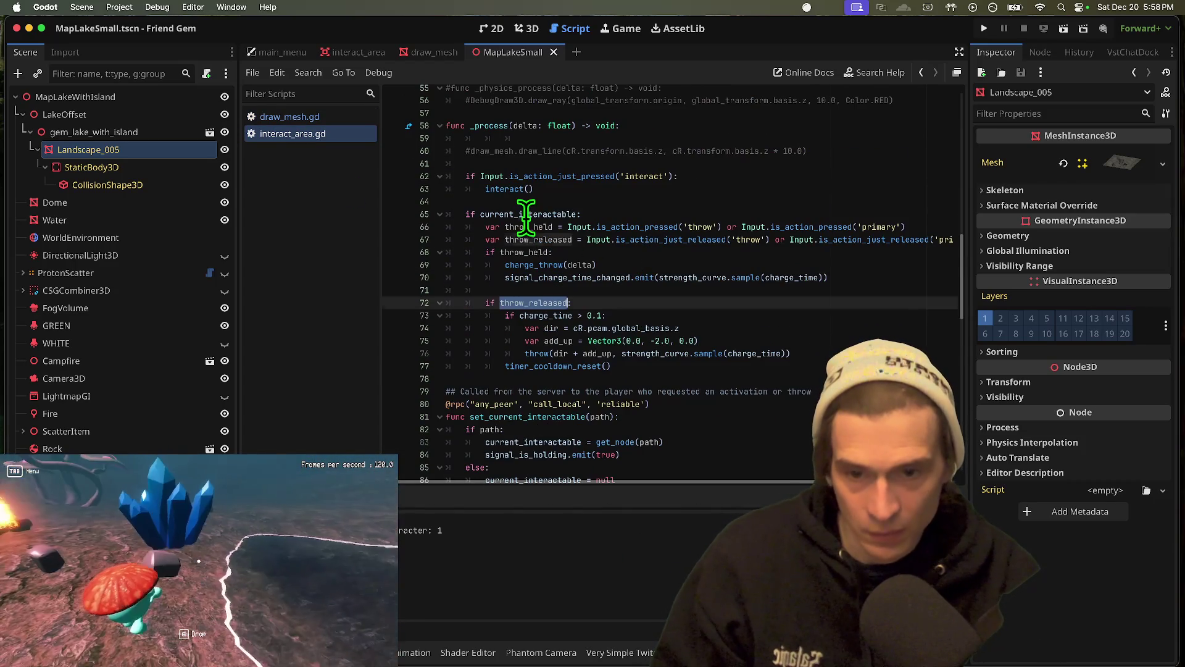
left_click(674, 142)
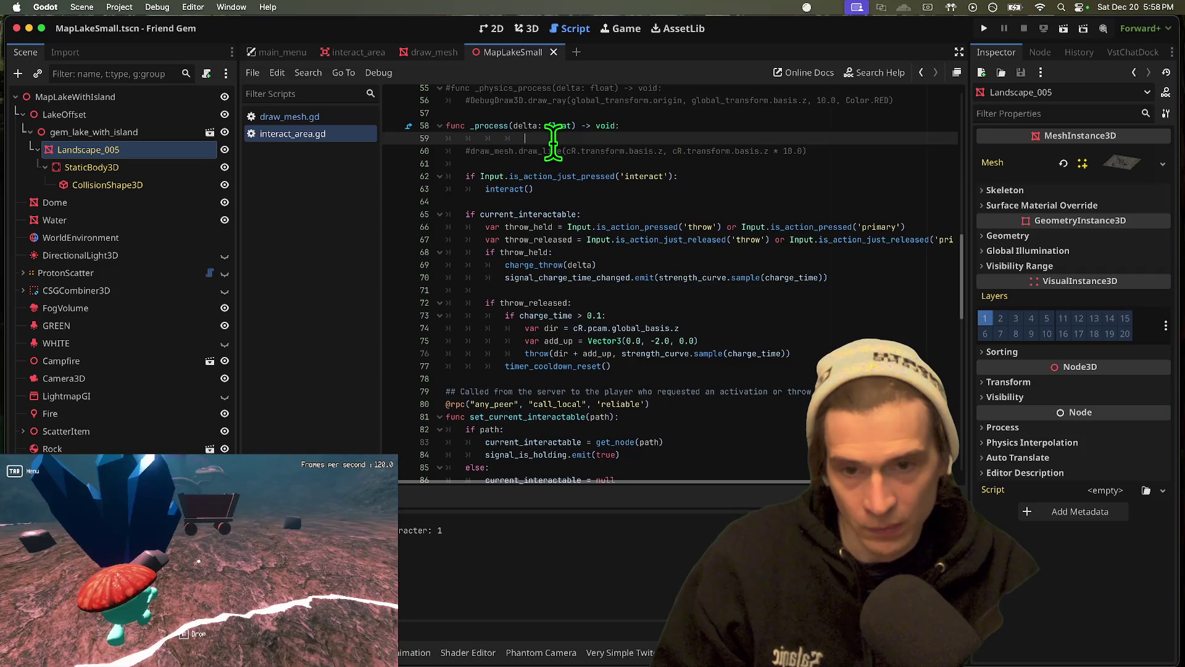
key("ctrl+shift+k")
Undo the recent _physics_process debug ray edits
scroll(681, 151, "up", 3)
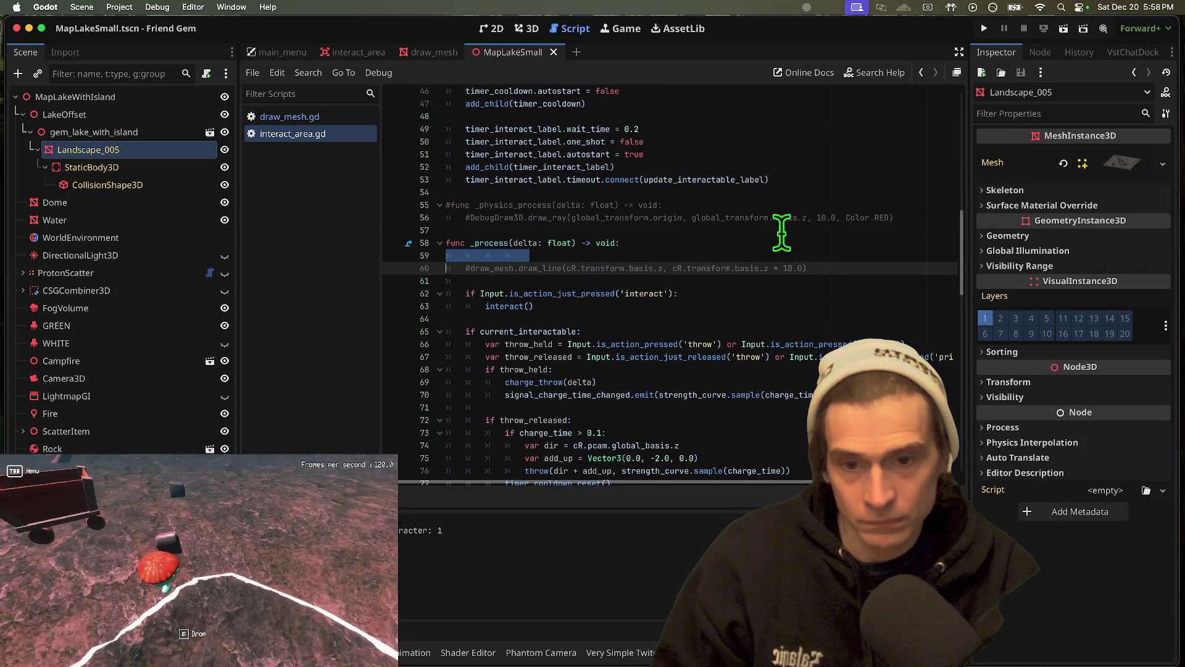
scroll(781, 231, "up", 8)
scroll(781, 231, "up", 1)
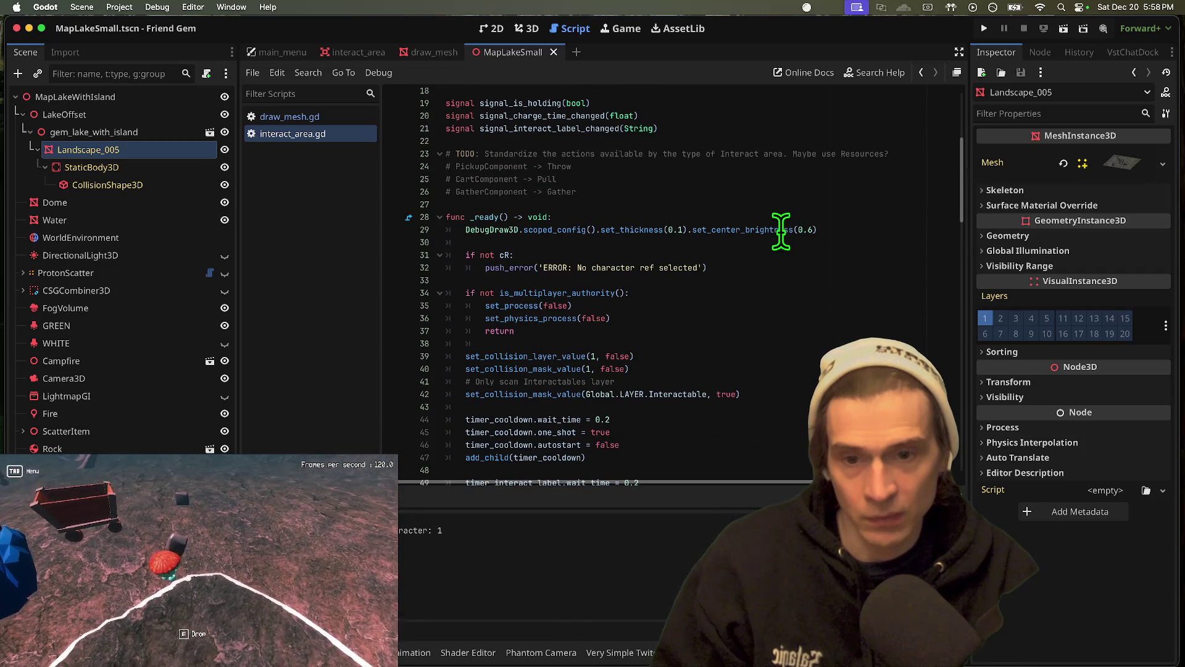
scroll(773, 370, "down", 10)
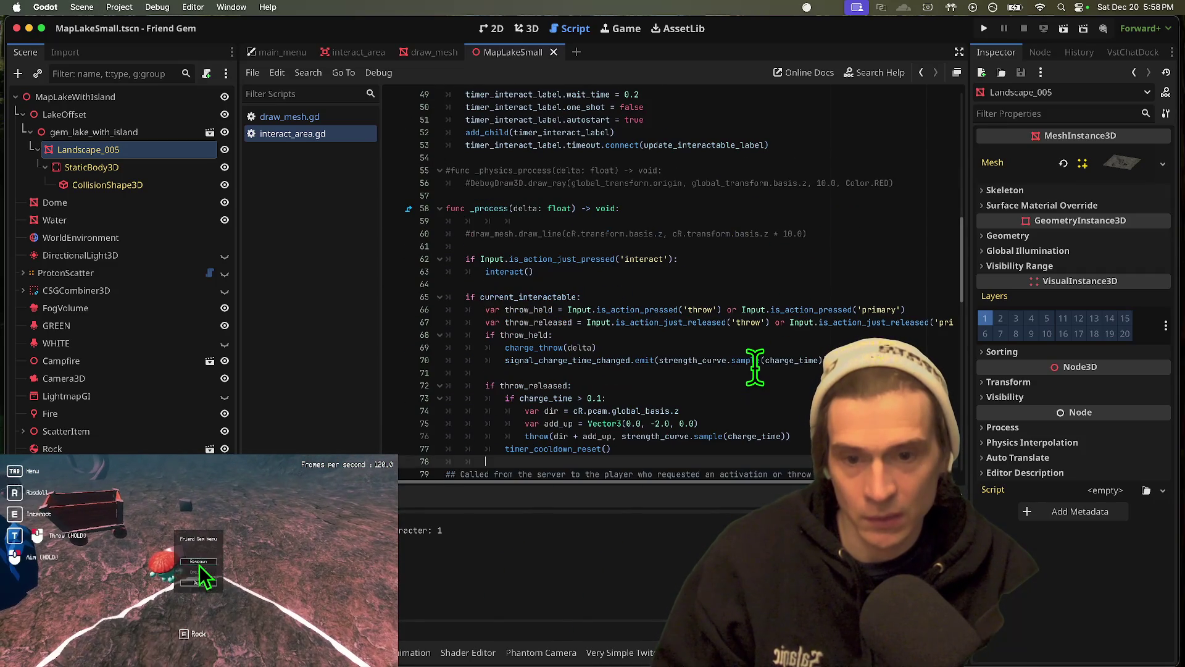
key("super+z")
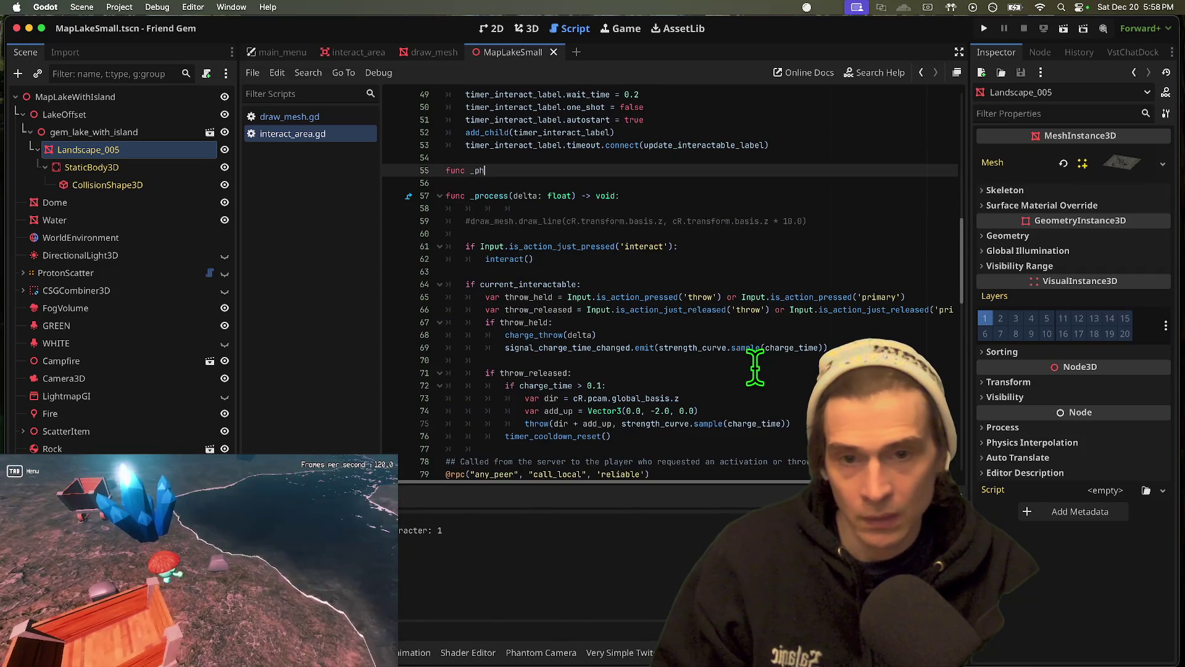
Redo the debug ray edits in _physics_process
key("super+shift+z")
key("super+shift+z")
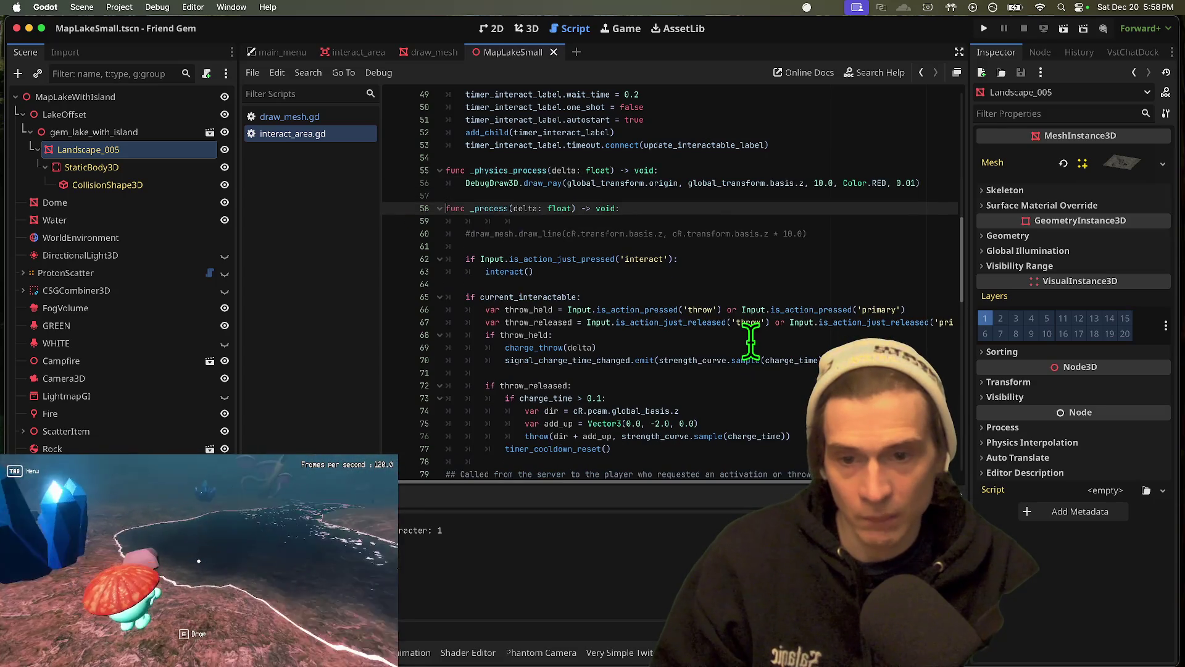
scroll(749, 341, "up", 7)
scroll(750, 341, "up", 5)
Delete the DebugDraw3D config line in _ready, then save, run and stop the game
triple_click(866, 268)
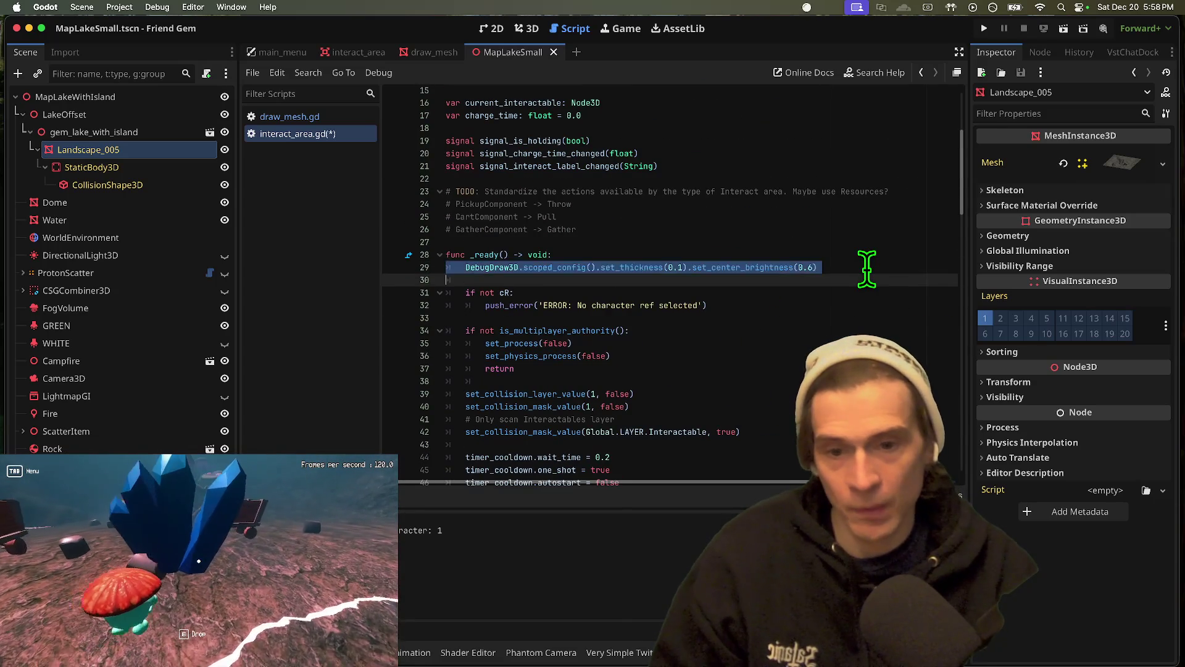
key("BackSpace")
key("BackSpace")
key("super+b")
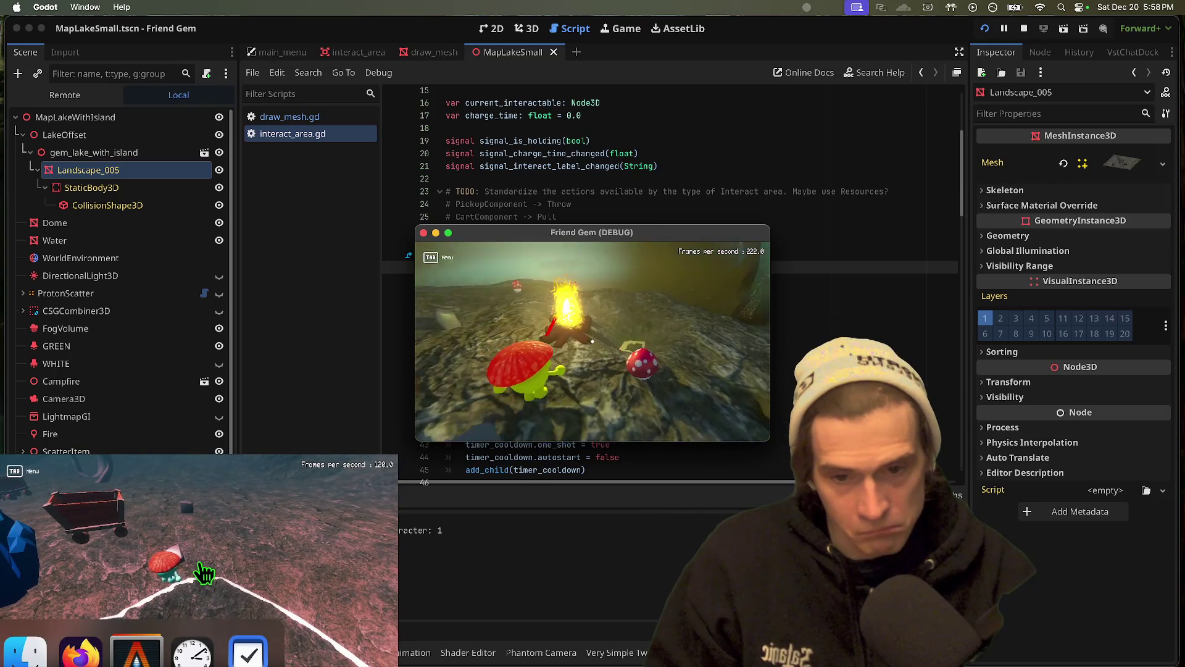
key("super+q")
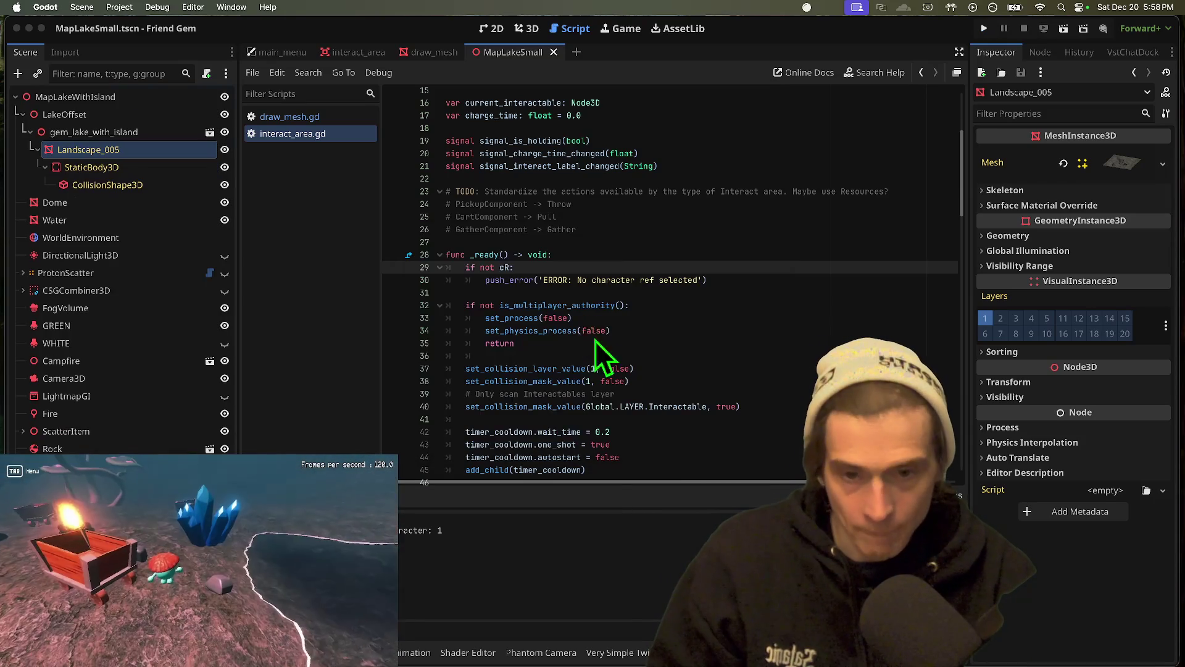
Insert blank lines above _physics_process and type a func draw_aim() header on line 53
scroll(682, 229, "down", 15)
scroll(683, 227, "up", 7)
scroll(682, 228, "up", 9)
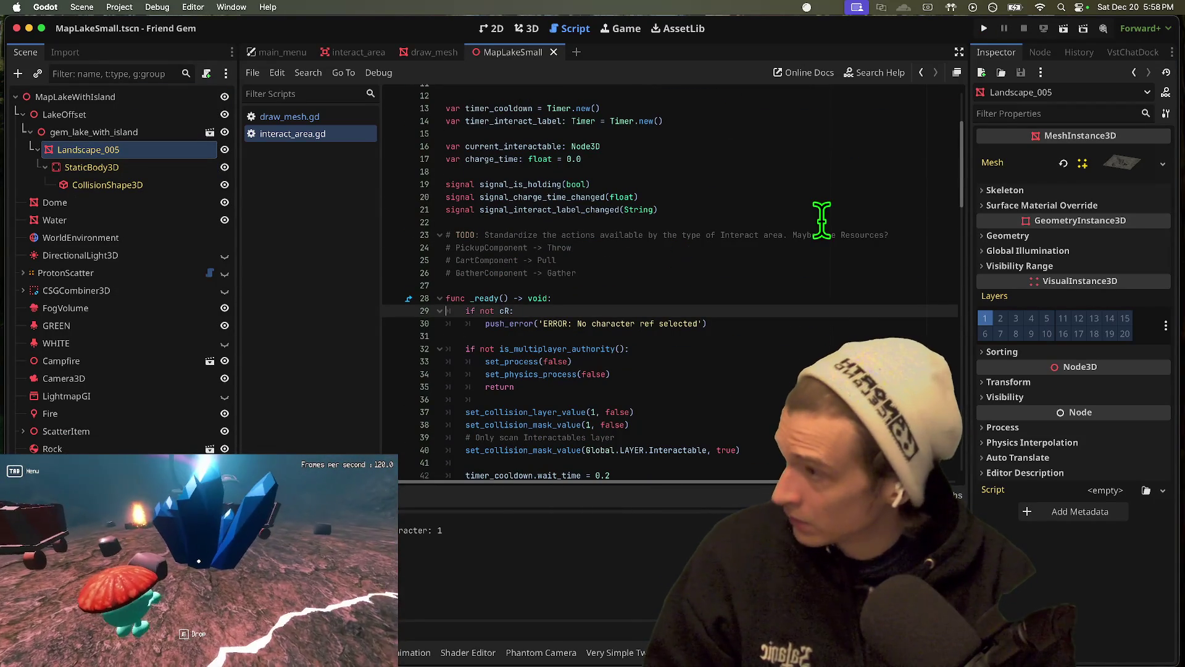
scroll(762, 251, "down", 9)
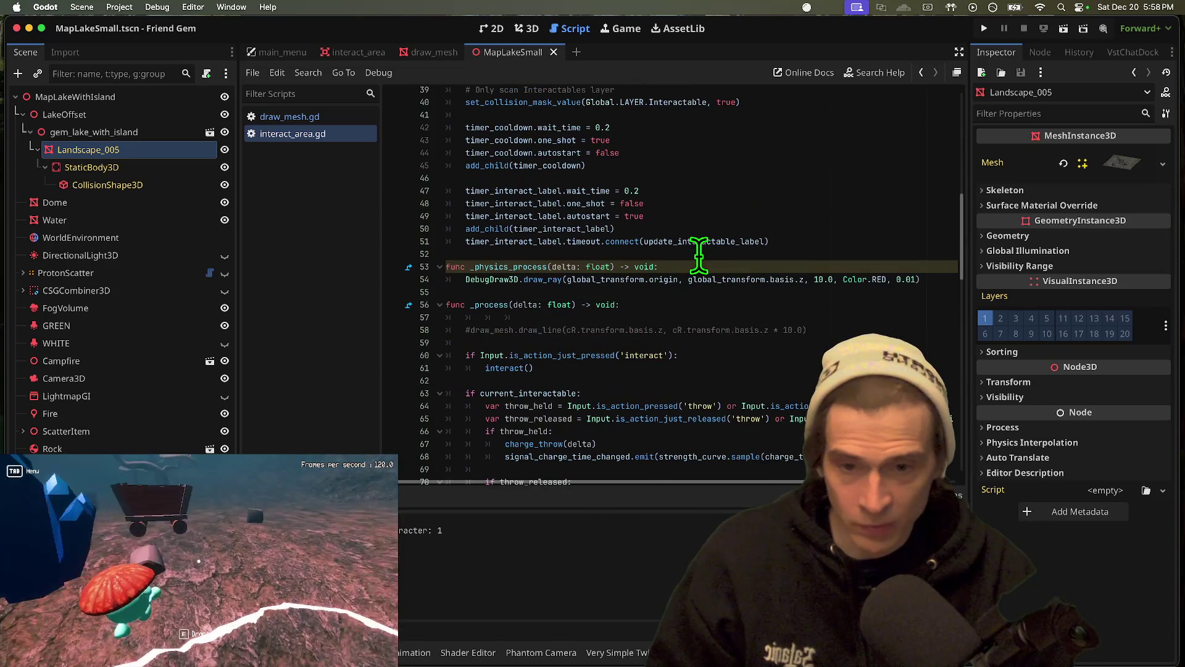
left_click(708, 254)
key("Return")
key("Return")
key("Up")
type("fu")
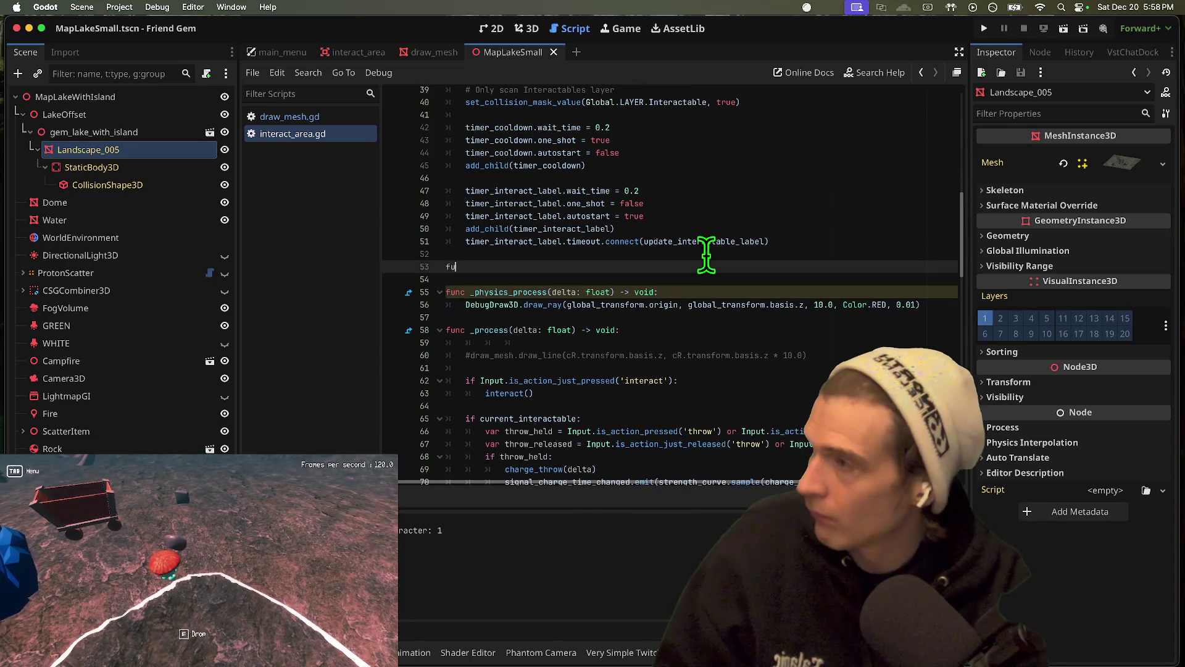
type("nc draw_aim(")
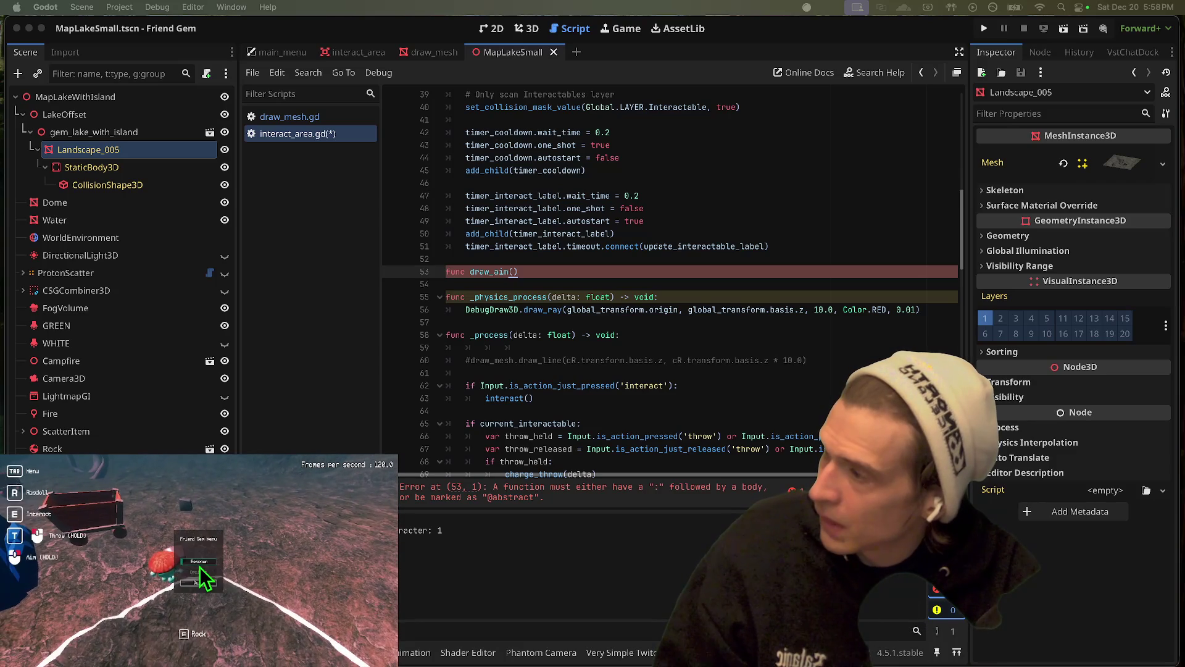
left_click(198, 561)
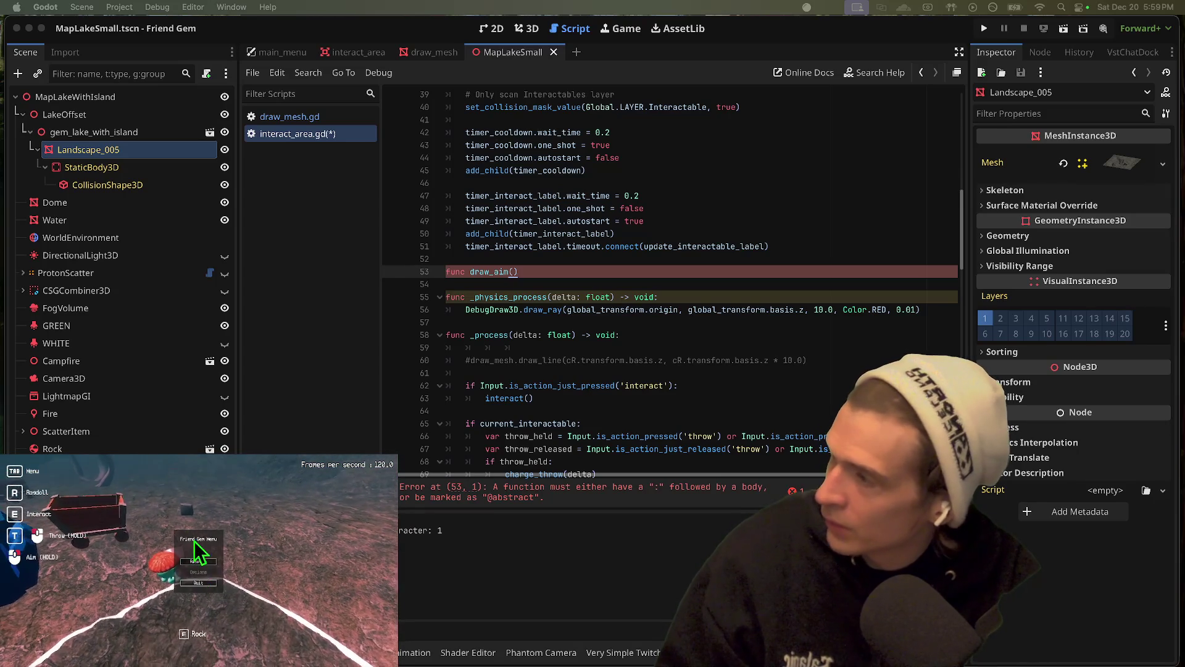
End the func draw_aim() header with a colon and open an indented body line
left_click(199, 563)
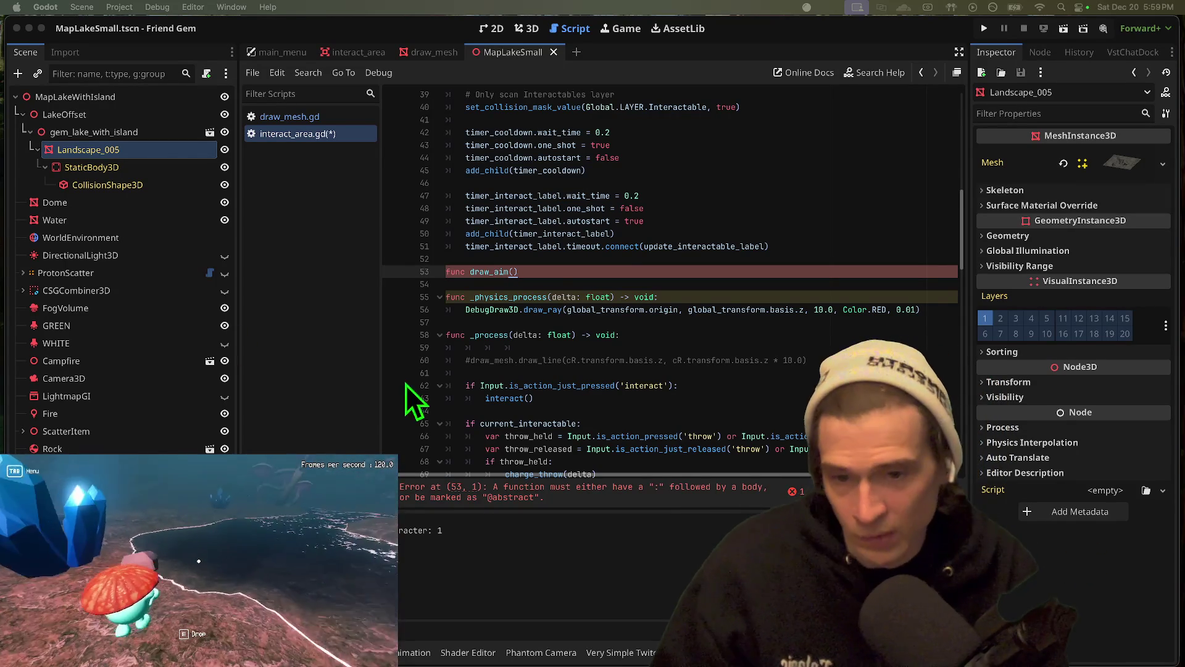
left_click(627, 222)
left_click(605, 272)
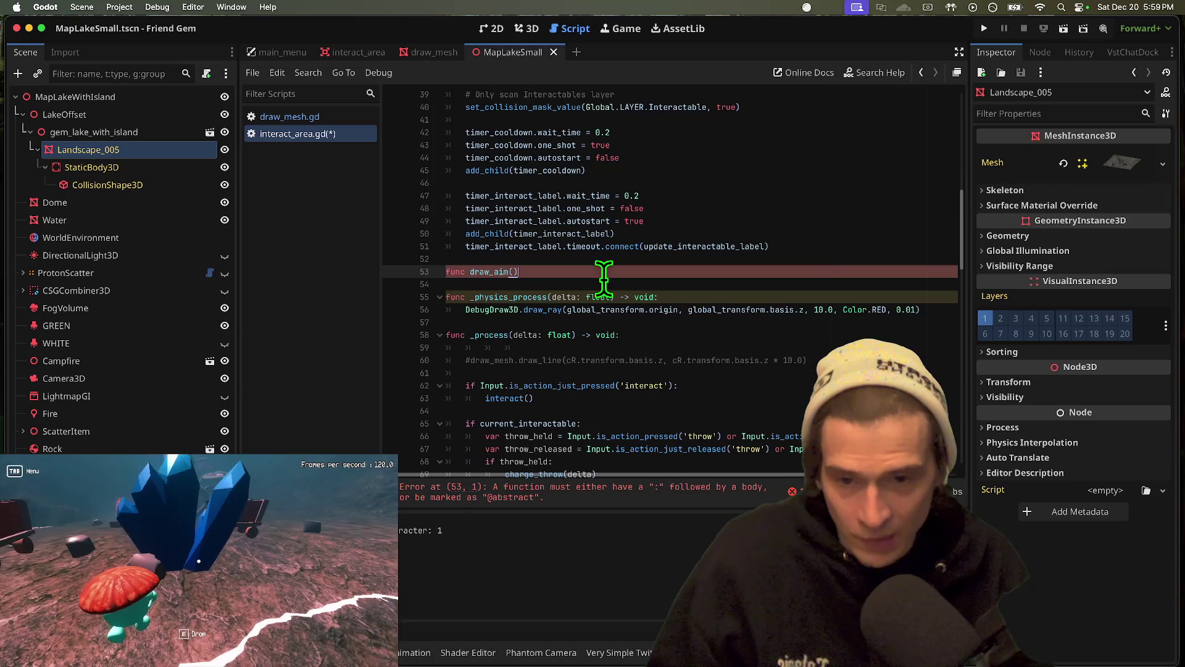
type(":")
key("Return")
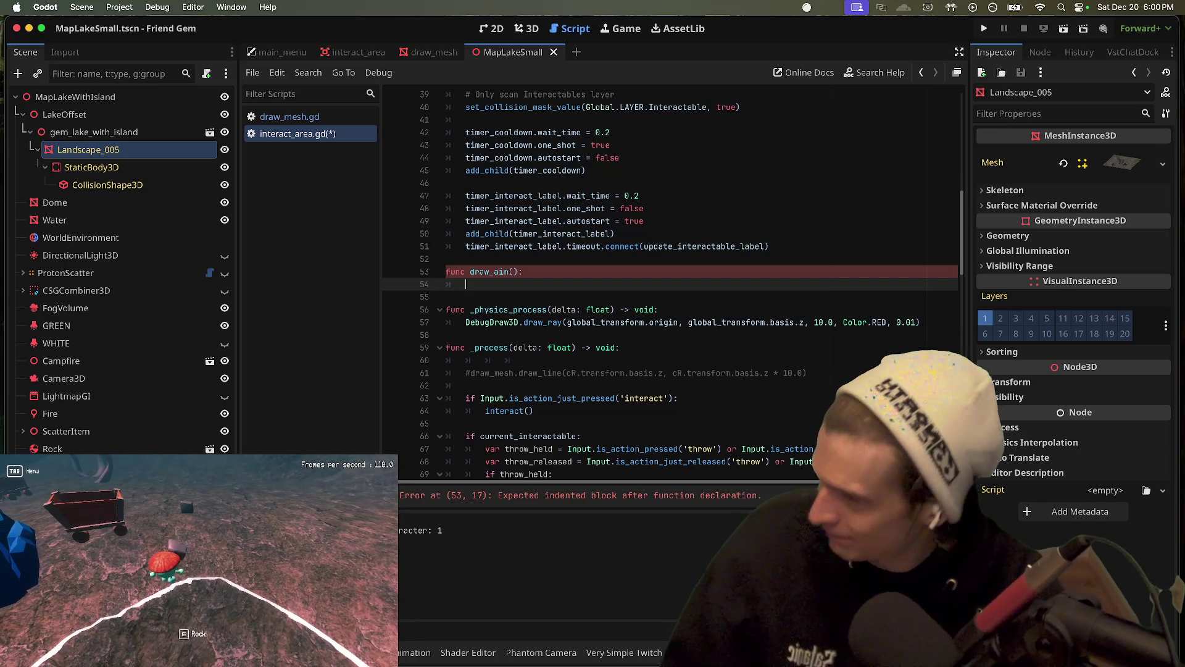
left_click(199, 563)
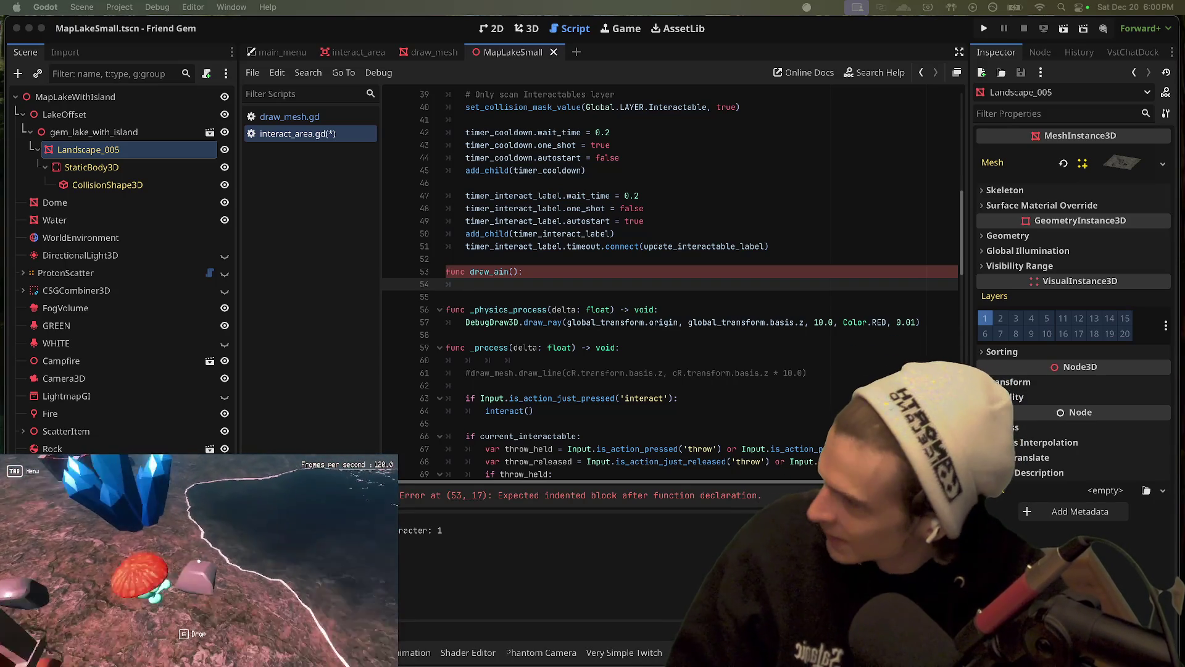
key("e")
key("w")
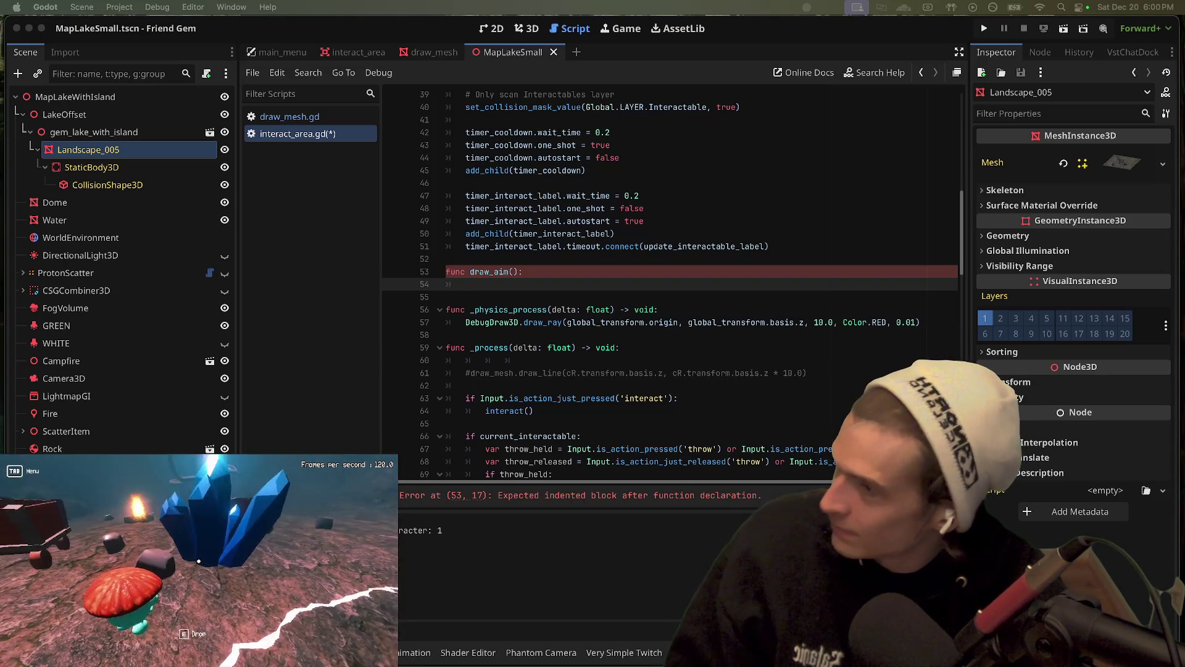
key("w")
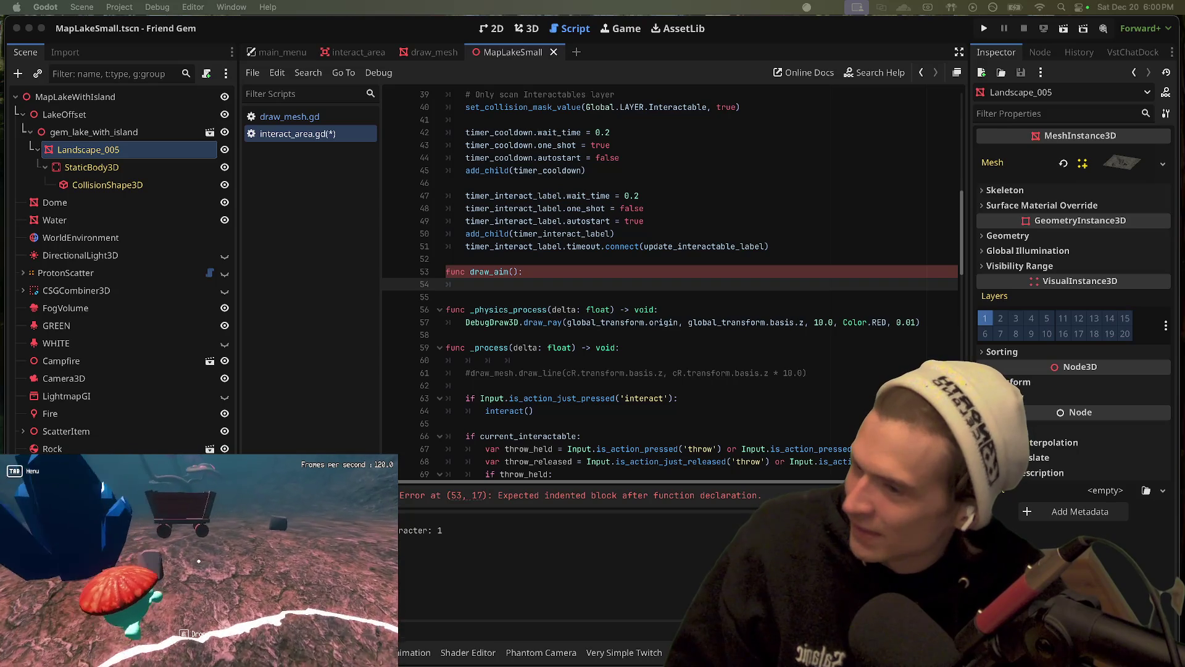
key("w")
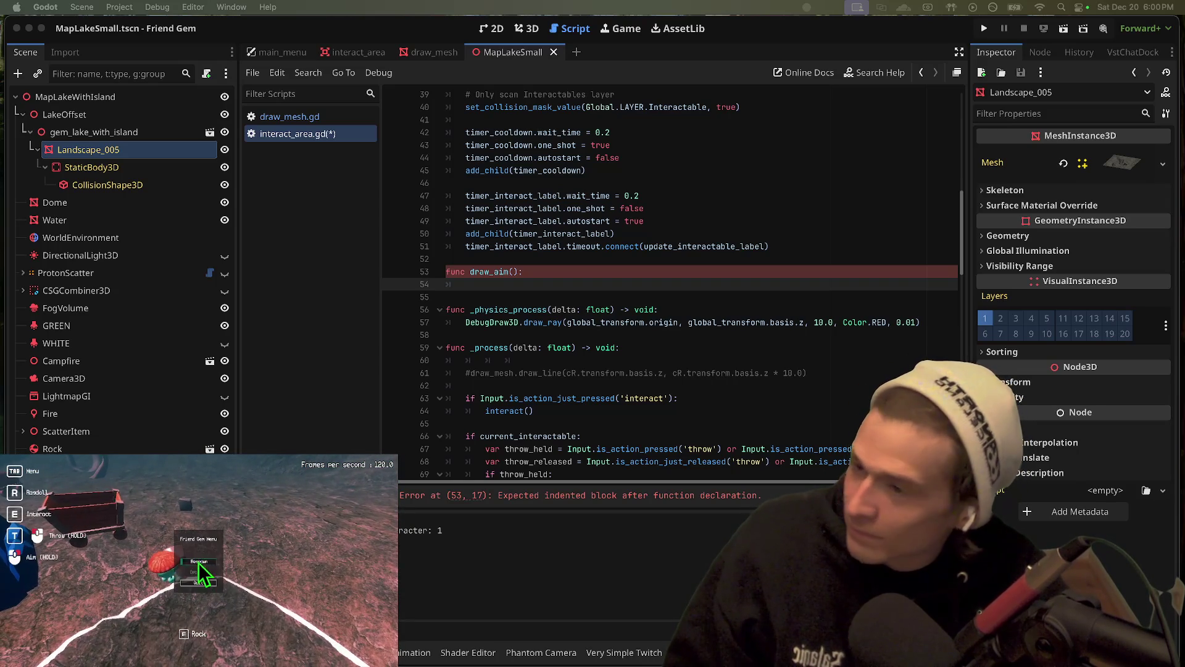
key("w")
key("w")
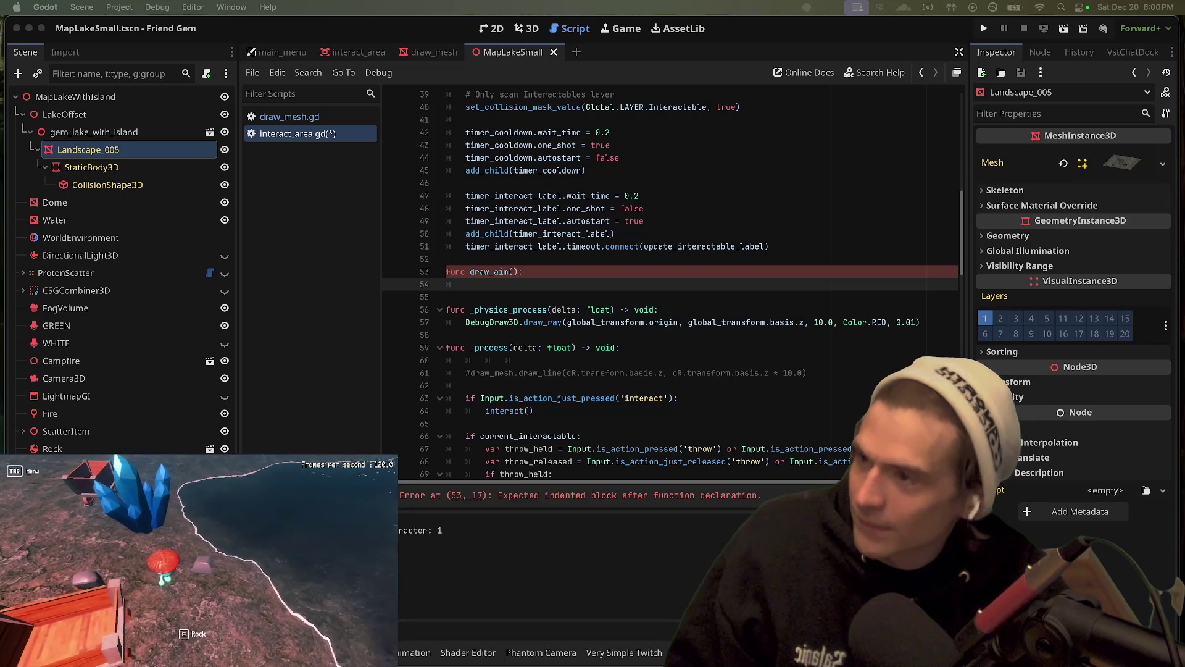
key("w")
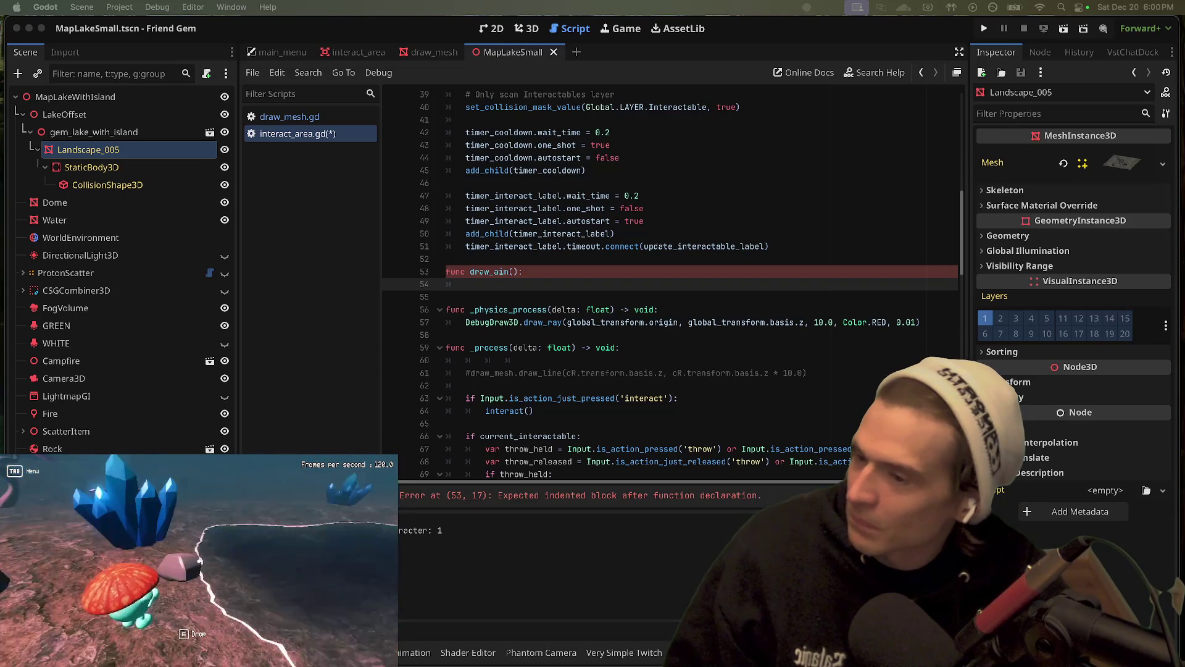
key("w")
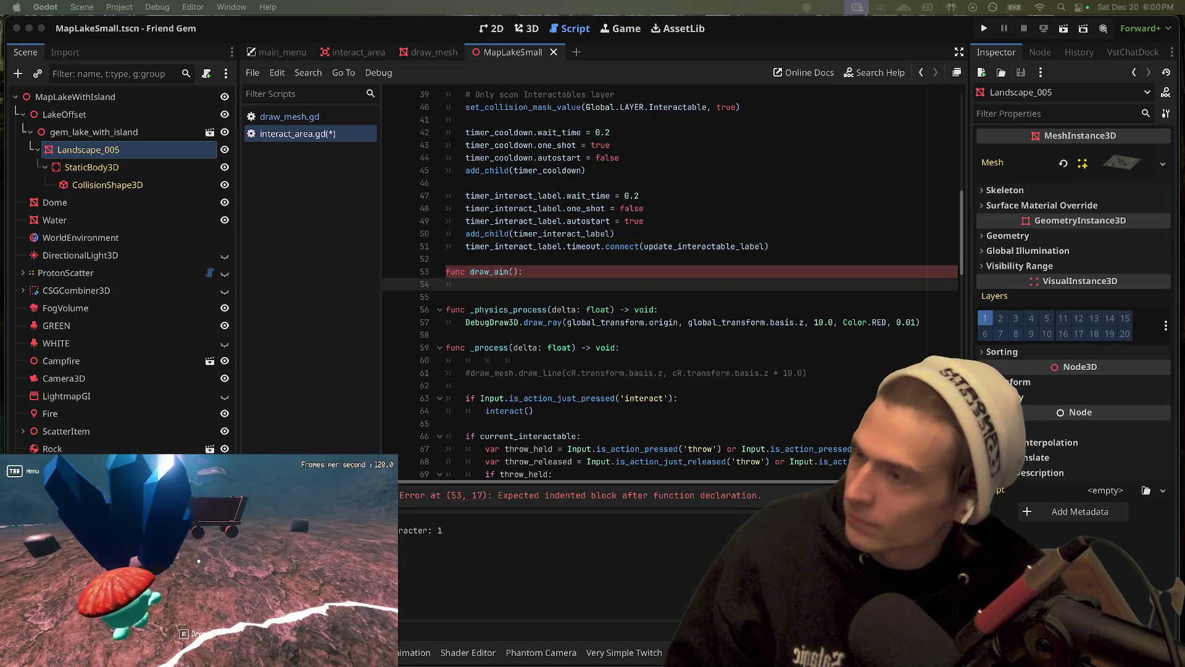
key("w")
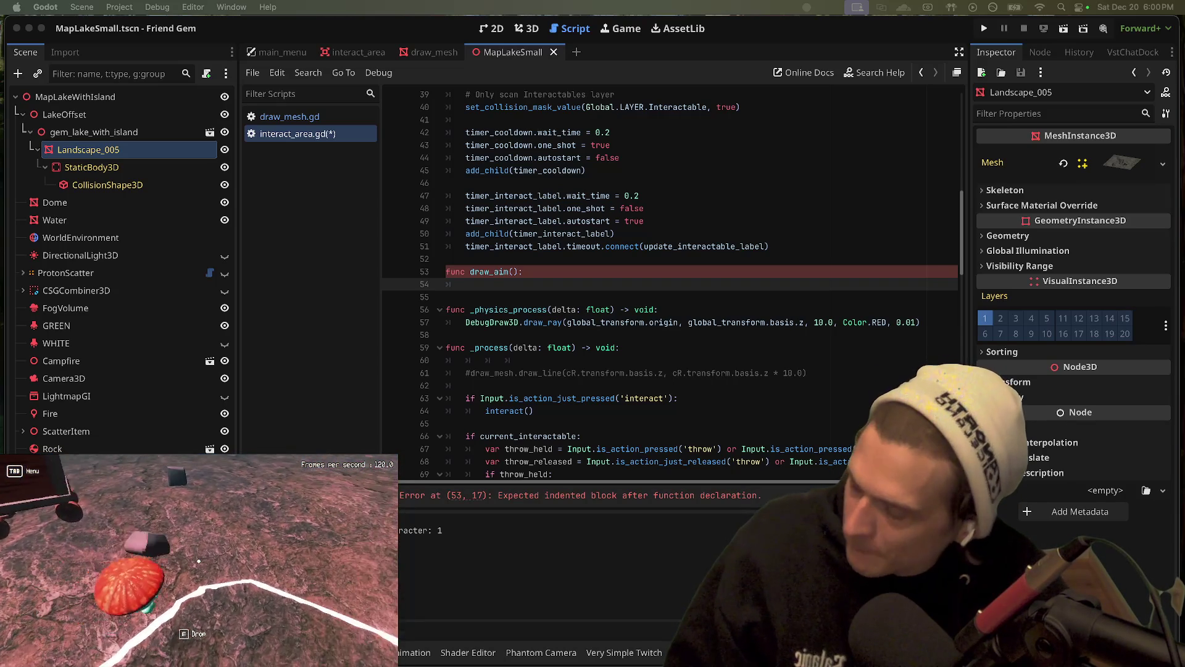
key("e")
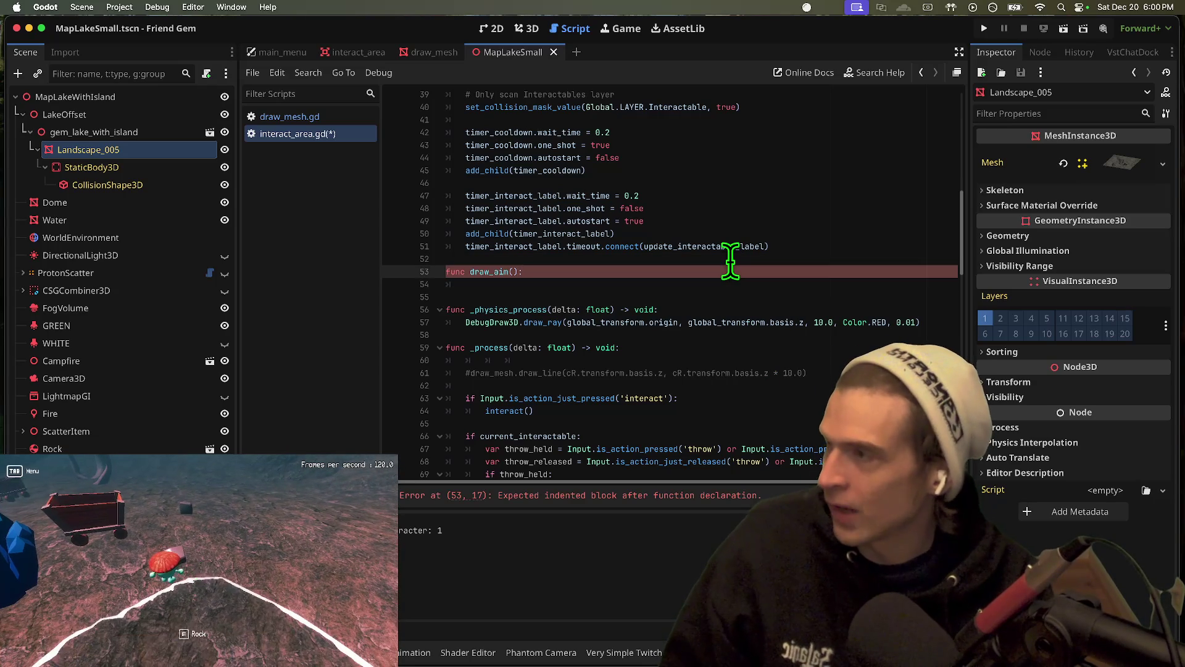
Give draw_aim a vel: Vector3 variable and add EXPLOSIVE_IMPULSE to it
type("var")
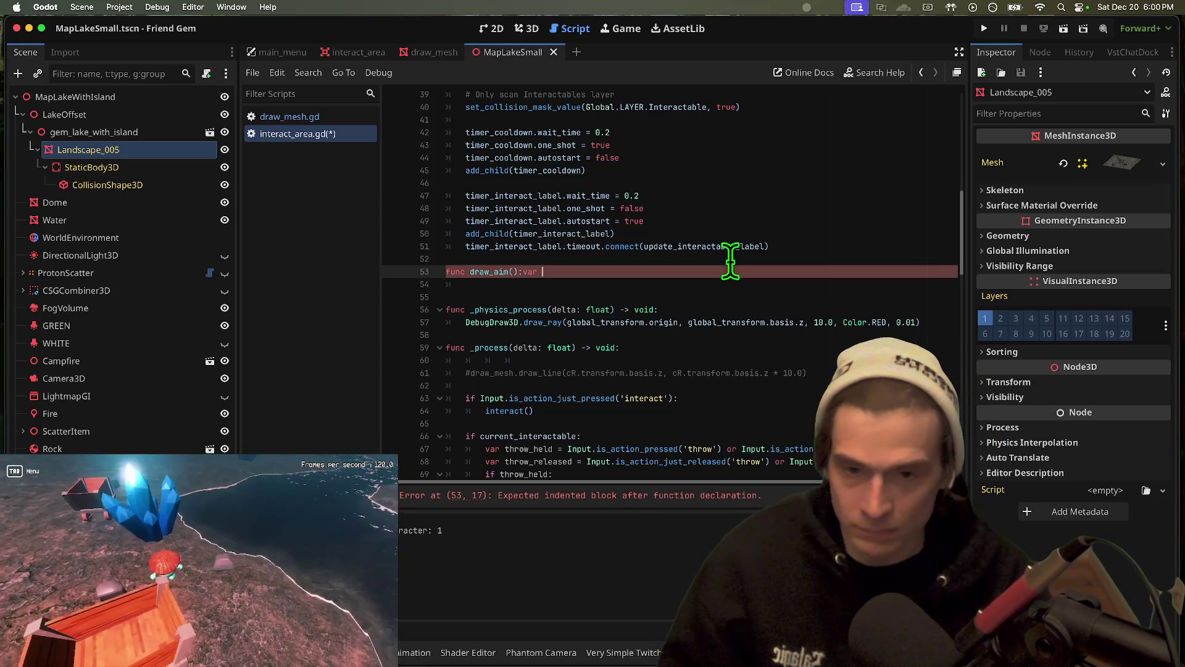
key("Return")
key("Return")
key("Up")
type("var ")
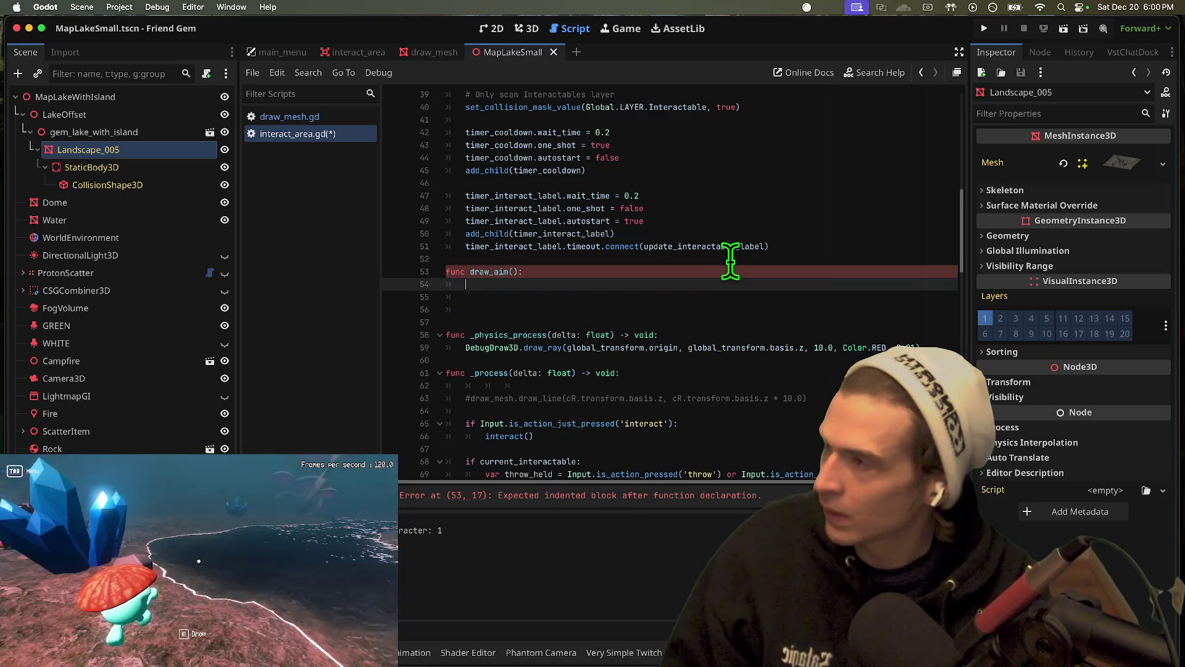
type("vel: Veto")
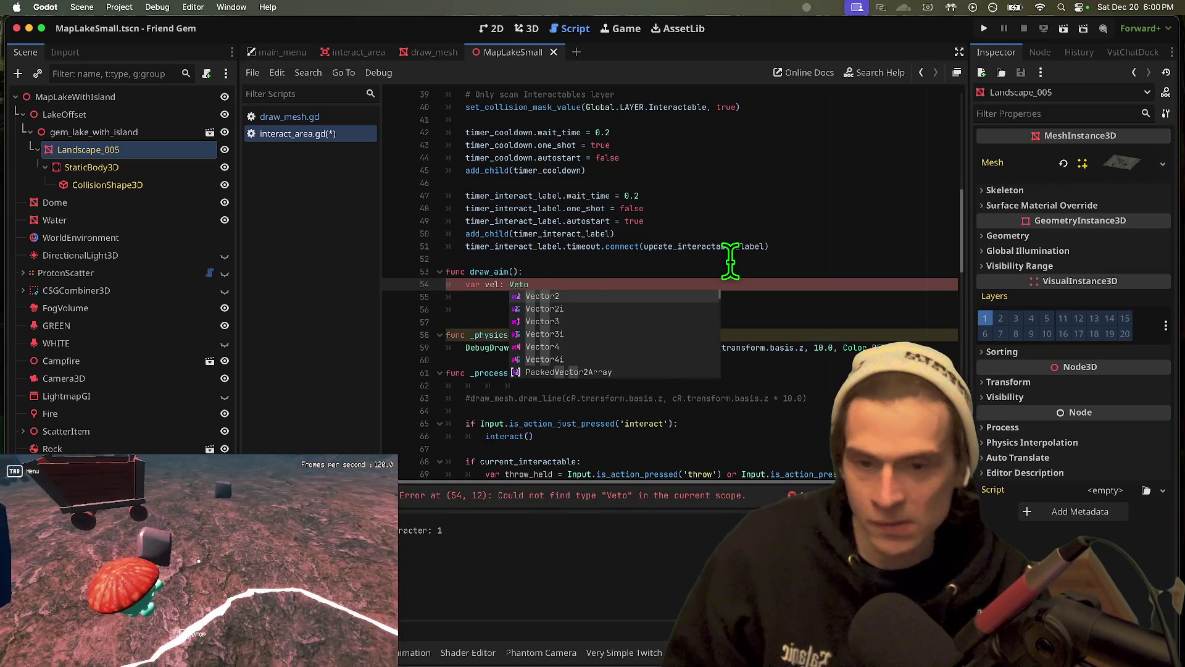
key("BackSpace")
key("BackSpace")
type("ctor3 =")
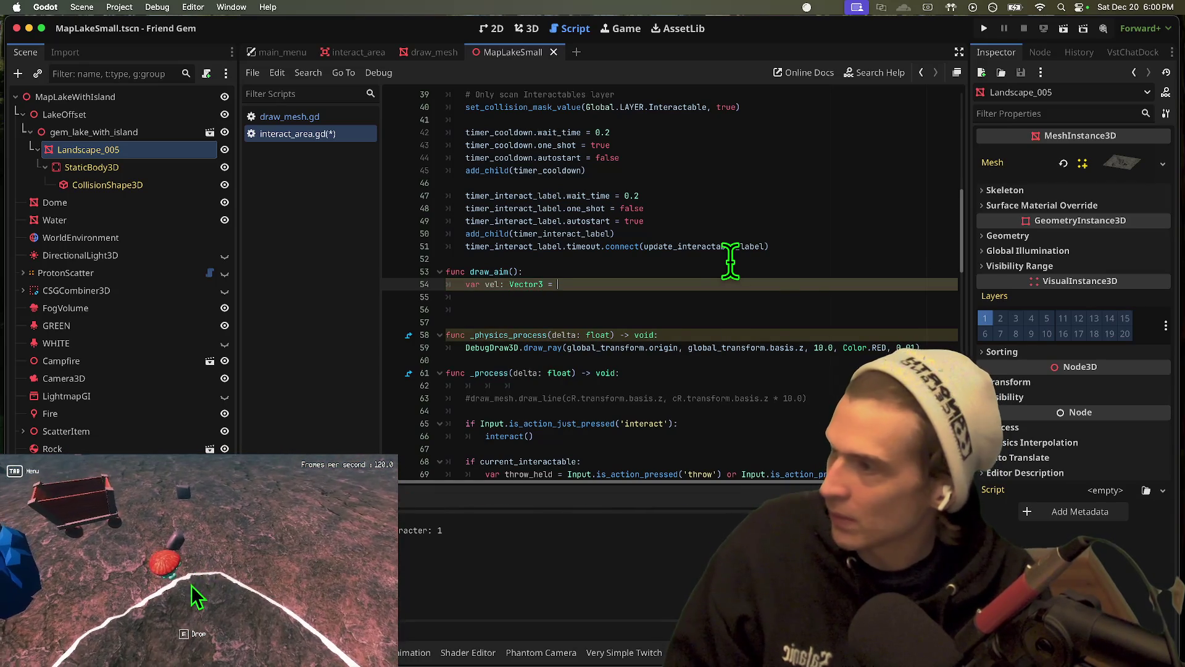
type("get_fro")
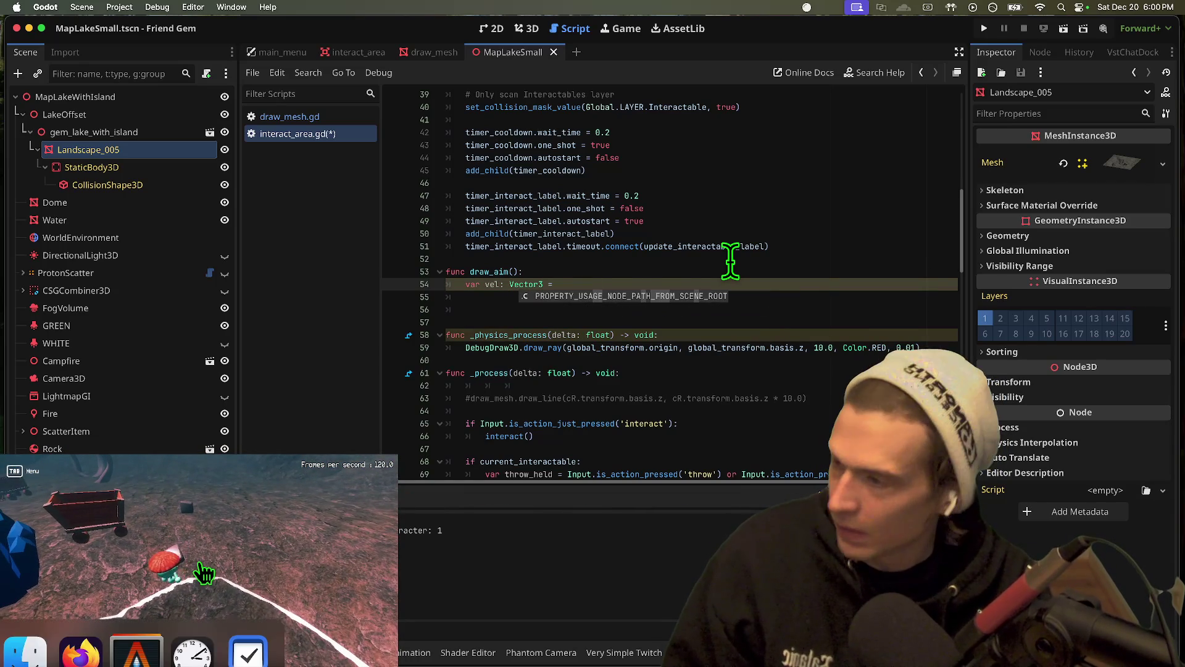
type("b")
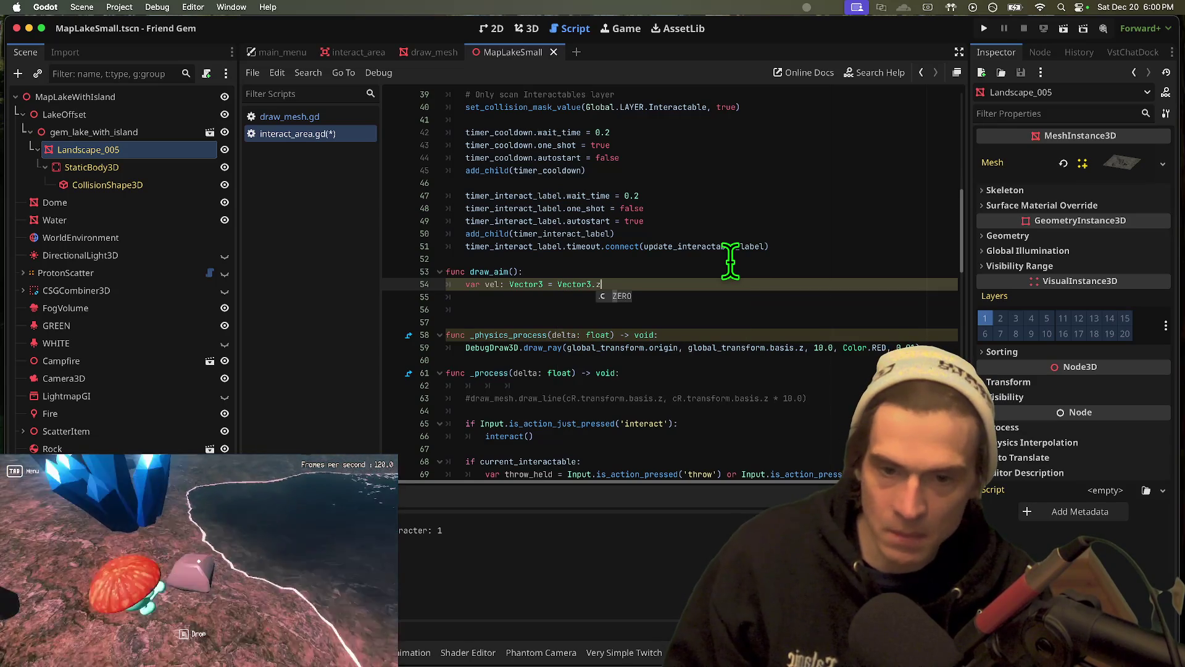
key("Return")
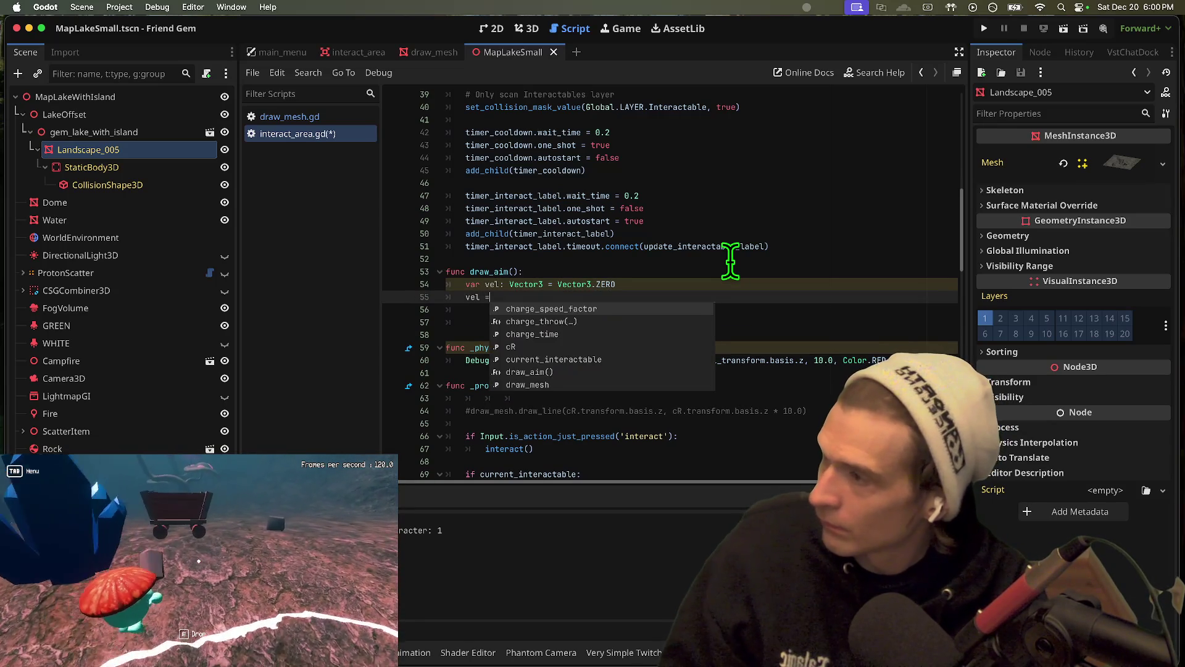
key("BackSpace")
type("#")
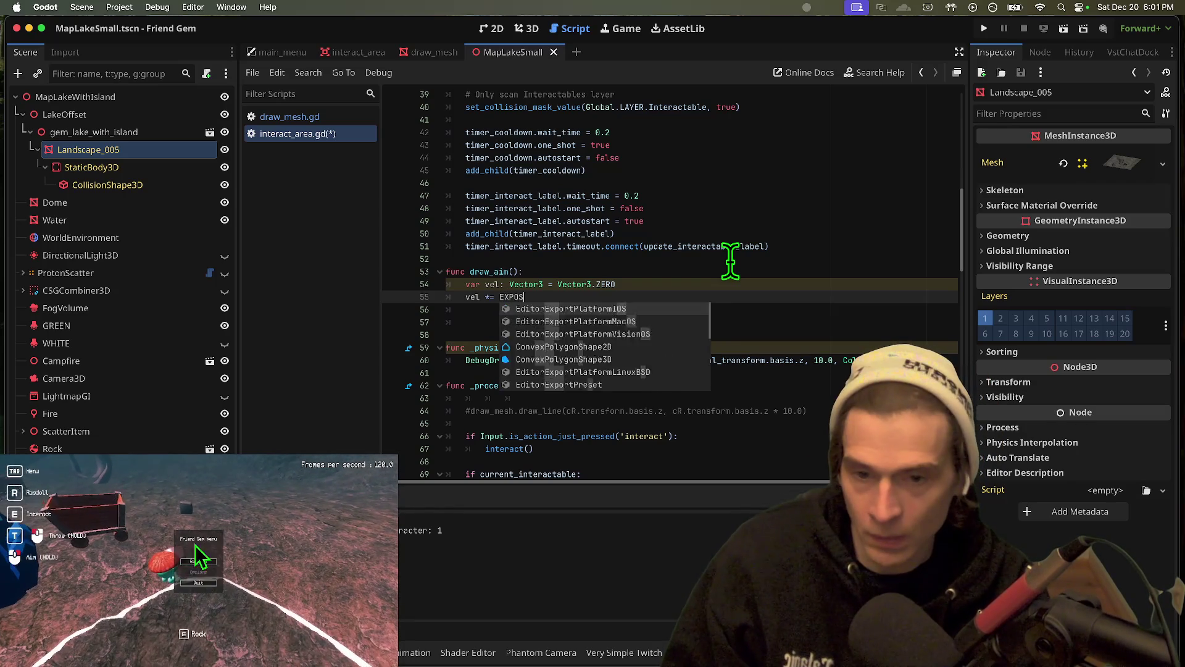
type("IVE_IMPULSE")
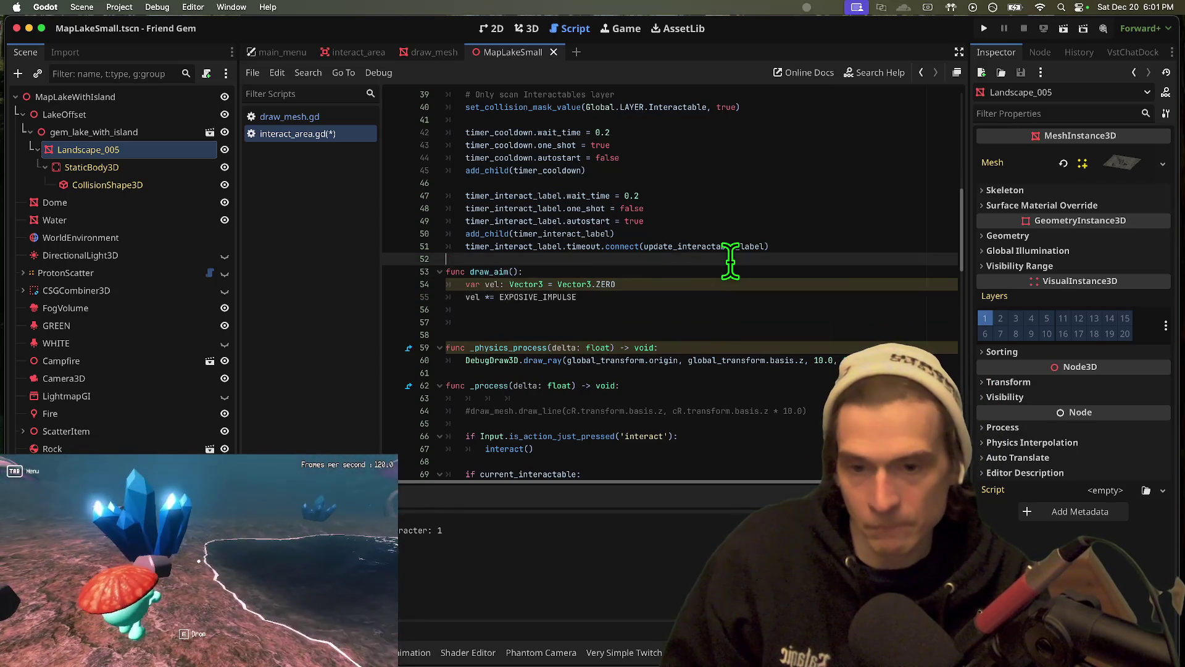
Declare EXPLOSIVE_IMPULSE as Vector3.ONE above draw_aim
key("Return")
key("Return")
key("Up")
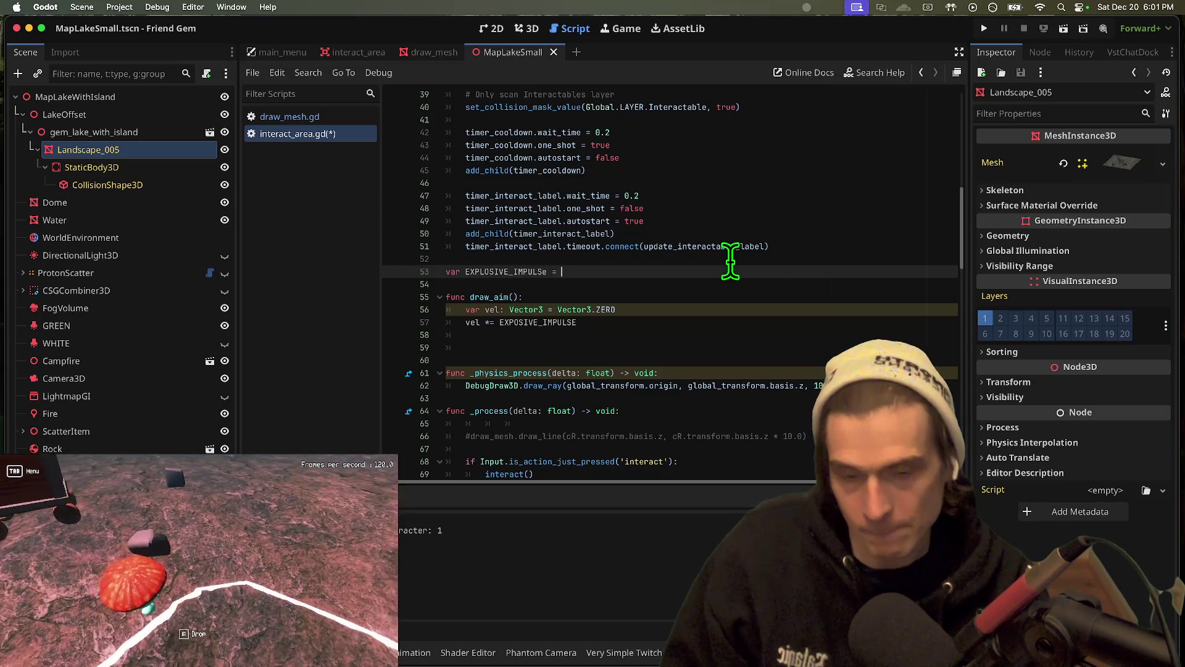
key("BackSpace")
key("BackSpace")
key("BackSpace")
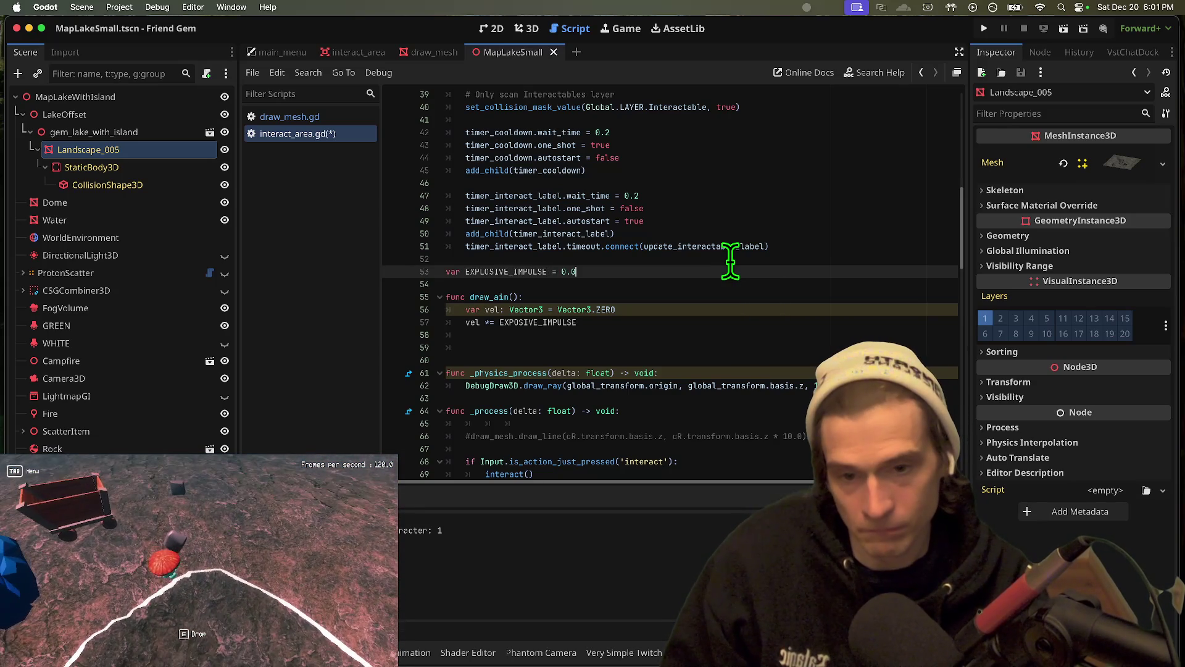
key("BackSpace")
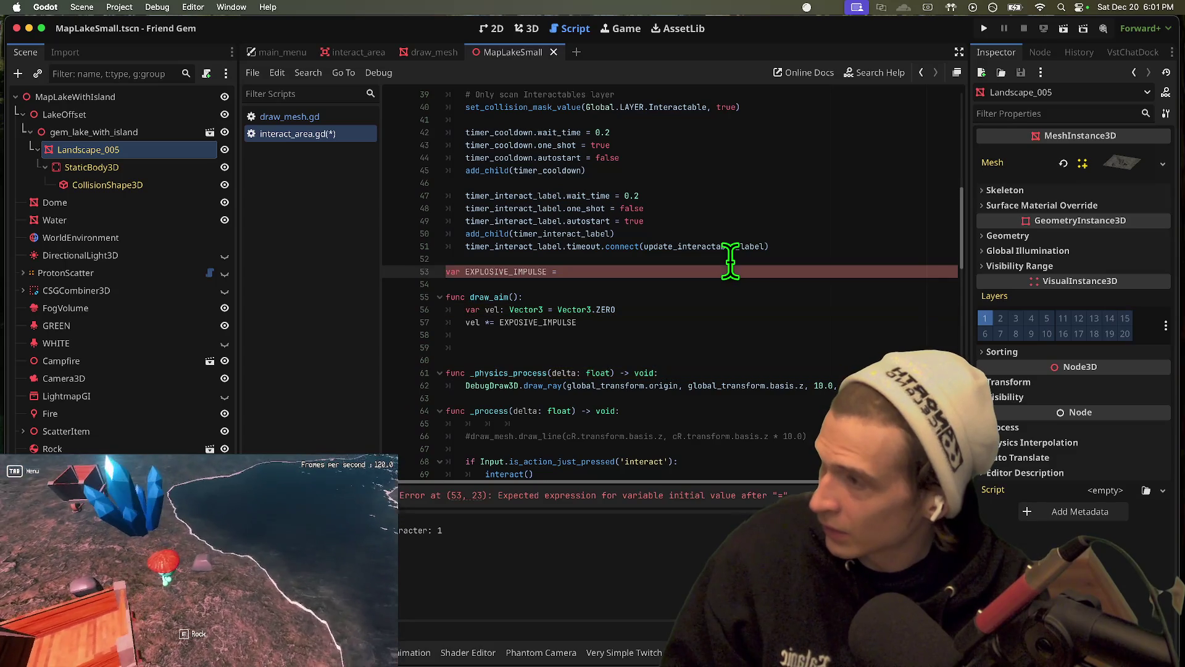
type("vector3")
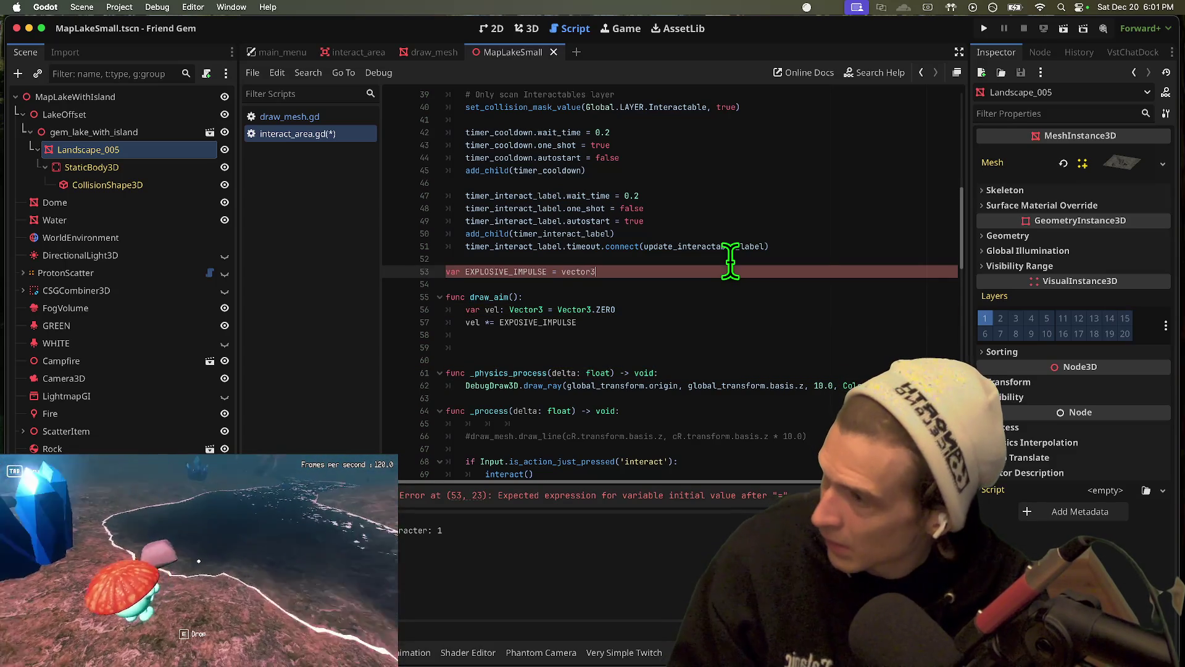
key("Return")
type(".")
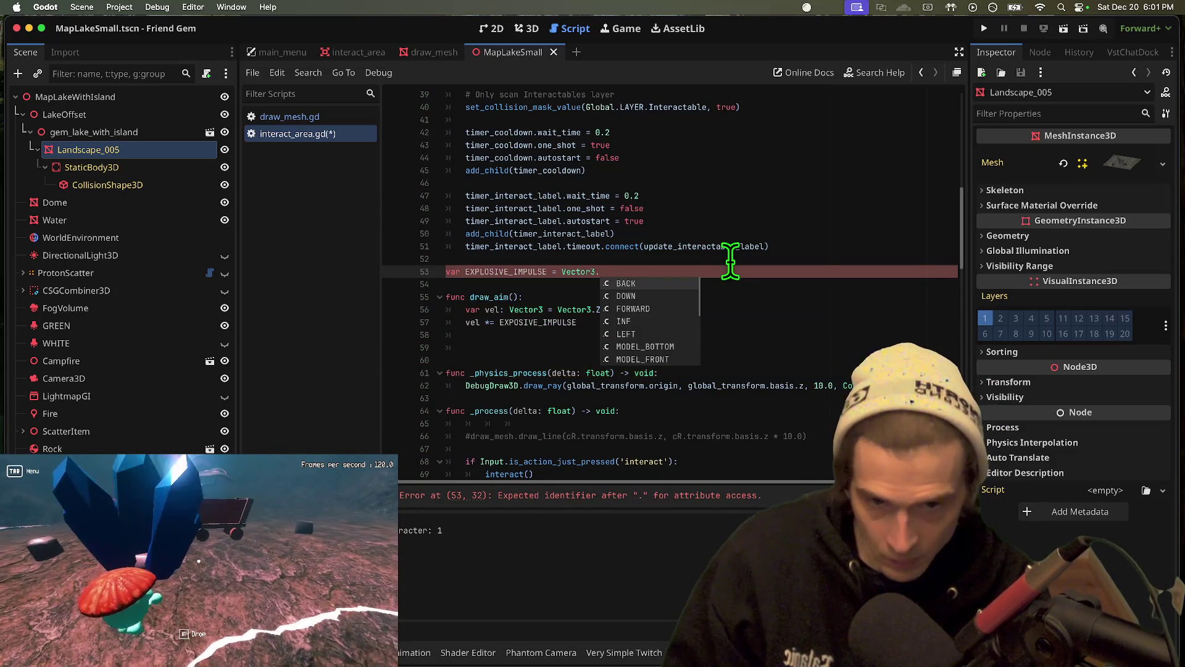
key("Return")
key("Down")
key("Down")
key("Down")
key("Down")
key("End")
key("Return")
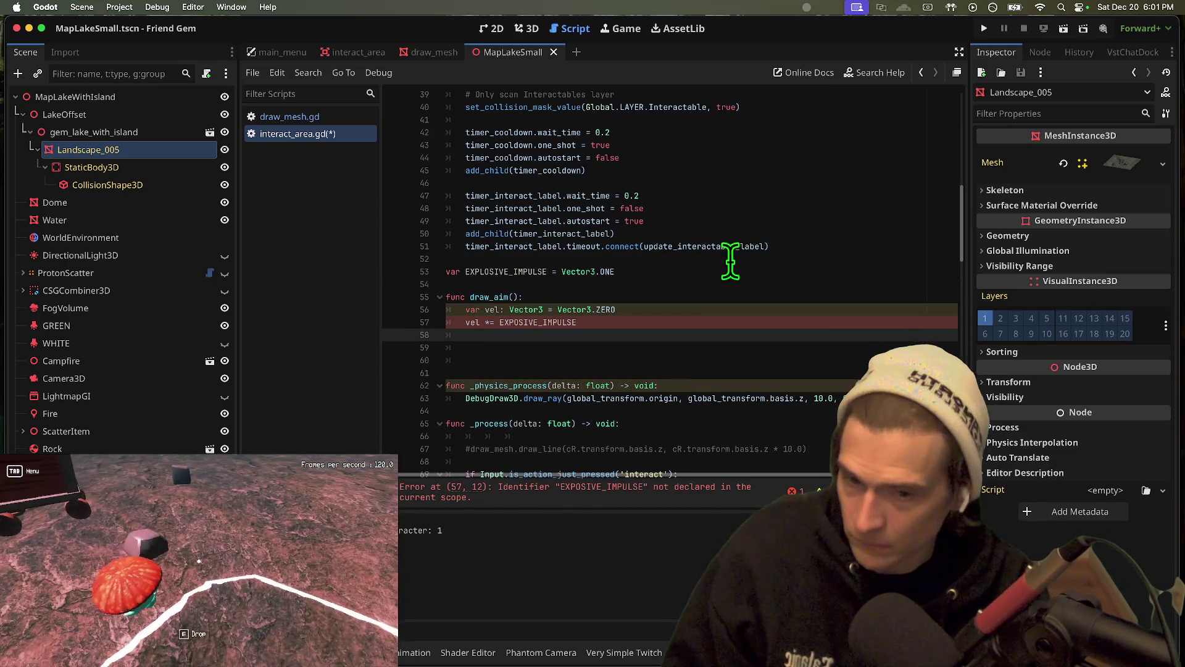
Fix the misspelled EXPLOSIVE_IMPULSE on line 57 and add a tstep := 0.05 line
left_click(621, 492)
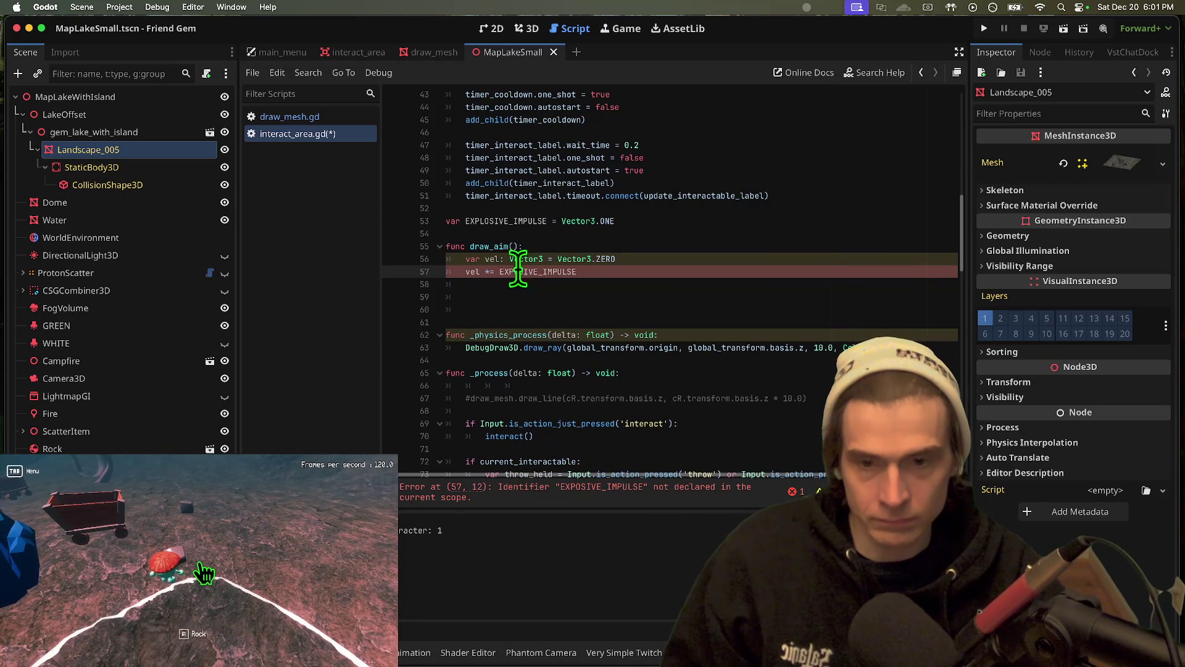
double_click(506, 221)
key("ctrl+c")
double_click(529, 272)
key("ctrl+v")
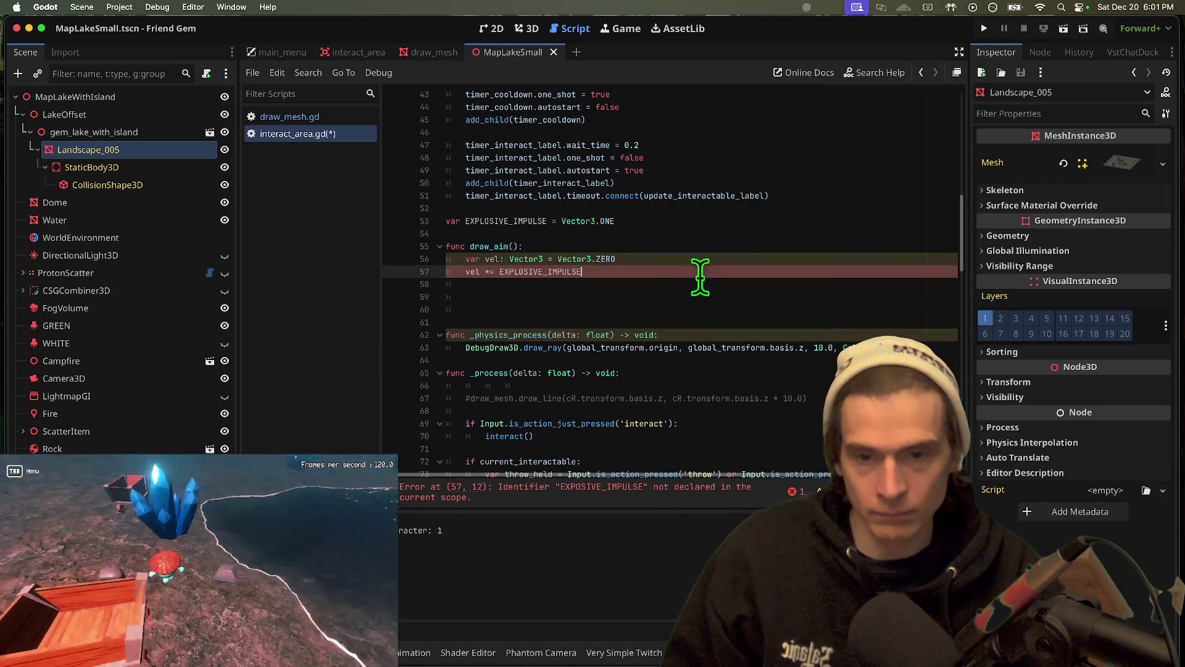
key("Return")
key("Return")
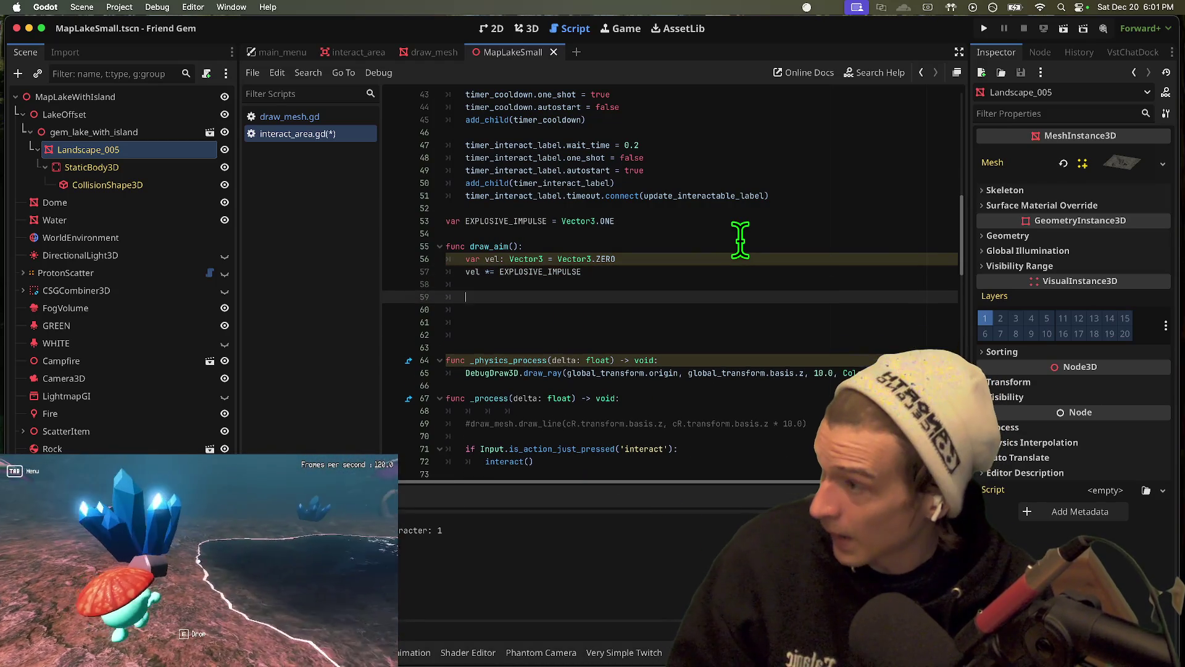
type("va tste")
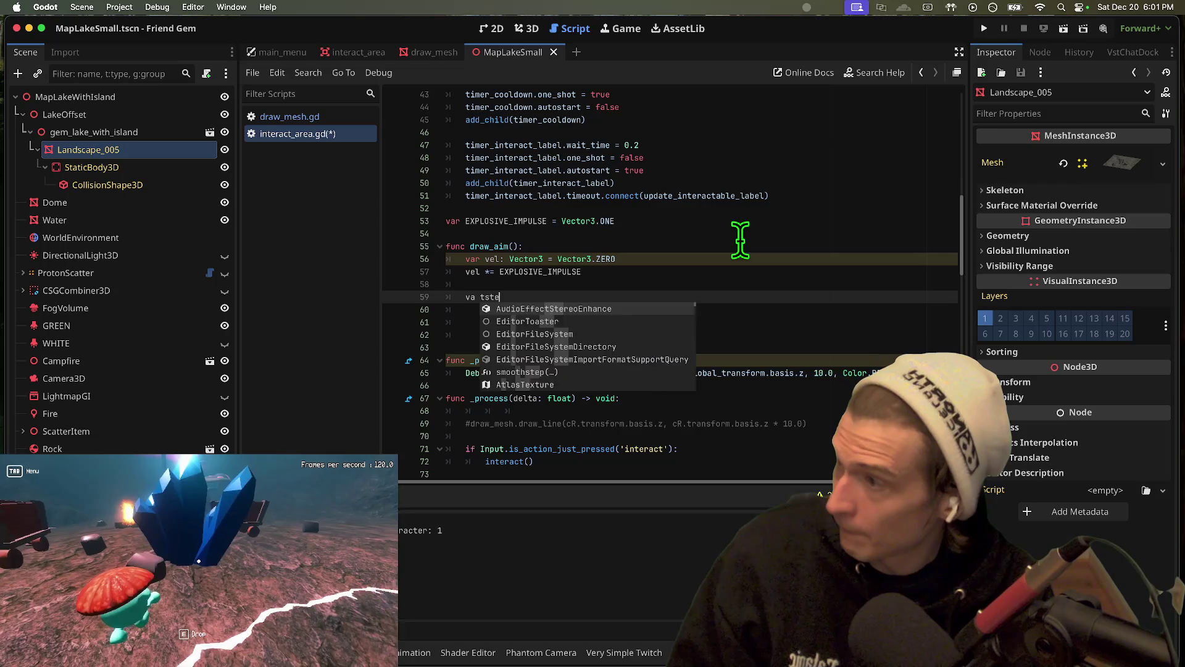
type("p :")
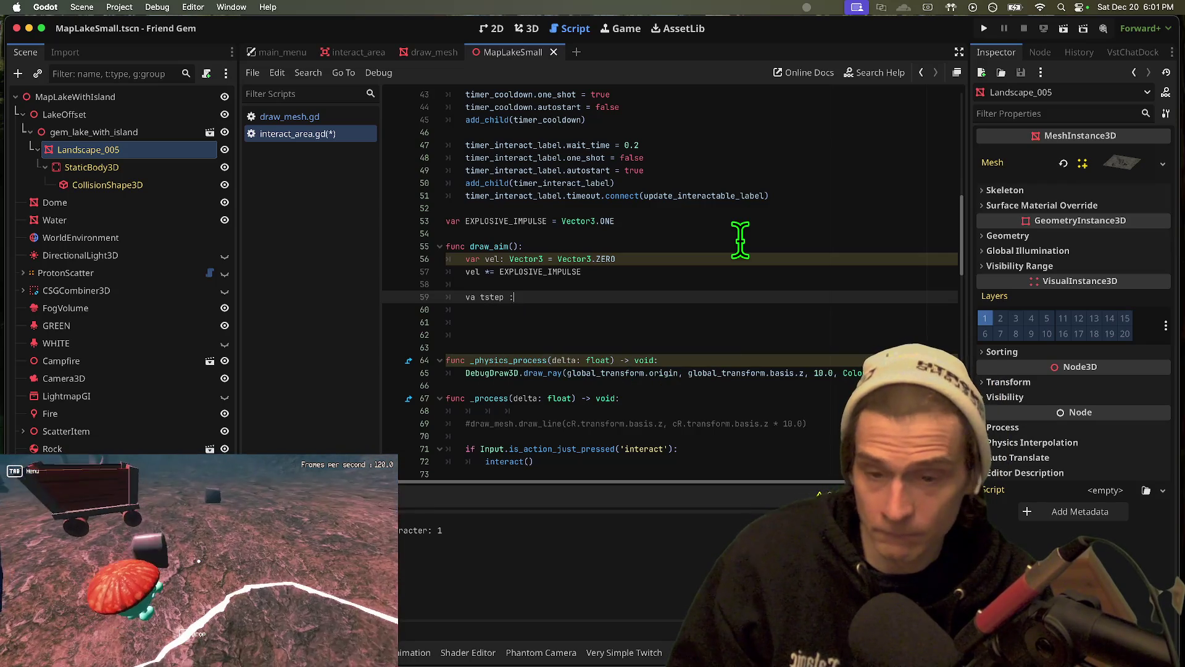
type("= 0.05")
Add a start_pos variable set to cR.global_position in draw_aim
key("Return")
type("var start_pos")
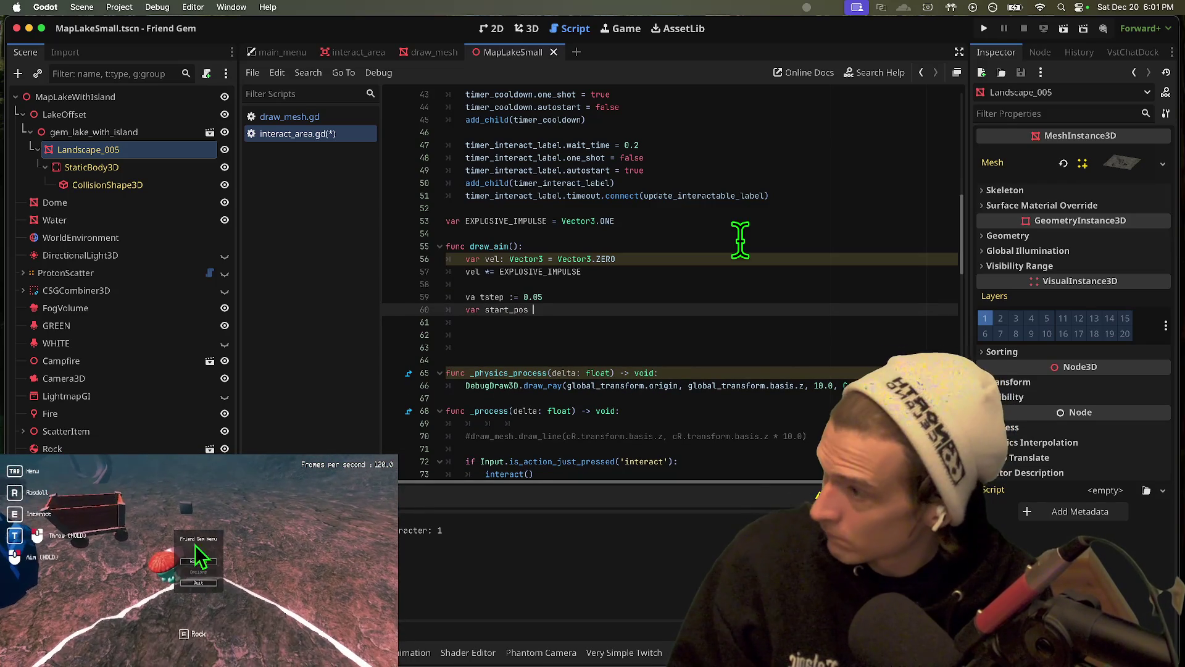
type(":= C")
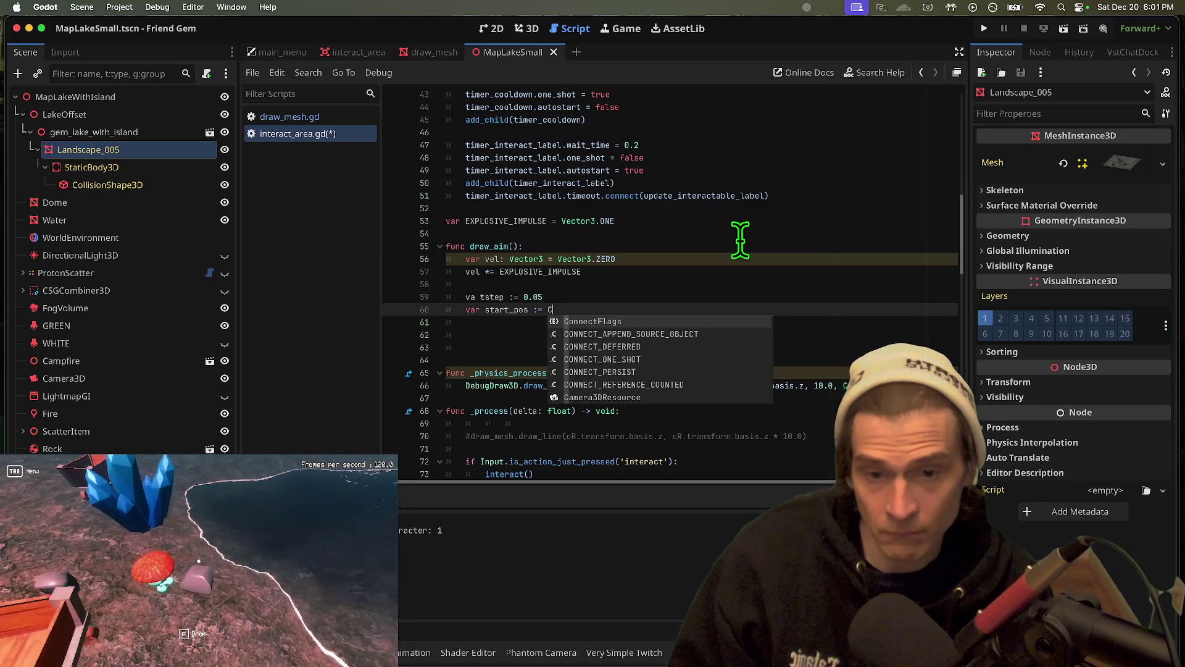
type(".glo")
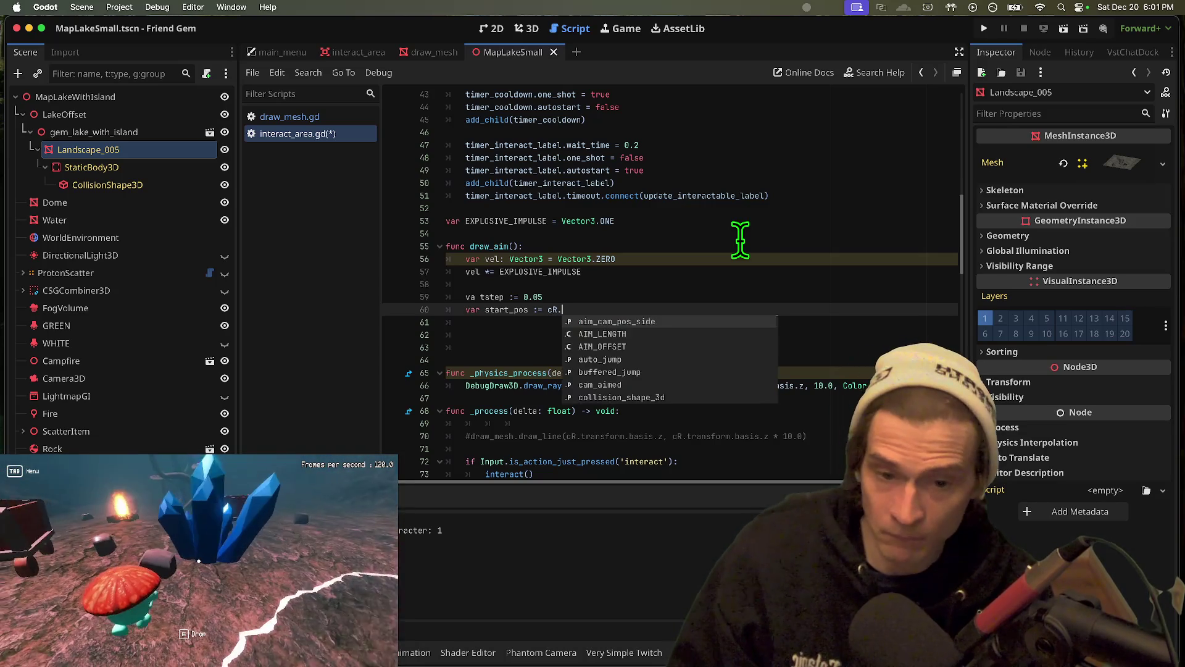
key("Return")
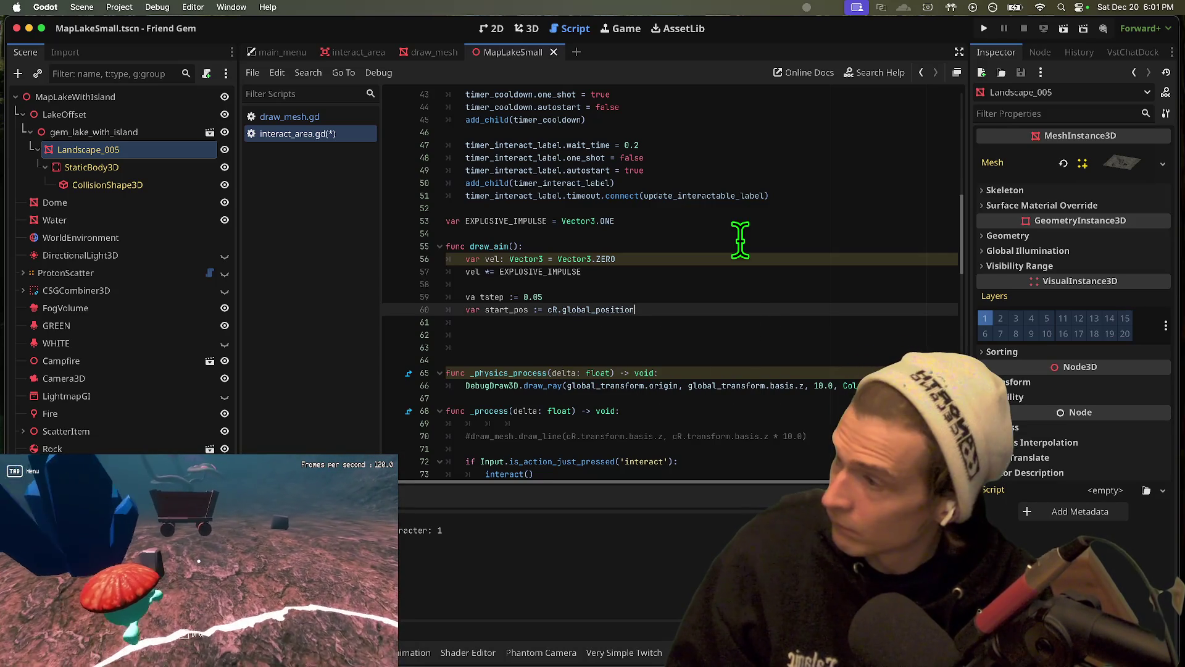
key("Return")
Add var g: float = -ProjectSettings.get_setting('gravity', 9.8) to draw_aim
type("var g: F")
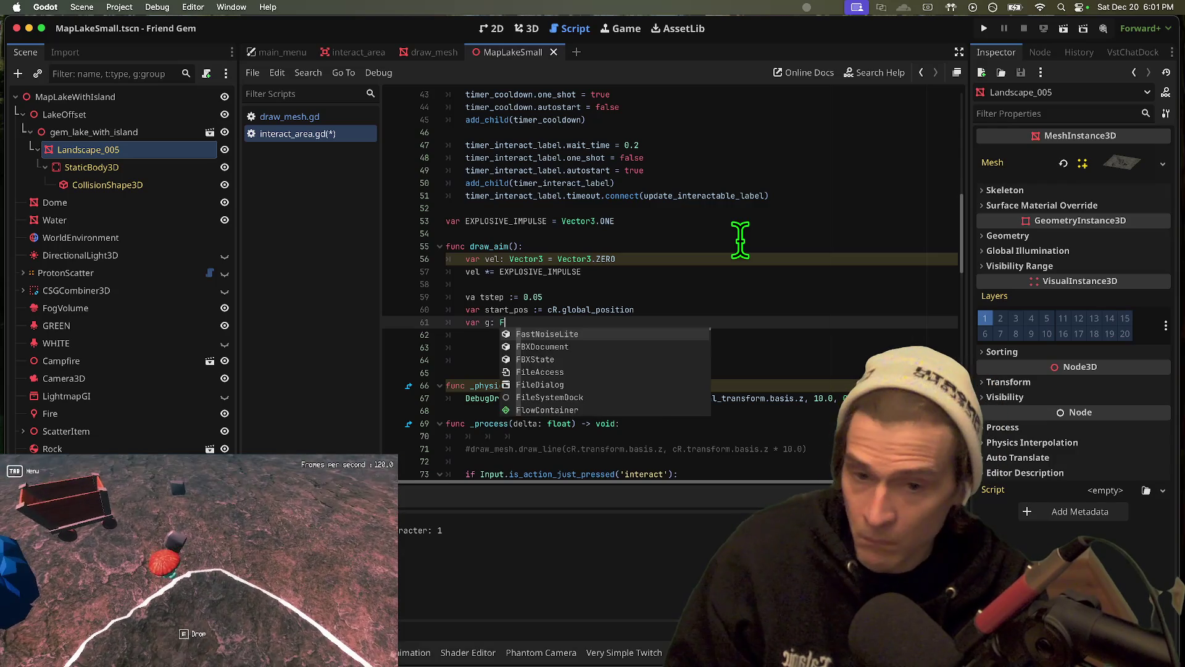
key("BackSpace")
type("float = ")
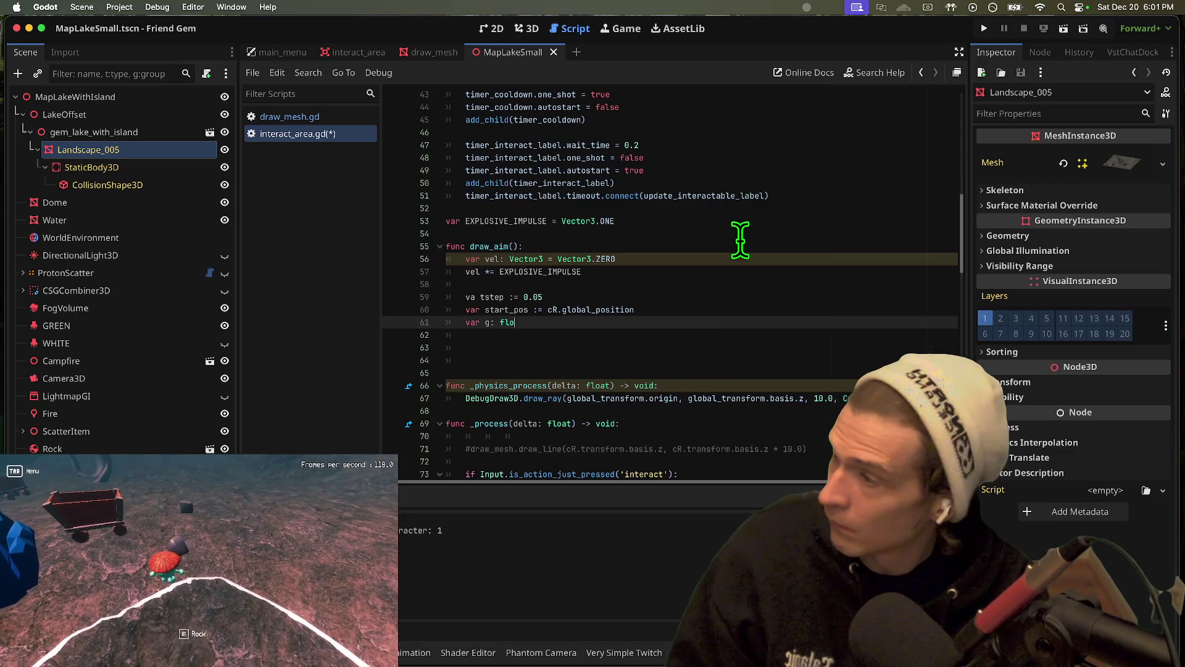
type("-")
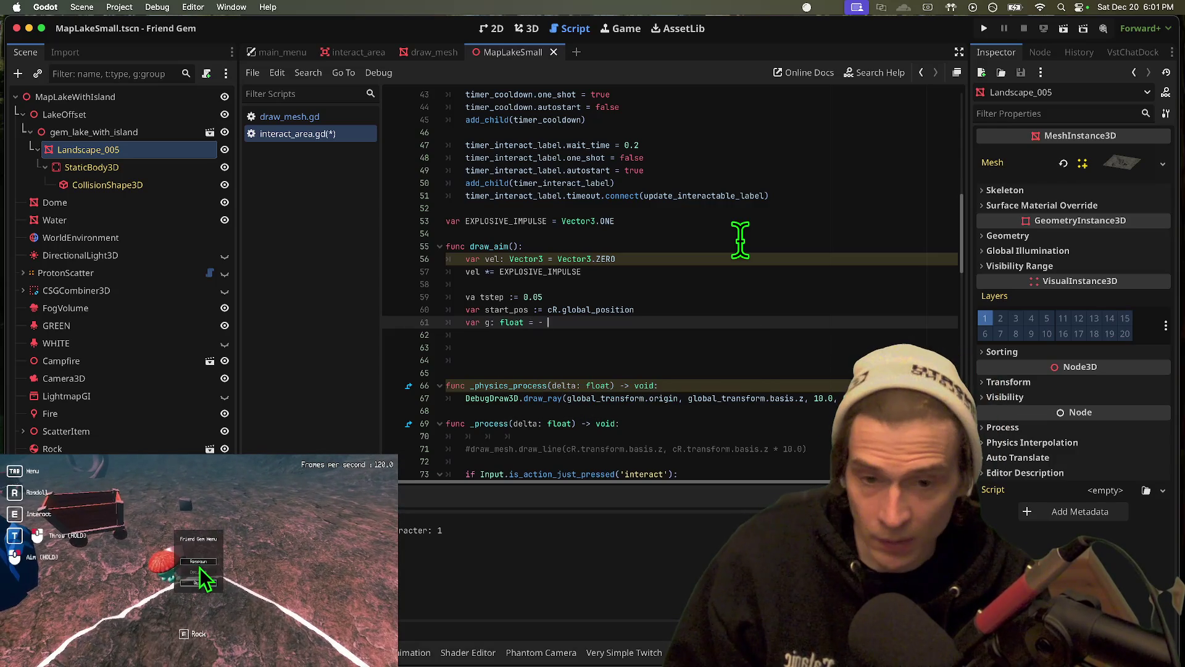
type("Project")
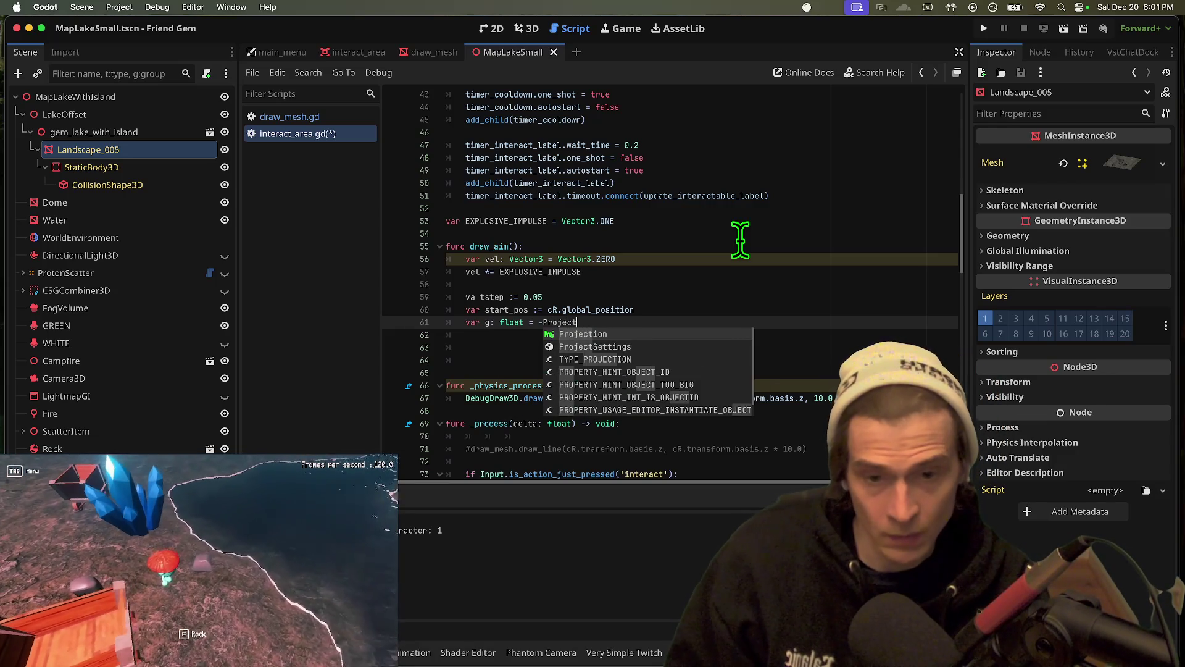
key("Down")
key("Return")
type(".")
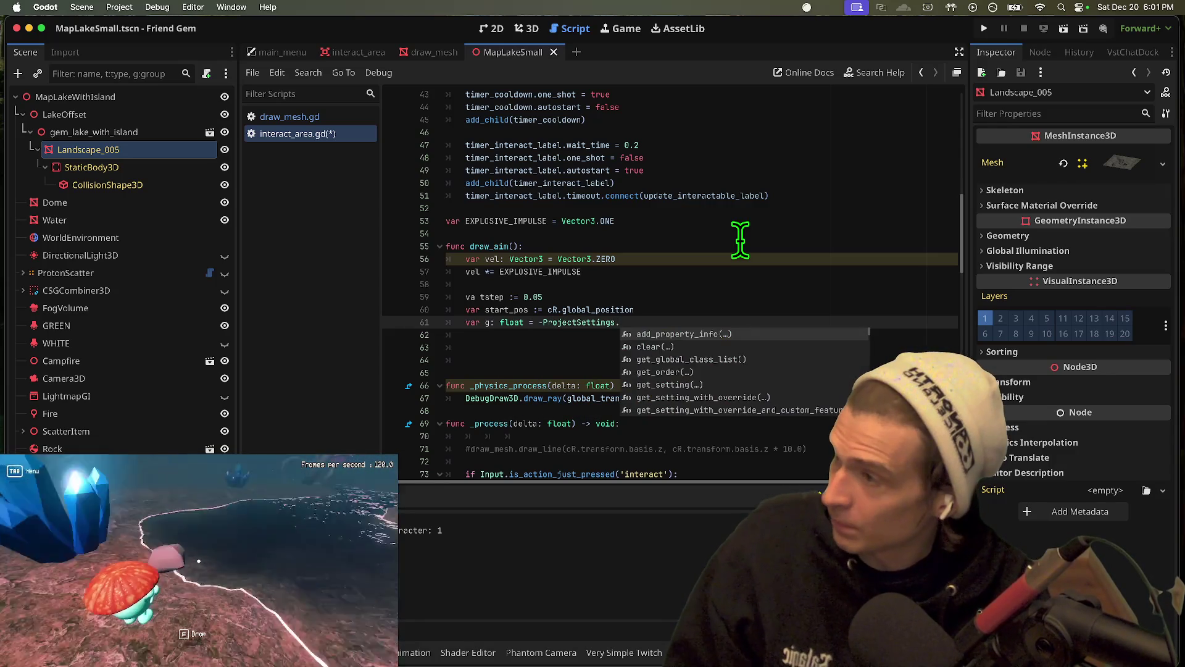
type("get_setti")
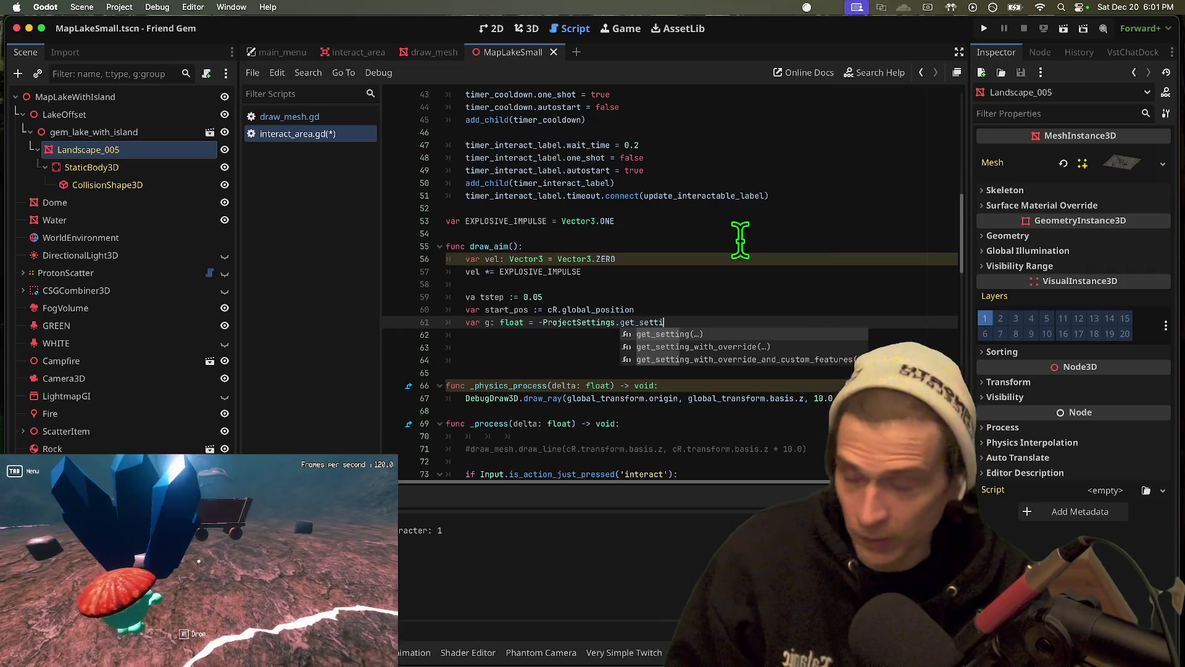
key("Return")
type("'gravi")
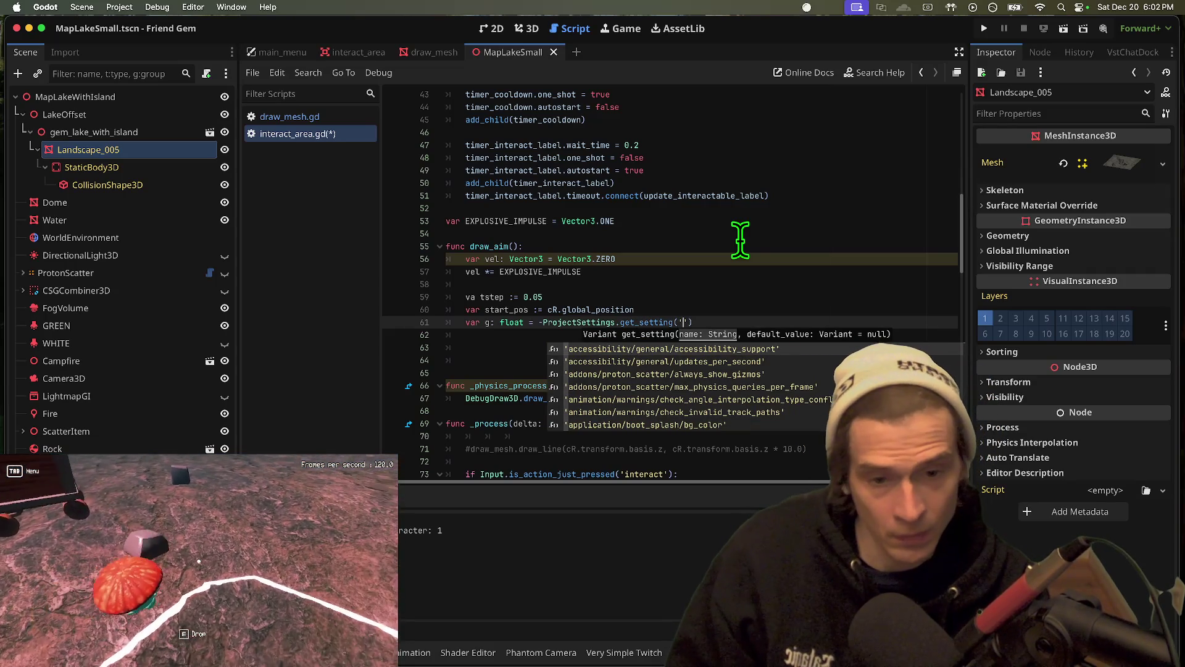
type("ty")
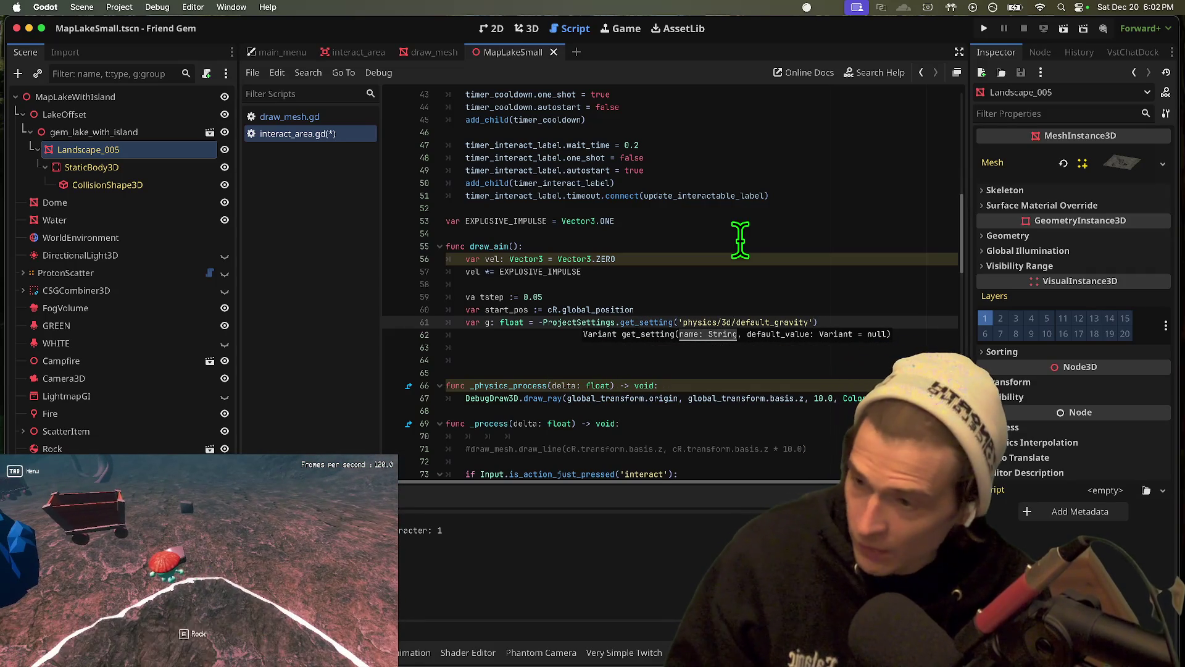
key("BackSpace")
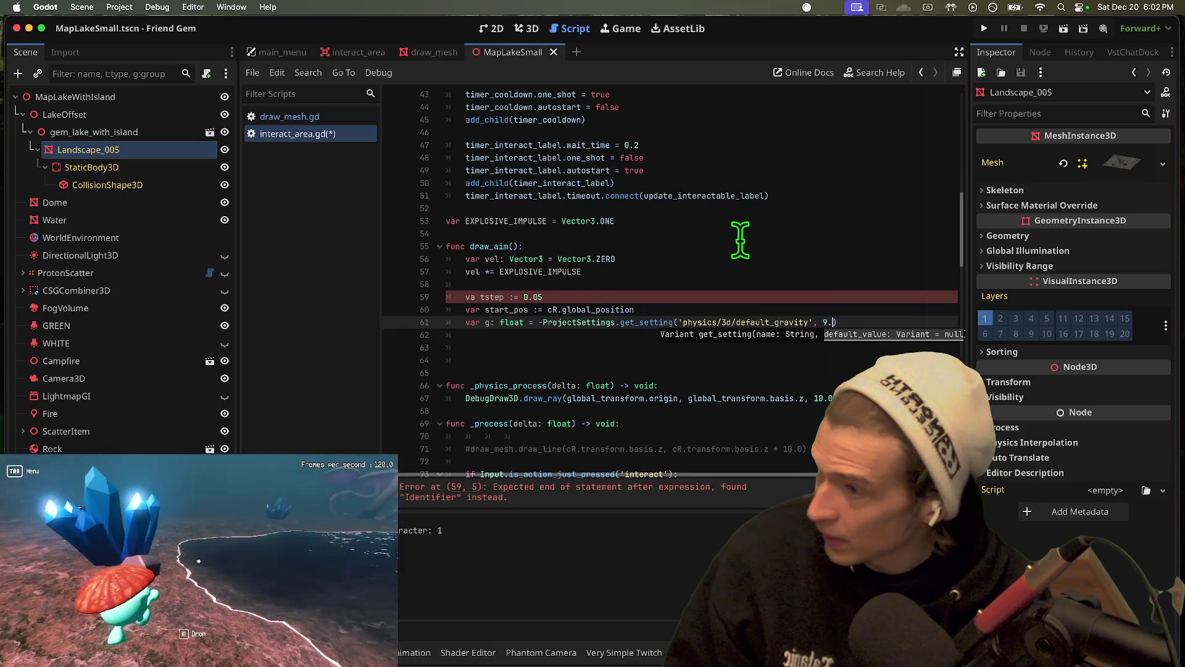
type("9.8")
key("End")
key("Return")
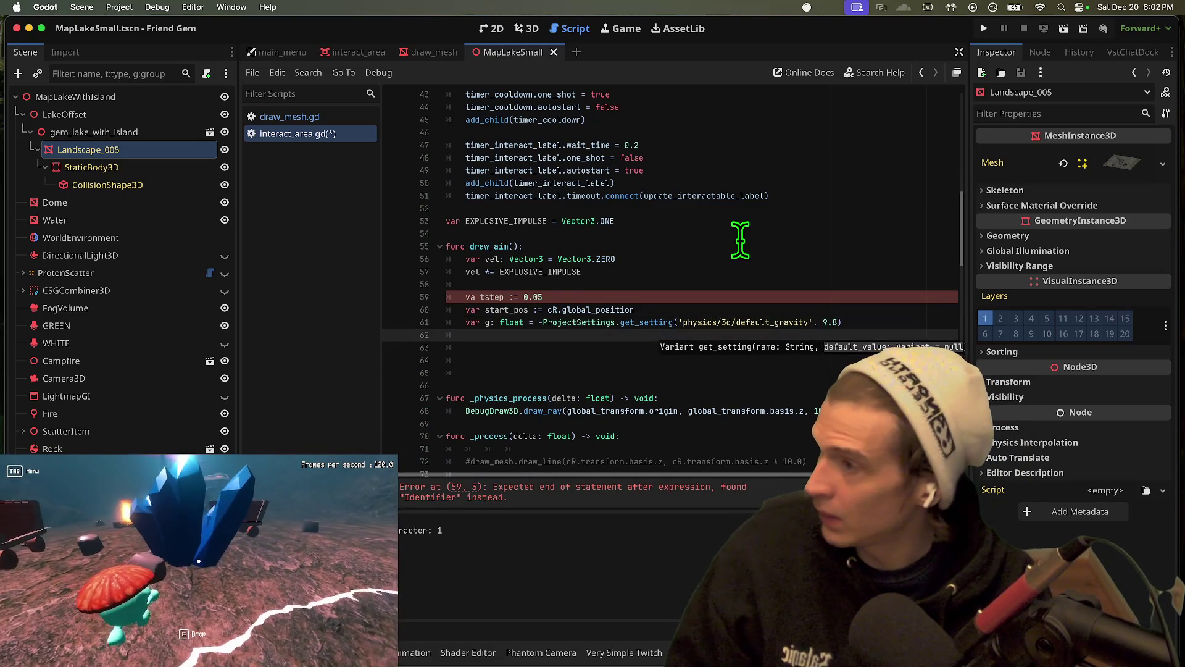
Correct 'va' to 'var' on the tstep line and set the gravity multiplier to 1.0
key("Up")
key("Up")
key("Up")
key("Right")
key("Right")
type("r")
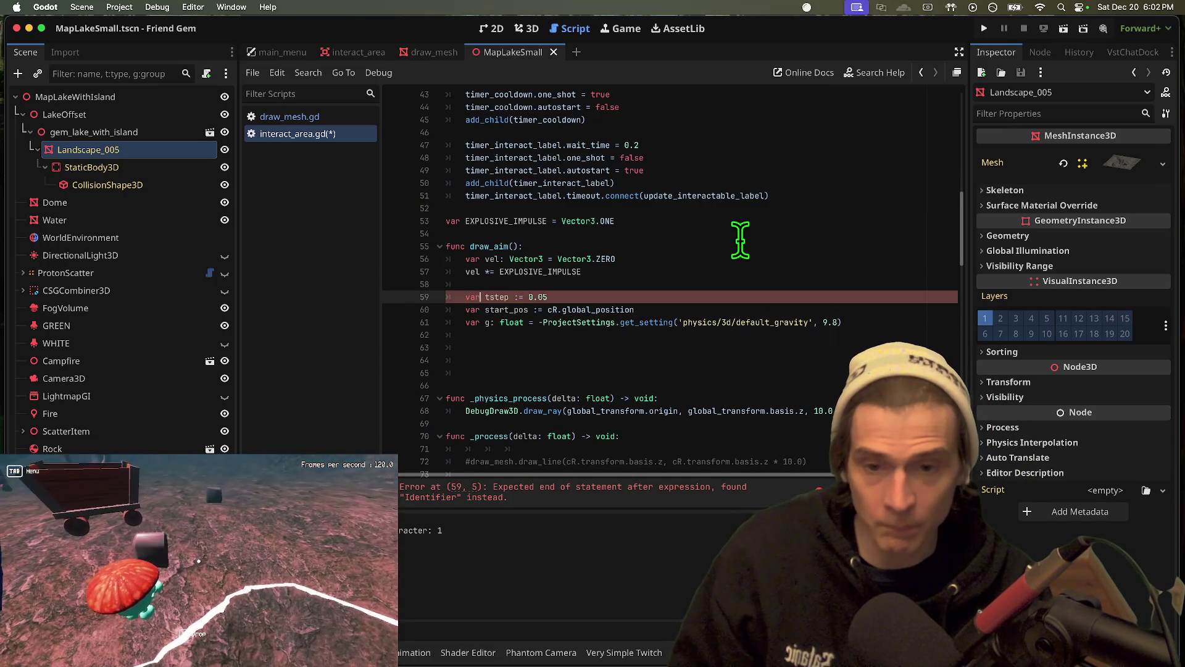
key("Down")
key("Down")
key("Down")
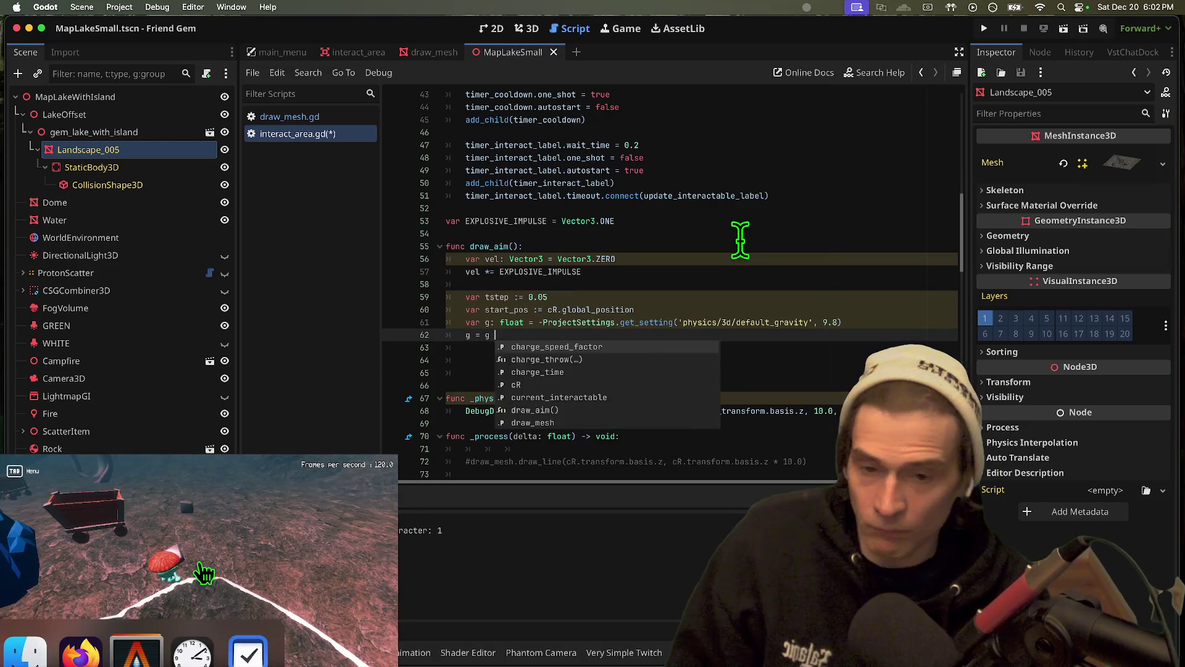
key("BackSpace")
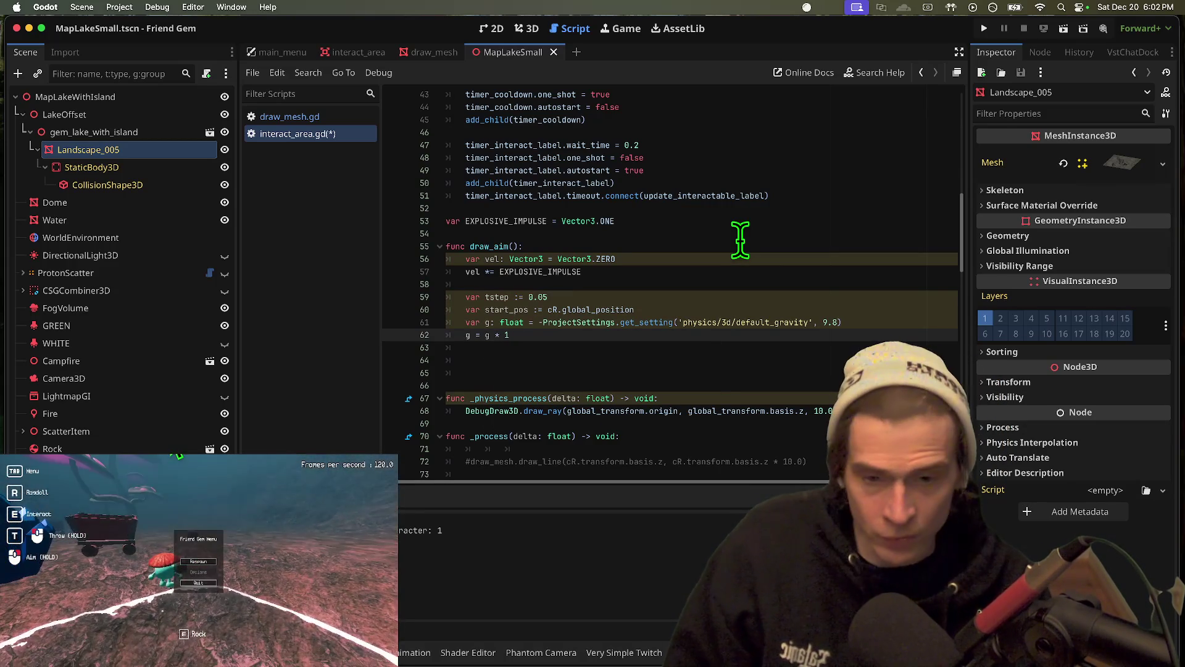
type(".0")
key("Return")
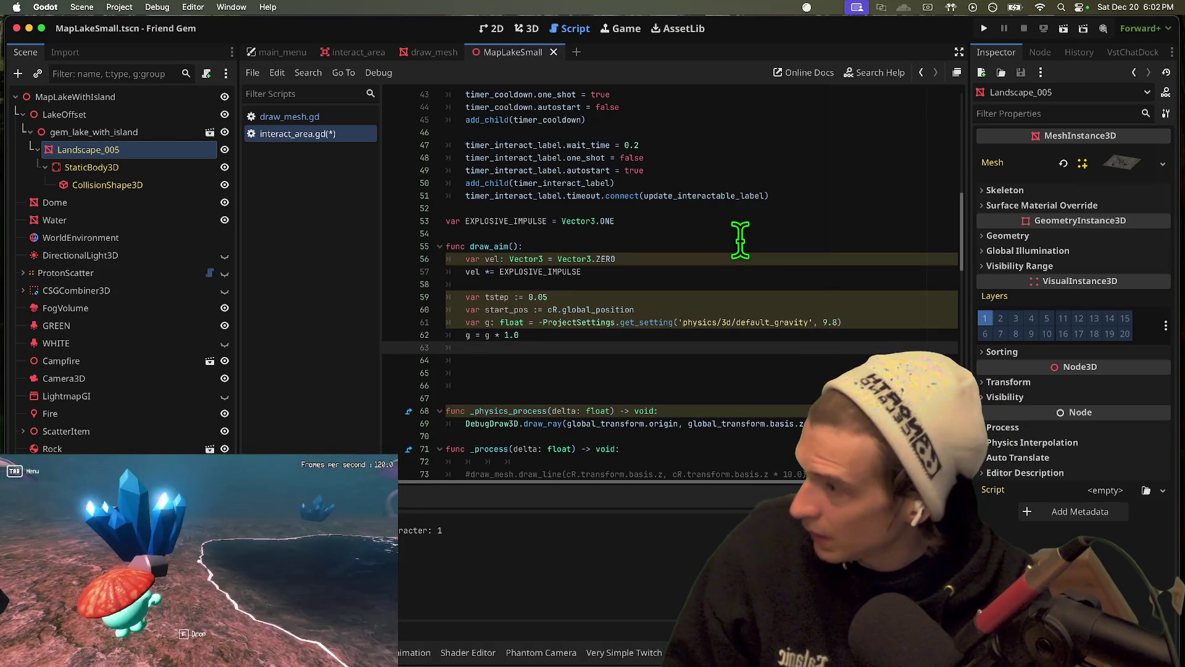
Add a drag line and comment it out, then save the script and run the game
type("var ")
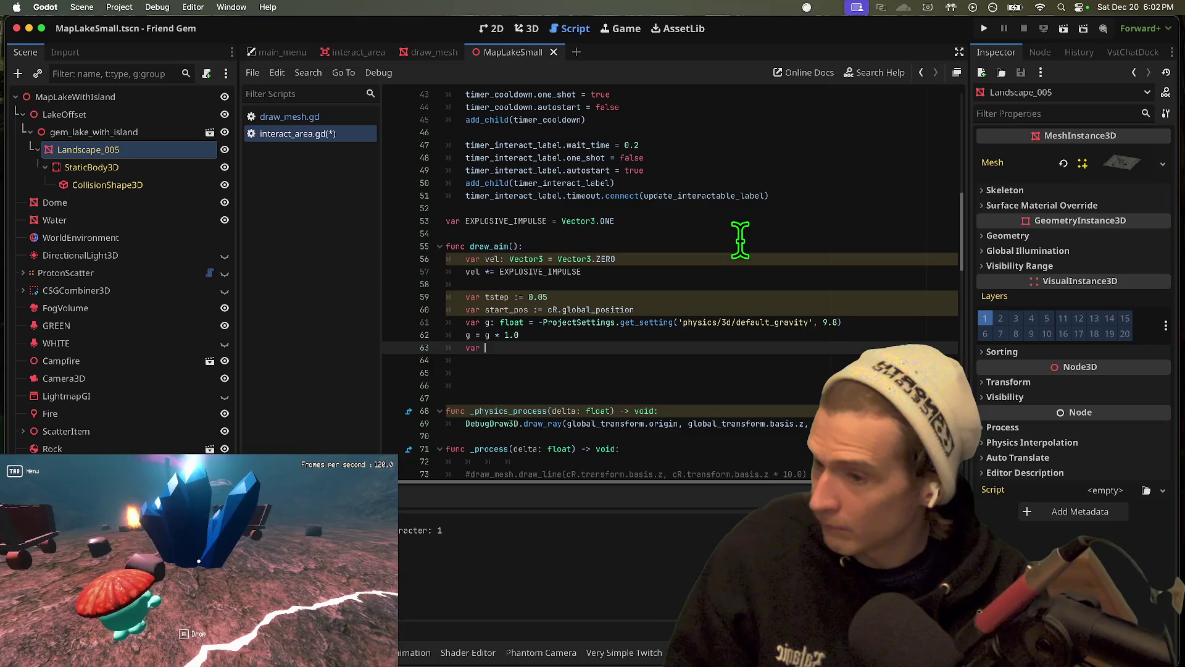
type("da")
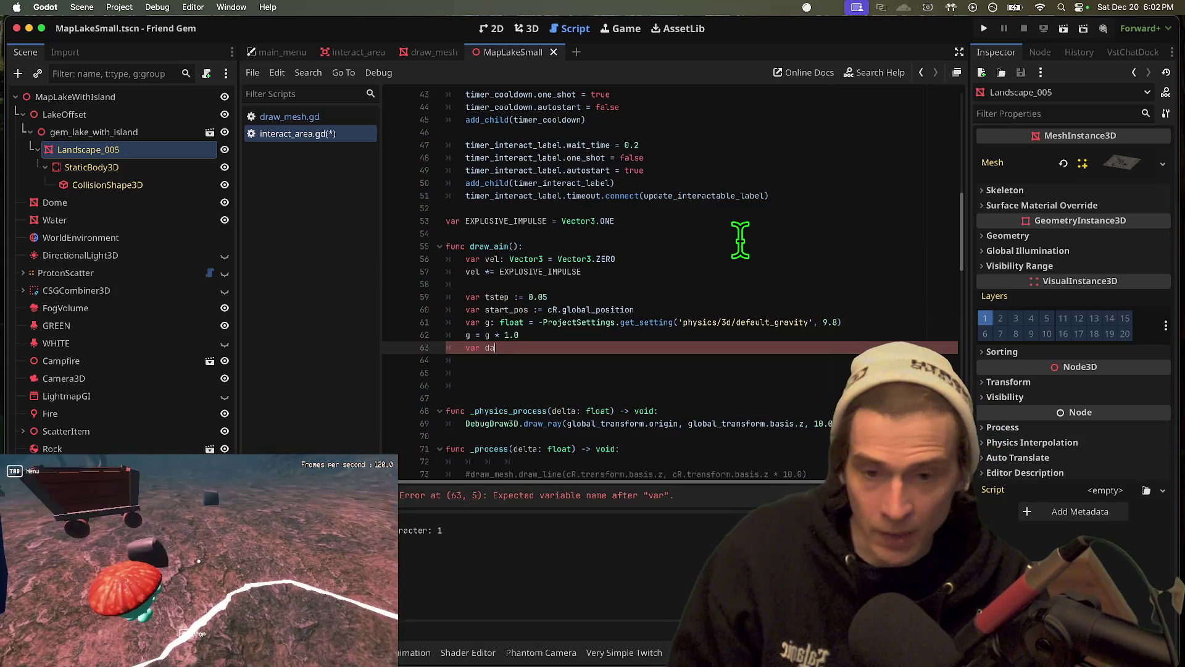
key("BackSpace")
type("rag: float")
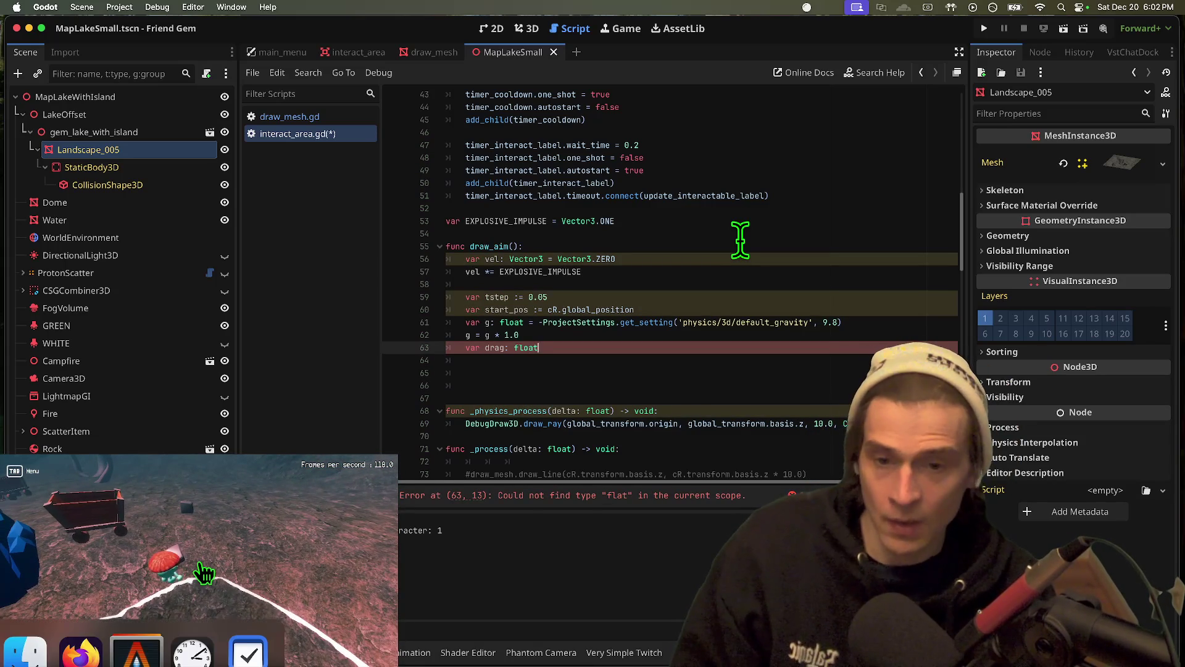
type(" = Pro")
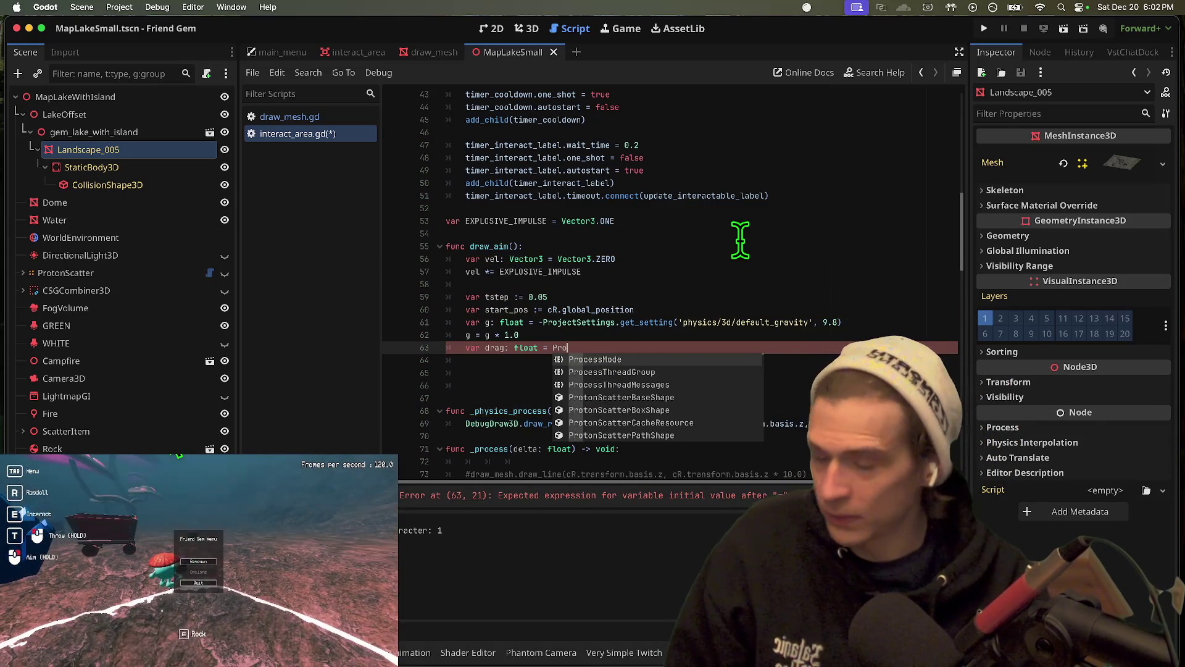
type("jec")
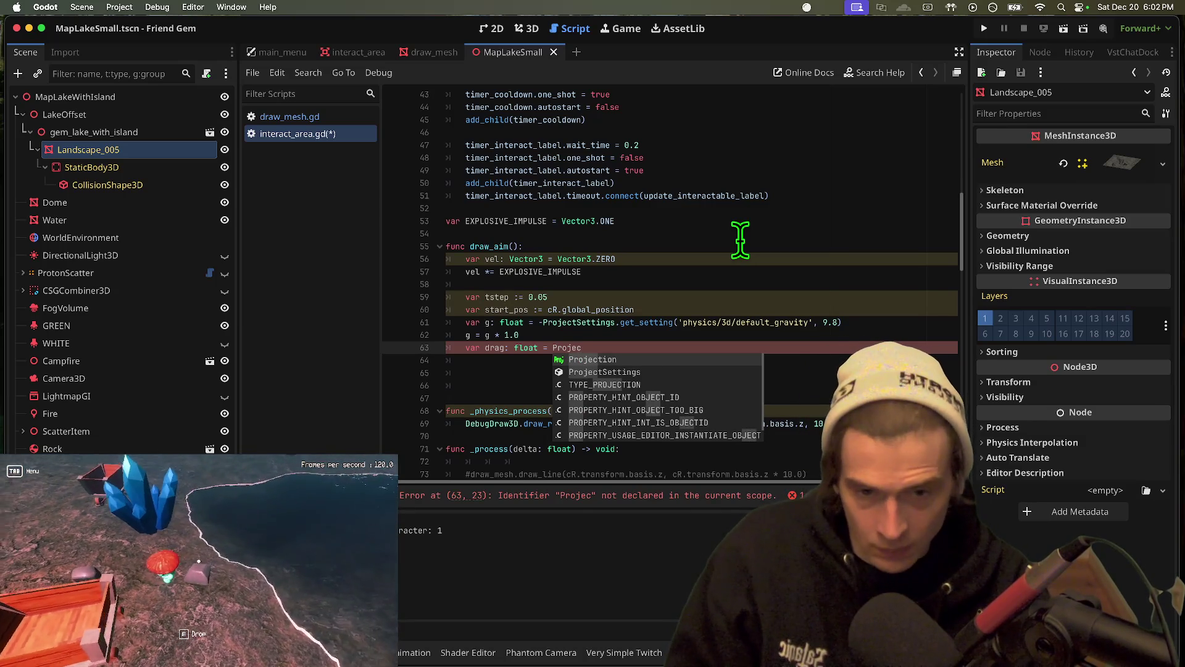
key("Escape")
key("super+k")
key("Down")
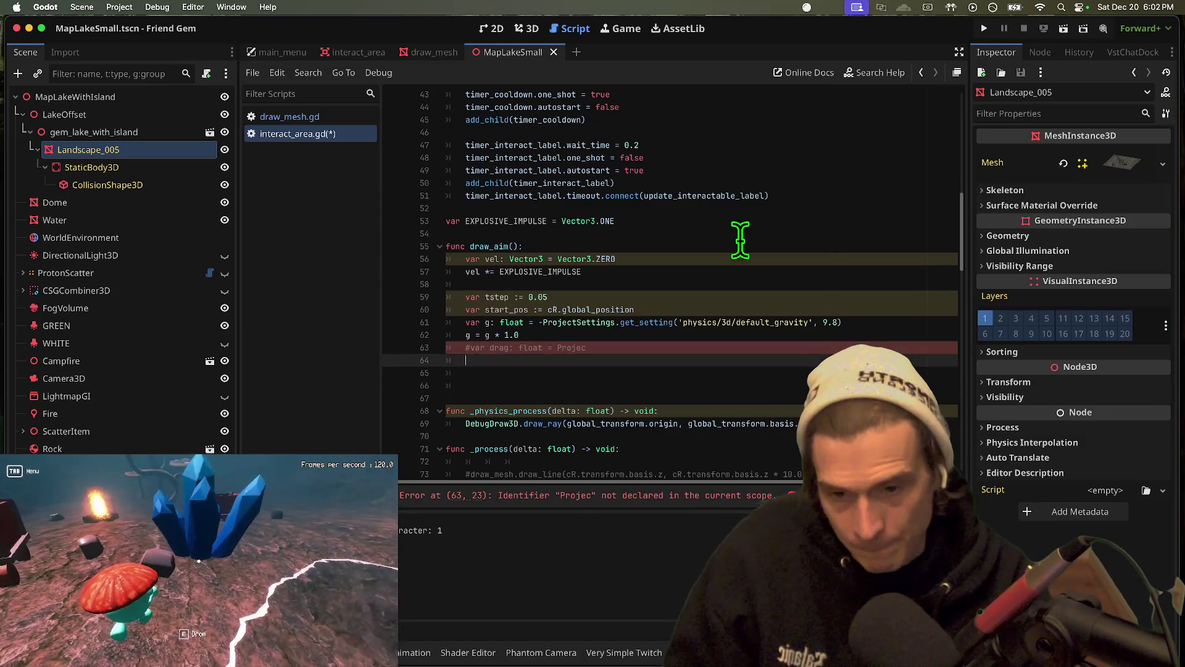
key("super+b")
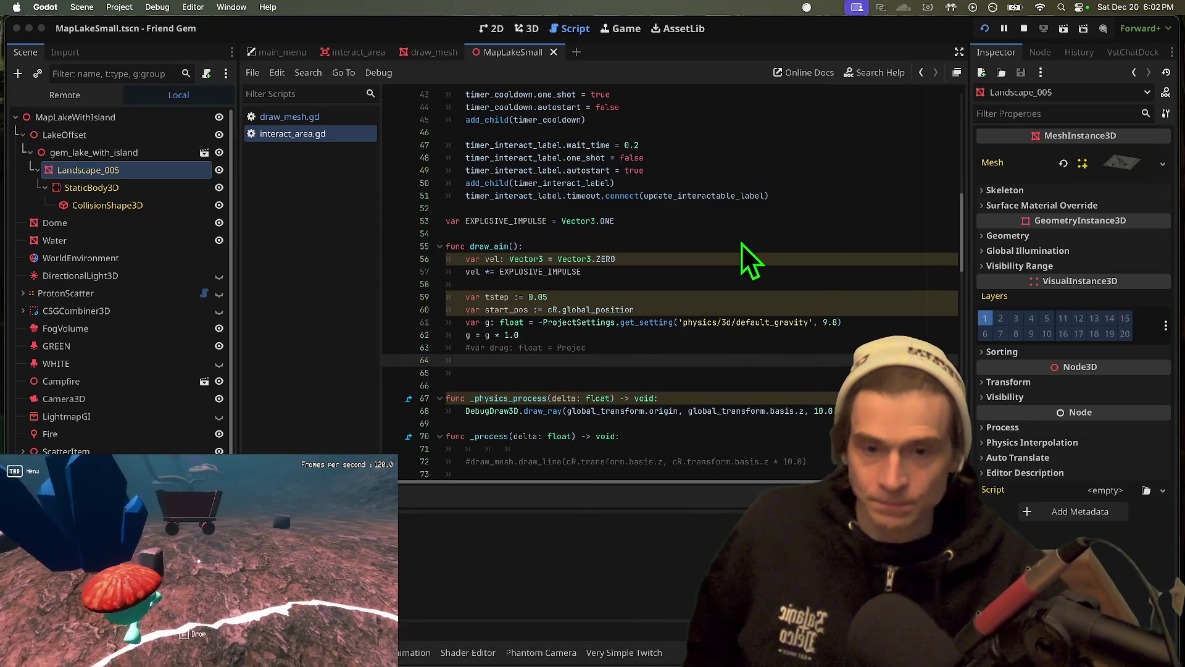
key("super+Tab")
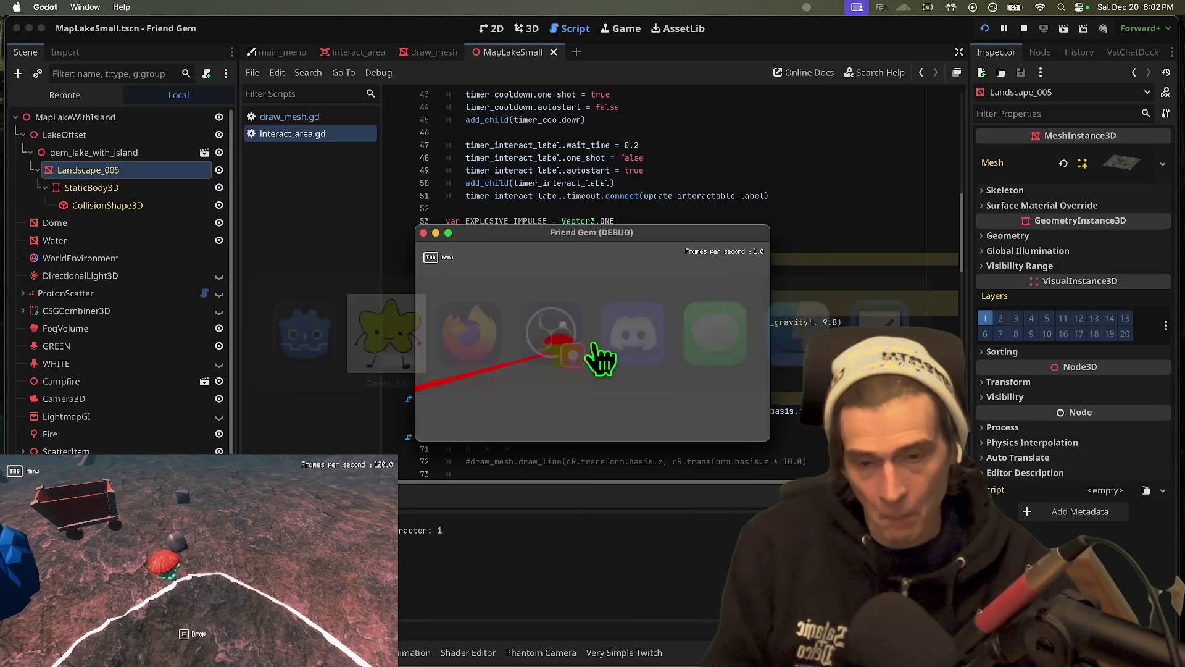